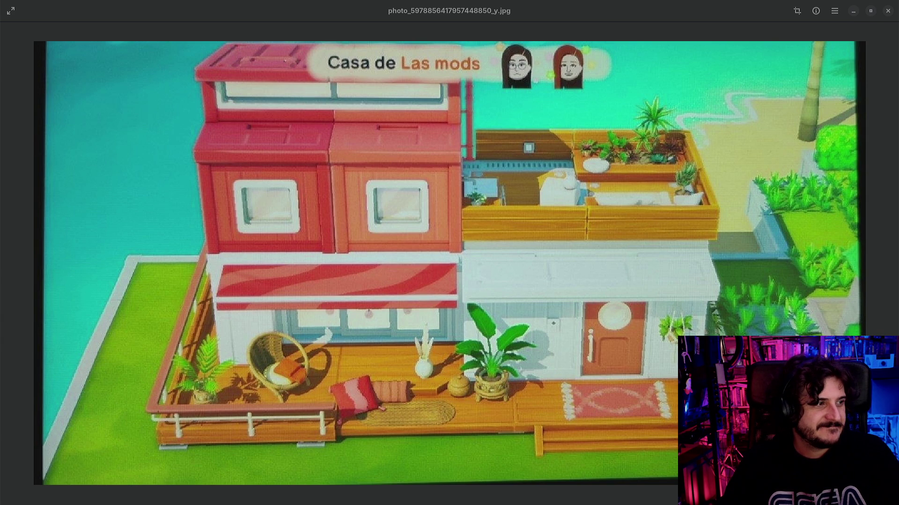
- Flip through the house and Mii photos, then close the Image Viewer
{"action": "key", "text": "Right"}
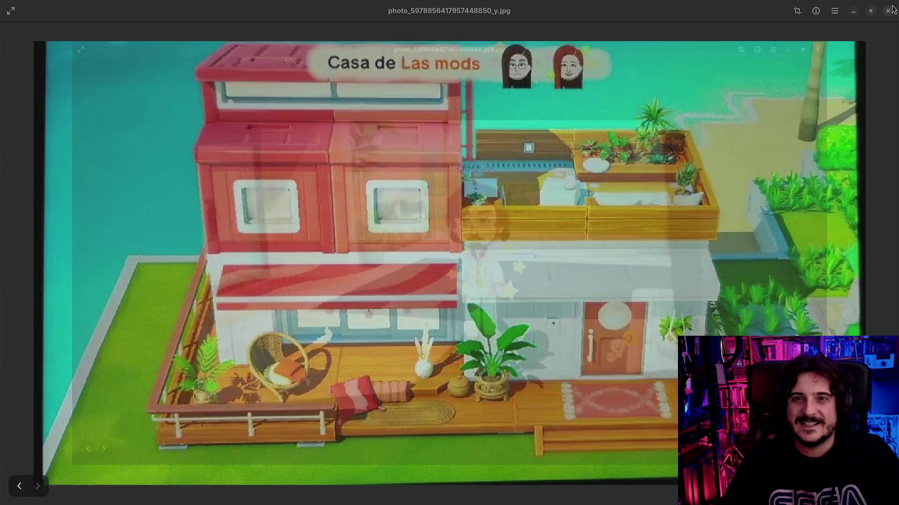
{"action": "key", "text": "Right"}
{"action": "left_click", "coordinate": [892, 7]}
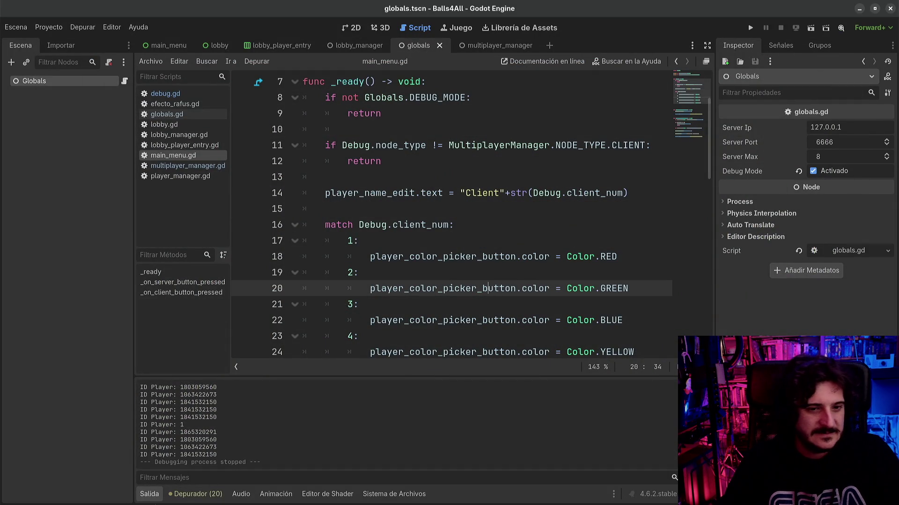
- Hide the output log, delete the blank lines after the colour match block, and save main_menu.gd
{"action": "left_click", "coordinate": [150, 494]}
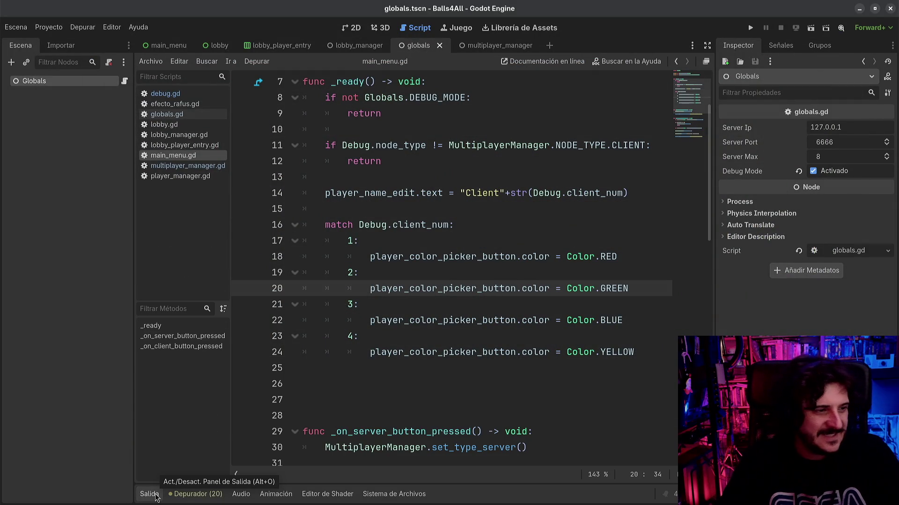
{"action": "left_click", "coordinate": [412, 299]}
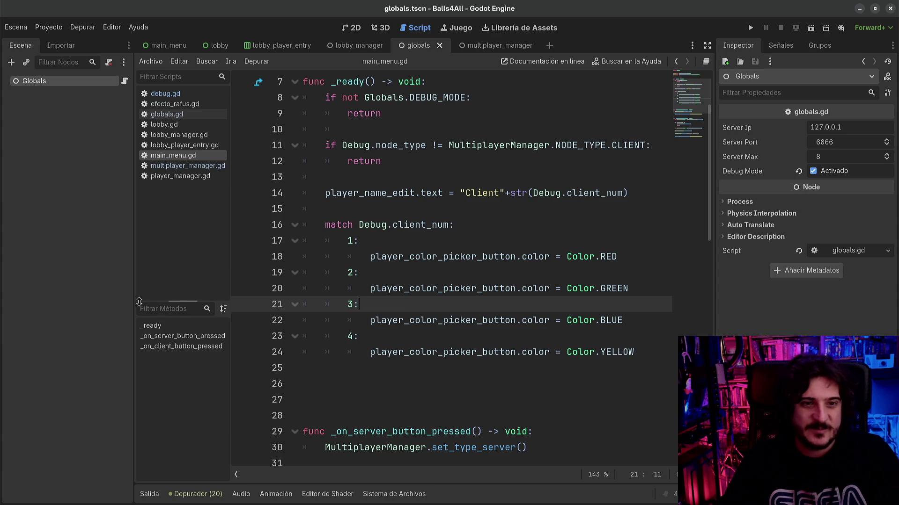
{"action": "left_click_drag", "start_coordinate": [133, 302], "coordinate": [103, 301]}
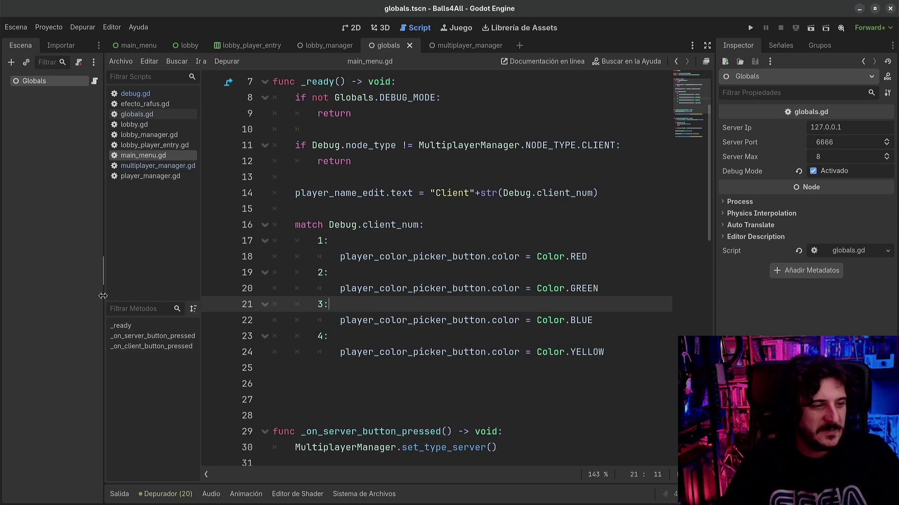
{"action": "left_click", "coordinate": [402, 277]}
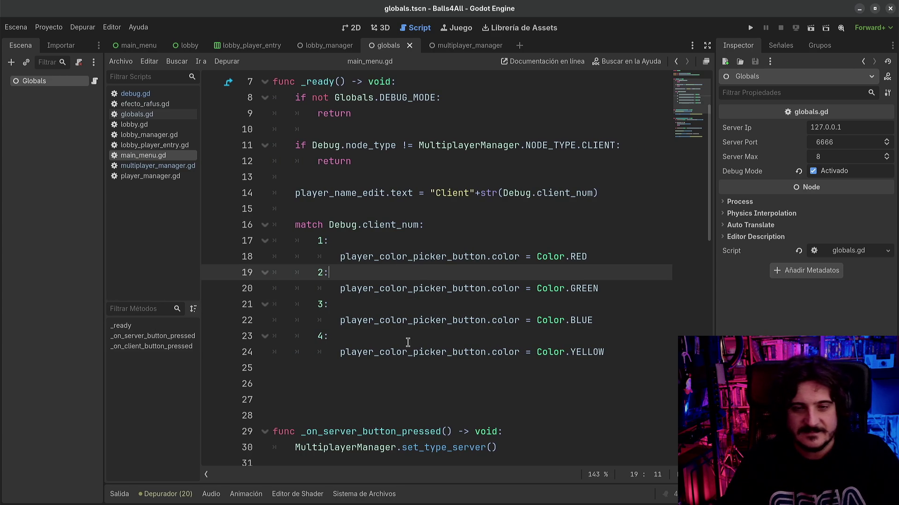
{"action": "scroll", "coordinate": [406, 341], "scroll_direction": "up", "scroll_amount": 1}
{"action": "scroll", "coordinate": [404, 353], "scroll_direction": "down", "scroll_amount": 3}
{"action": "left_click_drag", "start_coordinate": [216, 273], "coordinate": [225, 283]}
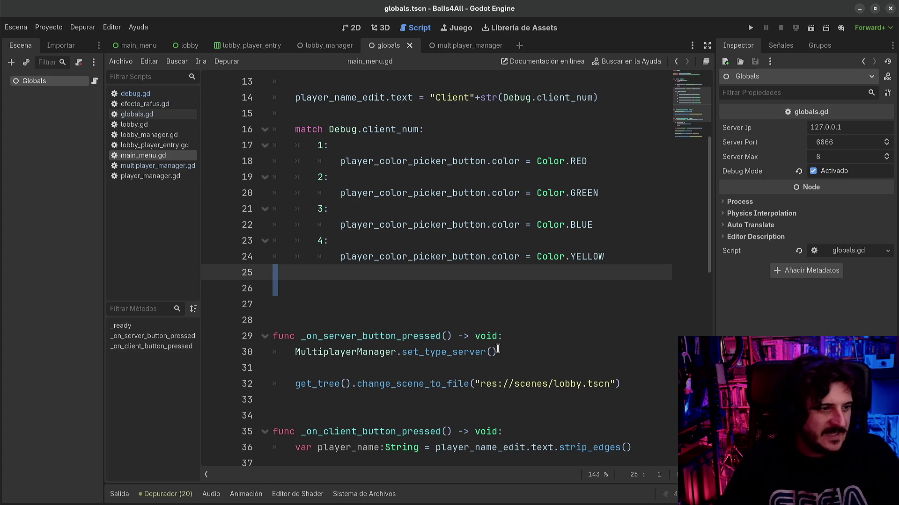
{"action": "key", "text": "BackSpace"}
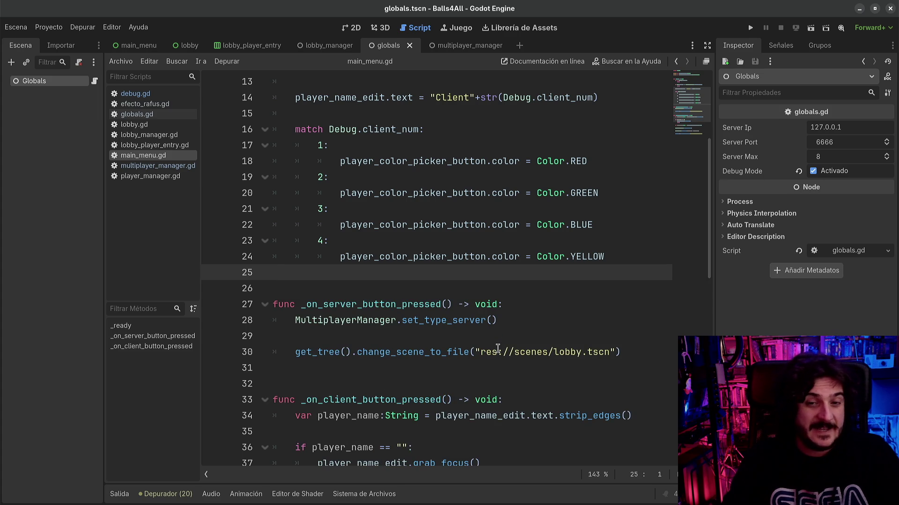
{"action": "scroll", "coordinate": [498, 346], "scroll_direction": "up", "scroll_amount": 3}
{"action": "key", "text": "ctrl+s"}
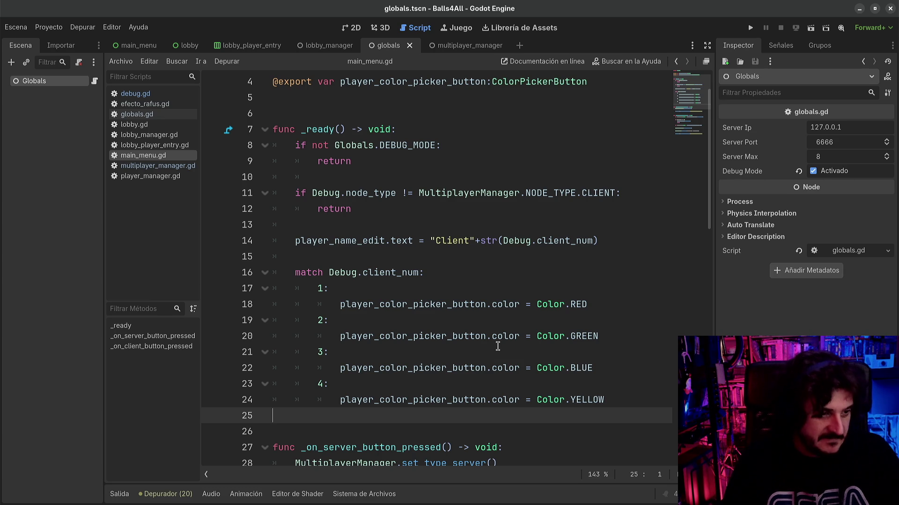
- Widen the code editor and review main_menu.gd down to line 47
{"action": "left_click", "coordinate": [497, 288]}
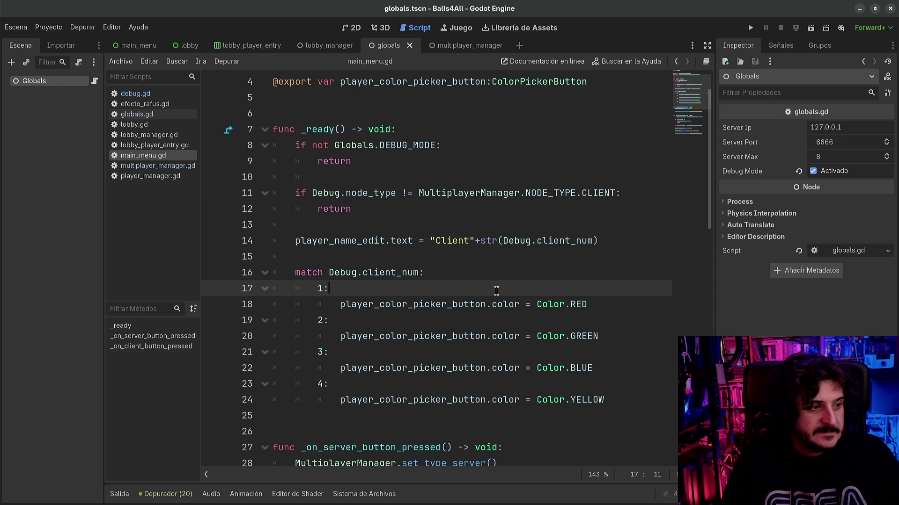
{"action": "scroll", "coordinate": [490, 306], "scroll_direction": "down", "scroll_amount": 6}
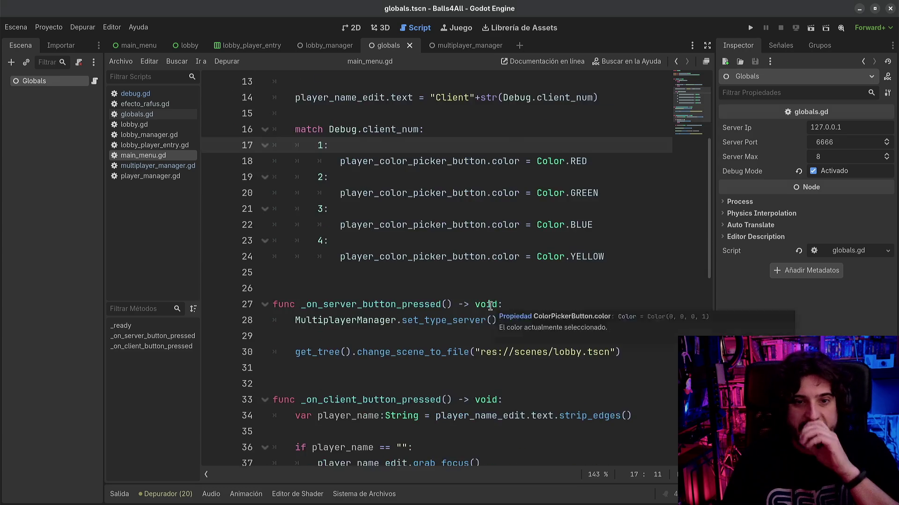
{"action": "scroll", "coordinate": [490, 306], "scroll_direction": "down", "scroll_amount": 4}
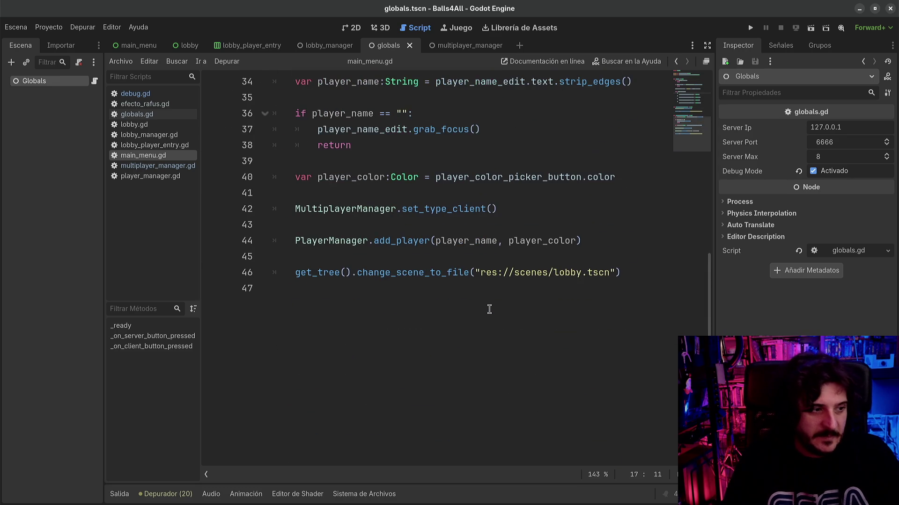
{"action": "scroll", "coordinate": [472, 337], "scroll_direction": "down", "scroll_amount": 1}
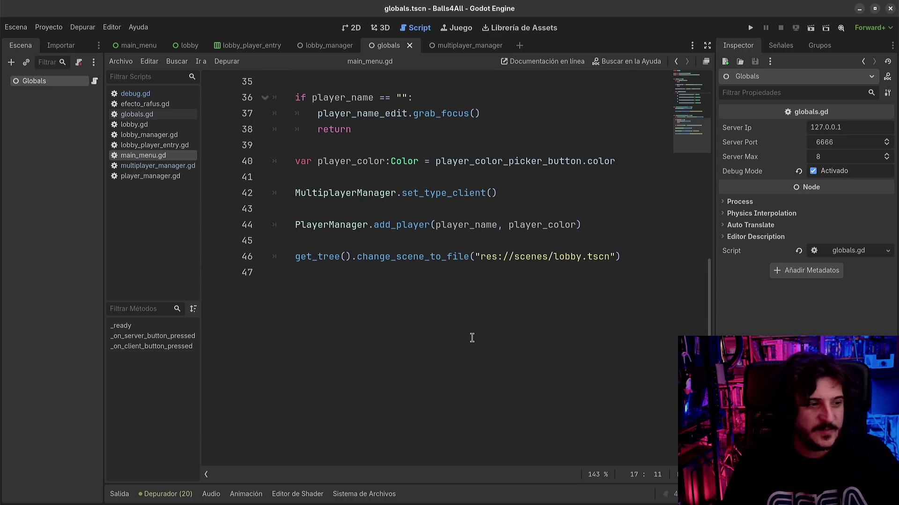
{"action": "left_click_drag", "start_coordinate": [716, 306], "coordinate": [745, 306]}
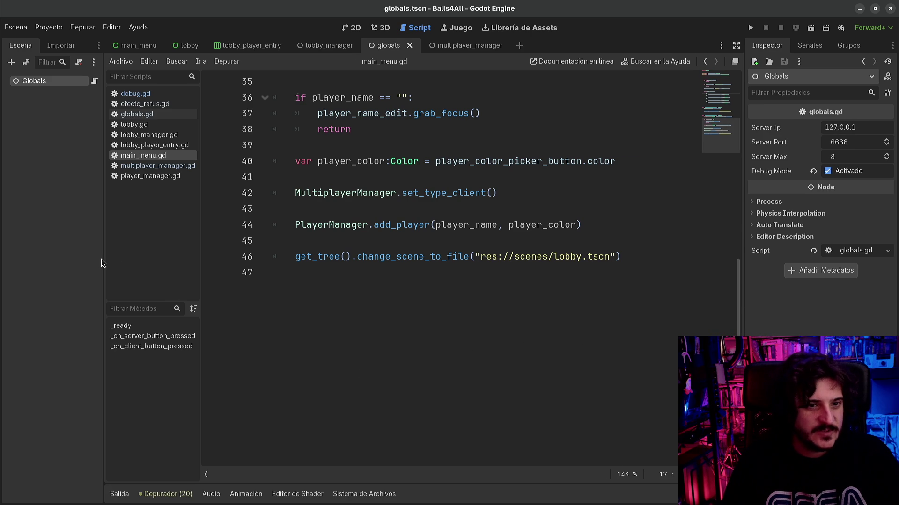
{"action": "left_click_drag", "start_coordinate": [104, 258], "coordinate": [92, 257]}
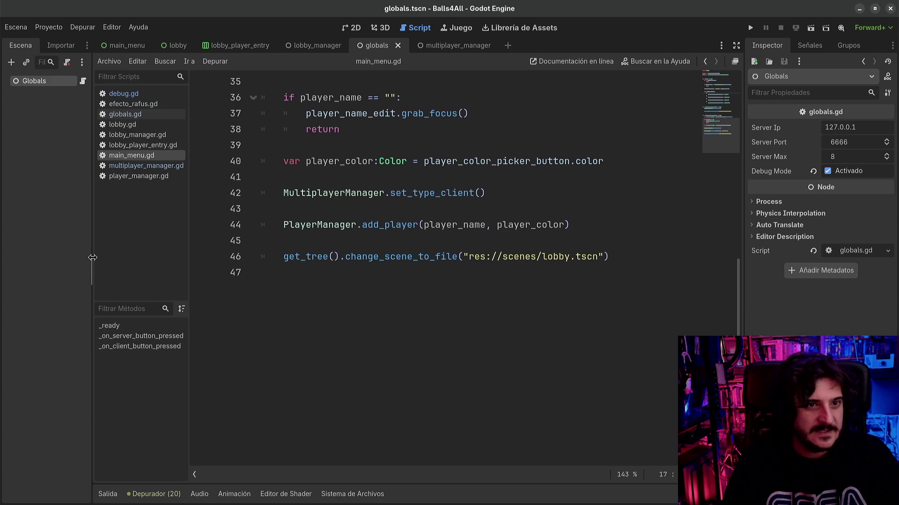
{"action": "left_click", "coordinate": [336, 295]}
{"action": "scroll", "coordinate": [335, 337], "scroll_direction": "up", "scroll_amount": 3}
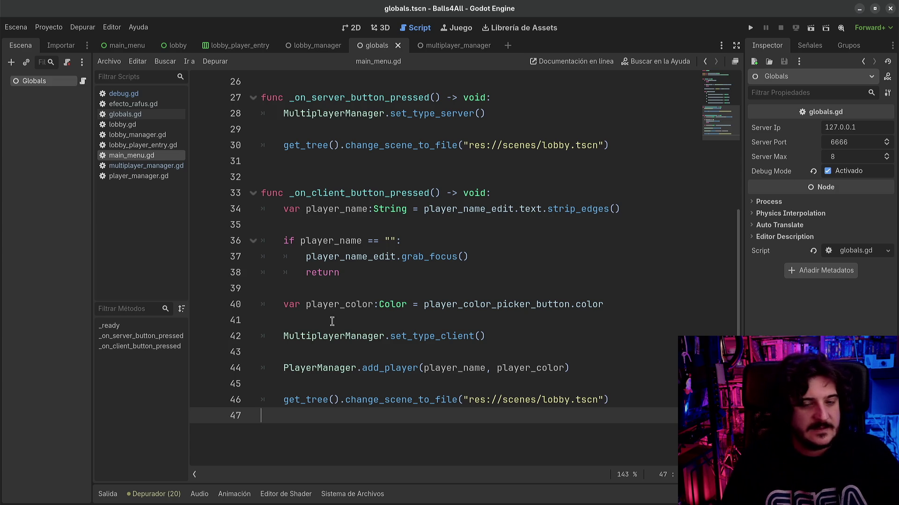
{"action": "scroll", "coordinate": [332, 321], "scroll_direction": "up", "scroll_amount": 8}
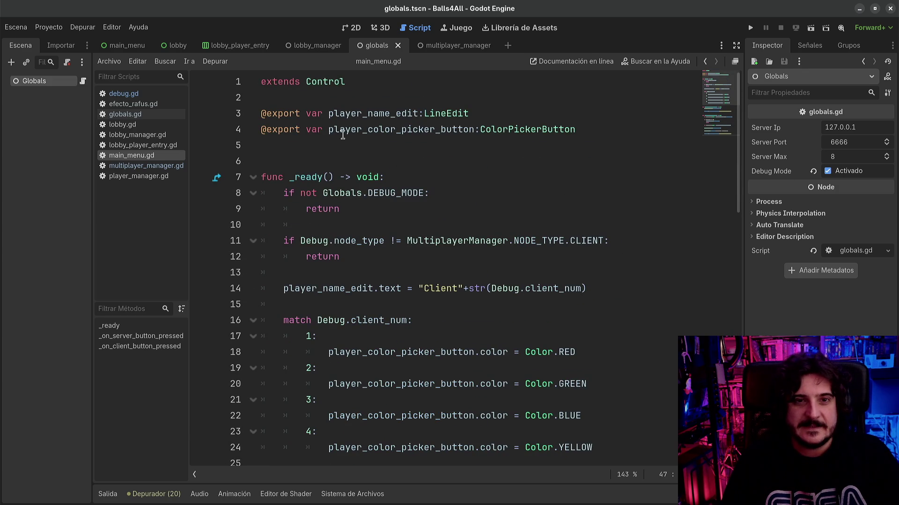
- Insert a blank line after extends Control in main_menu.gd
{"action": "left_click", "coordinate": [349, 102]}
{"action": "key", "text": "Return"}
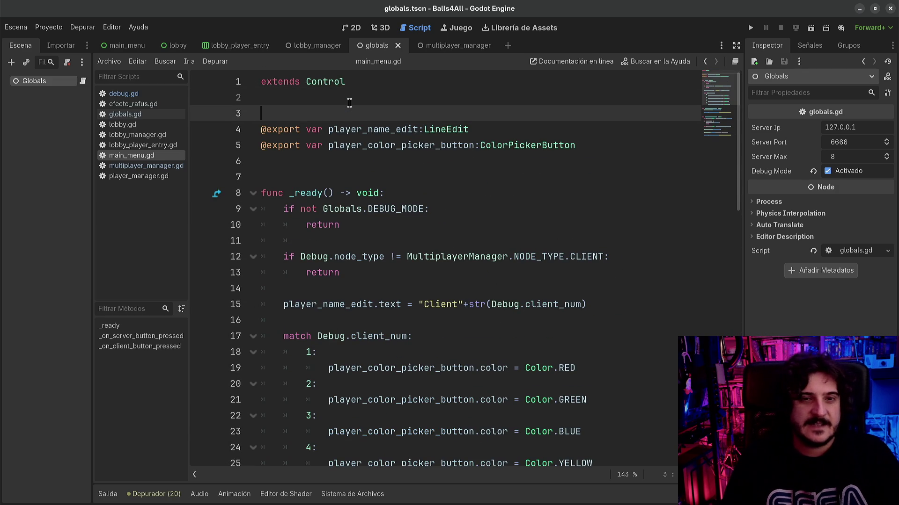
{"action": "left_click", "coordinate": [347, 154]}
{"action": "left_click", "coordinate": [338, 178]}
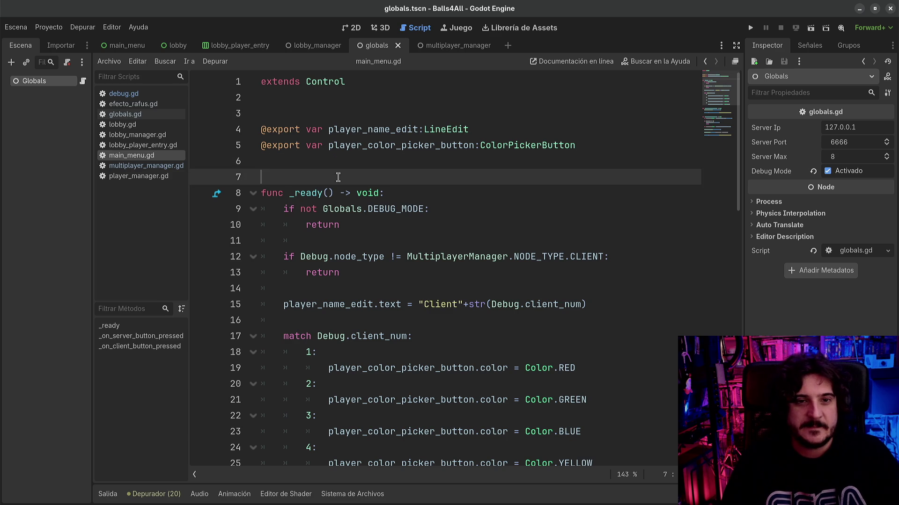
- Step through lines 25 to 33 of main_menu.gd
{"action": "scroll", "coordinate": [336, 273], "scroll_direction": "down", "scroll_amount": 4}
{"action": "left_click", "coordinate": [336, 272]}
{"action": "left_click", "coordinate": [330, 286]}
{"action": "left_click", "coordinate": [315, 305]}
{"action": "scroll", "coordinate": [310, 330], "scroll_direction": "down", "scroll_amount": 1}
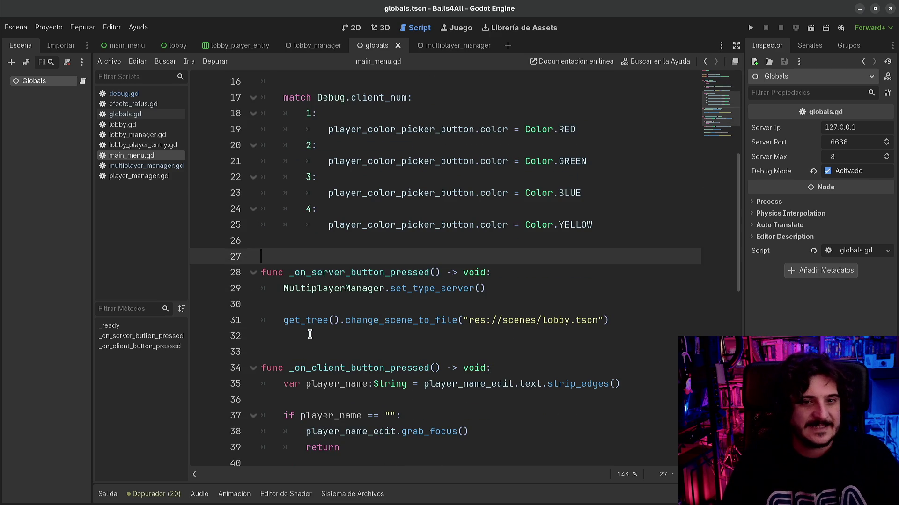
{"action": "left_click", "coordinate": [310, 336]}
{"action": "left_click", "coordinate": [306, 354]}
{"action": "scroll", "coordinate": [307, 353], "scroll_direction": "down", "scroll_amount": 6}
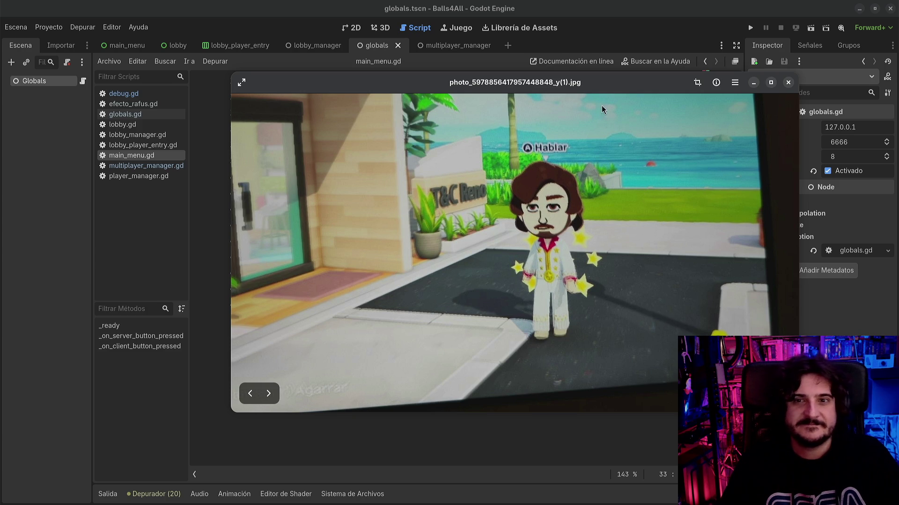
- Move the Mii photo window aside, close it, and return to main_menu.gd line 39
{"action": "left_click_drag", "start_coordinate": [597, 88], "coordinate": [575, 90]}
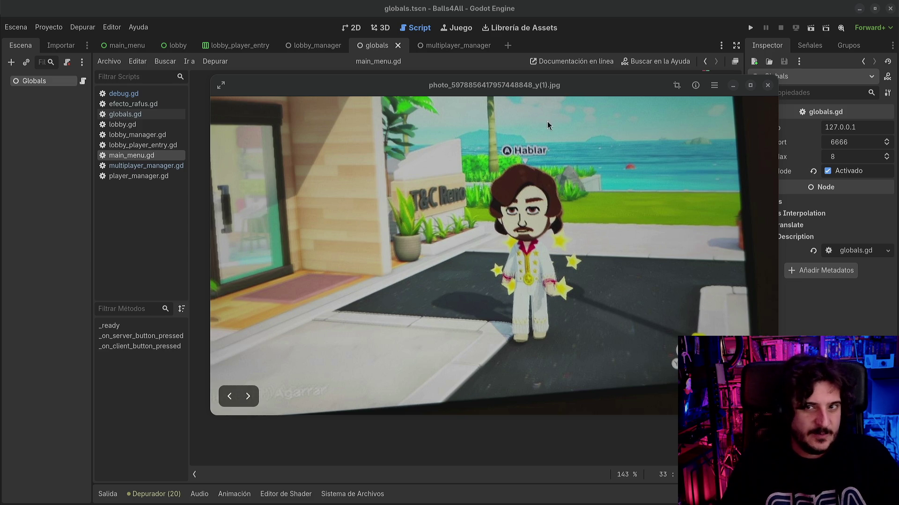
{"action": "left_click", "coordinate": [769, 87]}
{"action": "left_click", "coordinate": [435, 159]}
{"action": "left_click", "coordinate": [416, 253]}
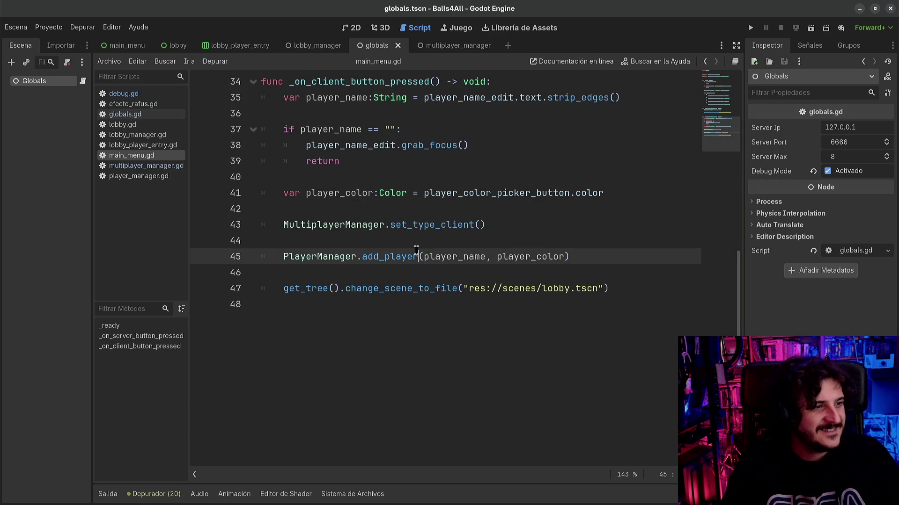
{"action": "mouse_move", "coordinate": [416, 251]}
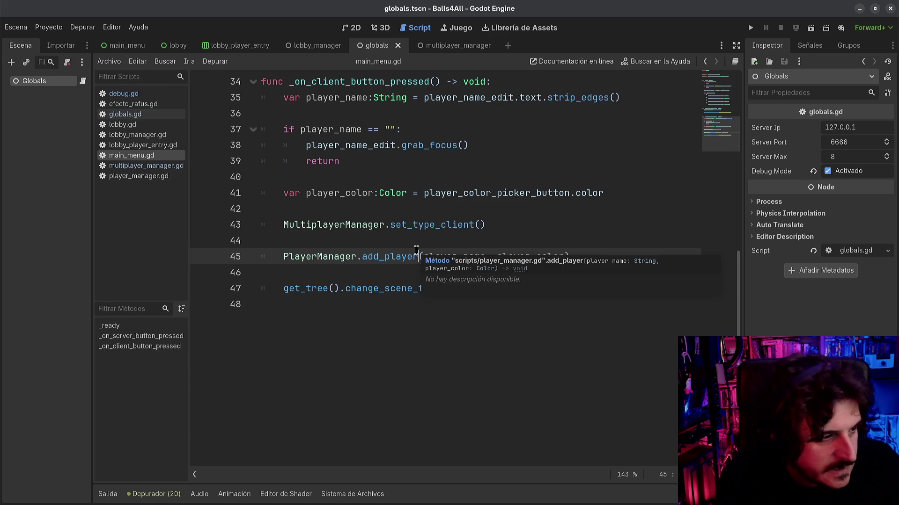
{"action": "left_click", "coordinate": [376, 247]}
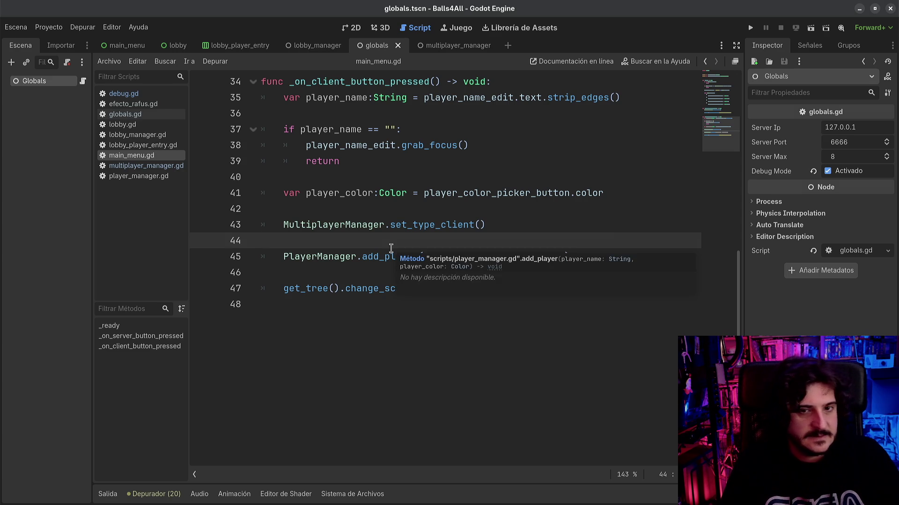
{"action": "left_click", "coordinate": [391, 257]}
{"action": "scroll", "coordinate": [474, 321], "scroll_direction": "up", "scroll_amount": 2}
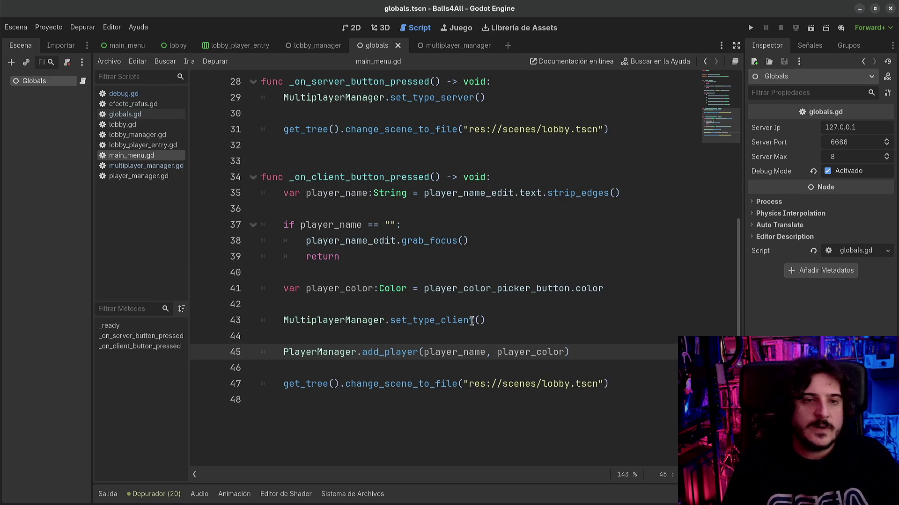
{"action": "scroll", "coordinate": [474, 321], "scroll_direction": "up", "scroll_amount": 2}
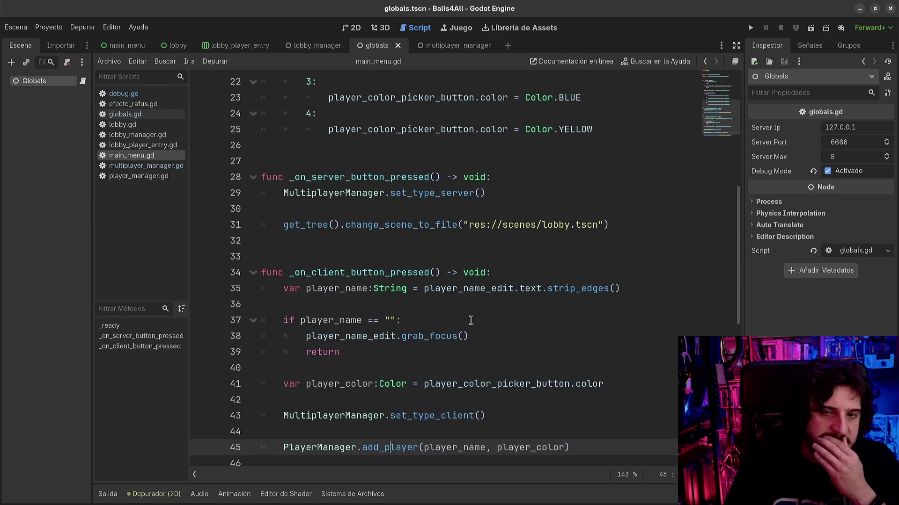
{"action": "left_click", "coordinate": [131, 135]}
{"action": "left_click", "coordinate": [128, 126]}
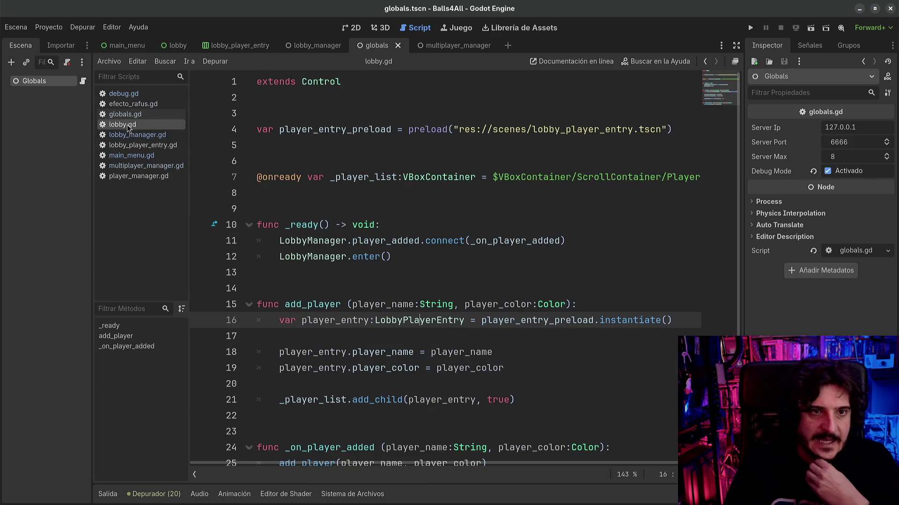
{"action": "left_click", "coordinate": [321, 209]}
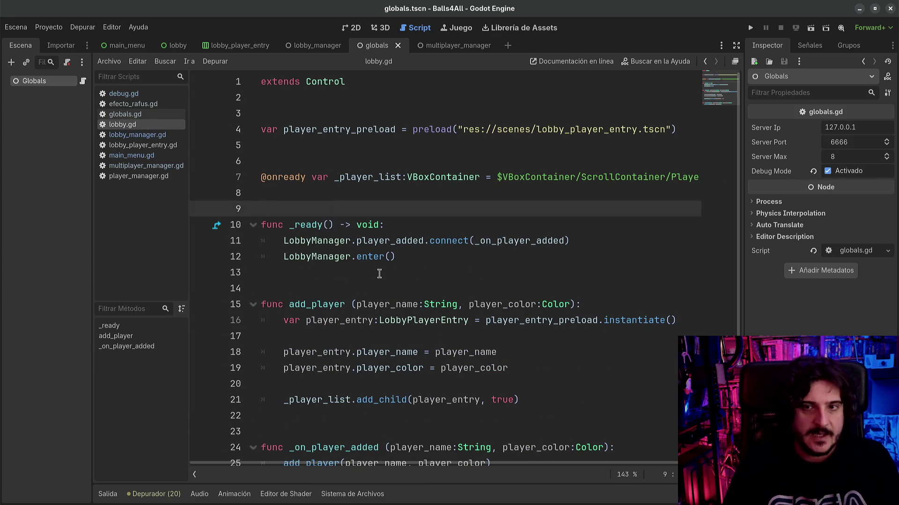
{"action": "scroll", "coordinate": [379, 274], "scroll_direction": "down", "scroll_amount": 1}
{"action": "left_click", "coordinate": [362, 354]}
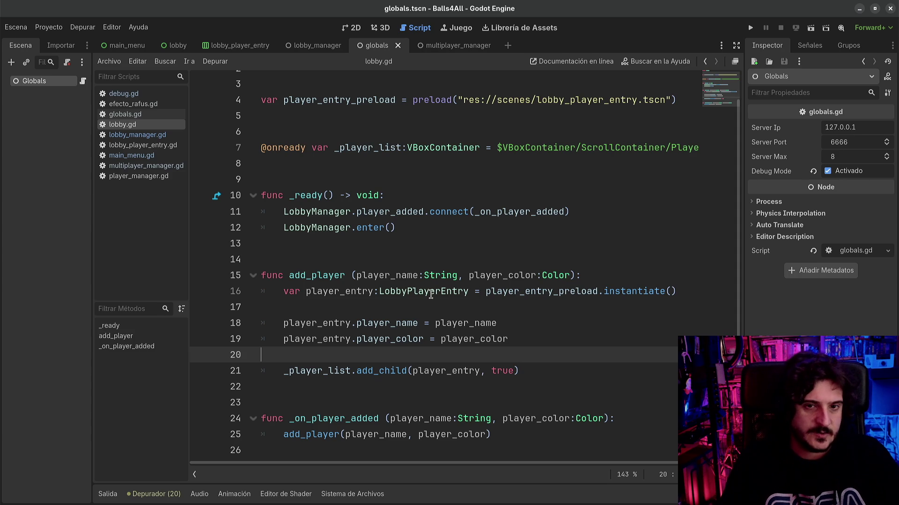
{"action": "left_click", "coordinate": [430, 295]}
{"action": "left_click", "coordinate": [417, 259]}
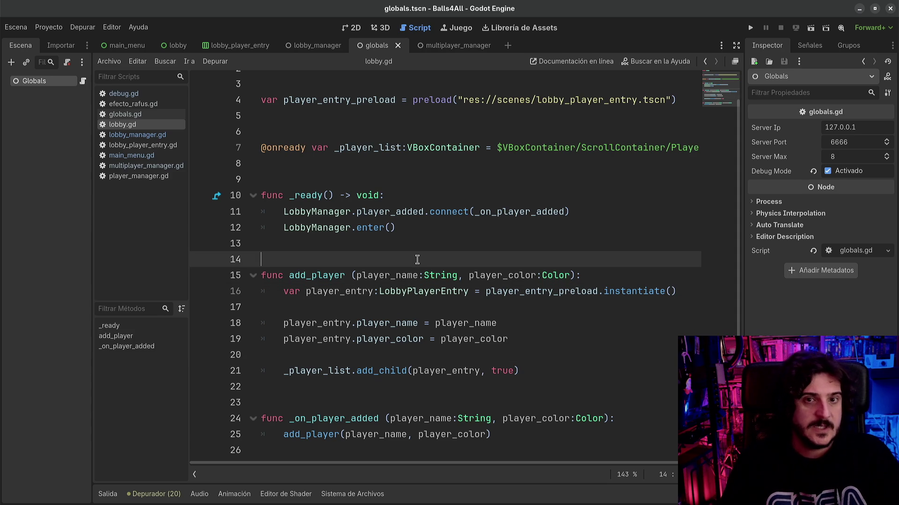
{"action": "scroll", "coordinate": [417, 259], "scroll_direction": "up", "scroll_amount": 1}
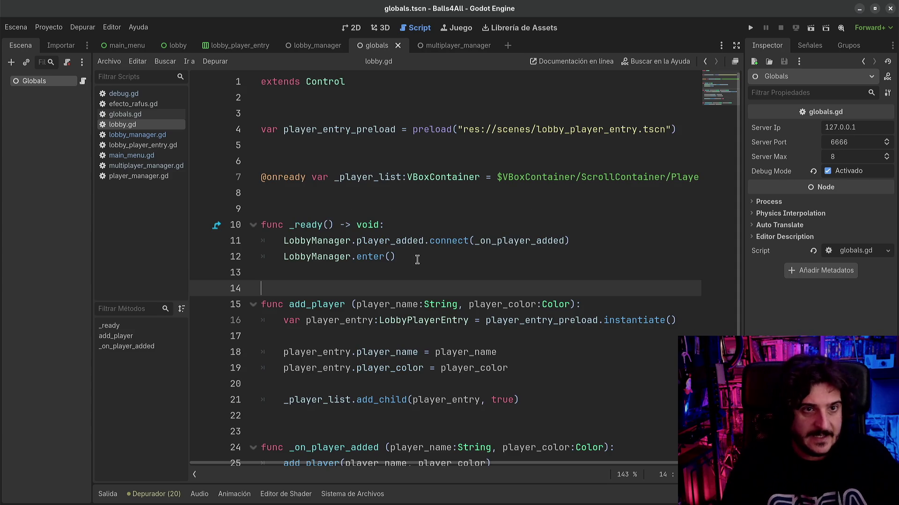
{"action": "scroll", "coordinate": [417, 260], "scroll_direction": "down", "scroll_amount": 1}
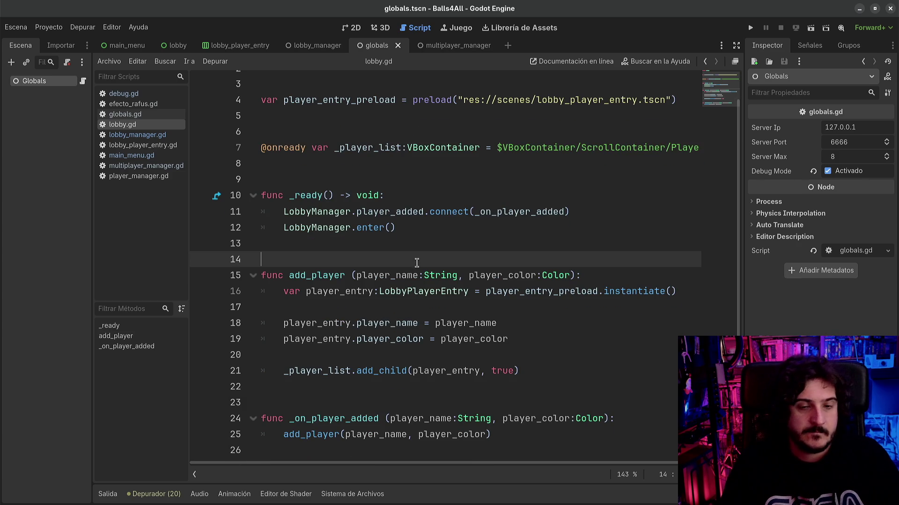
{"action": "left_click", "coordinate": [340, 212]}
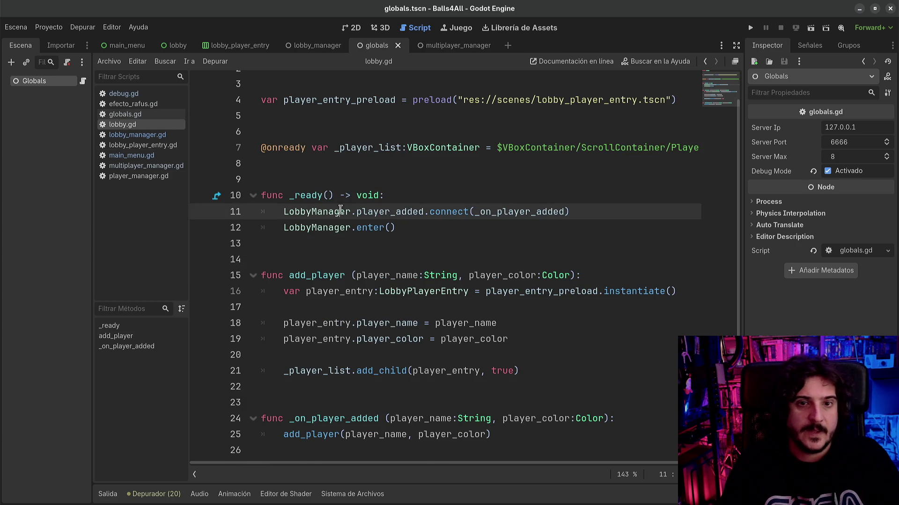
{"action": "scroll", "coordinate": [340, 210], "scroll_direction": "up", "scroll_amount": 1}
{"action": "left_click", "coordinate": [348, 139]}
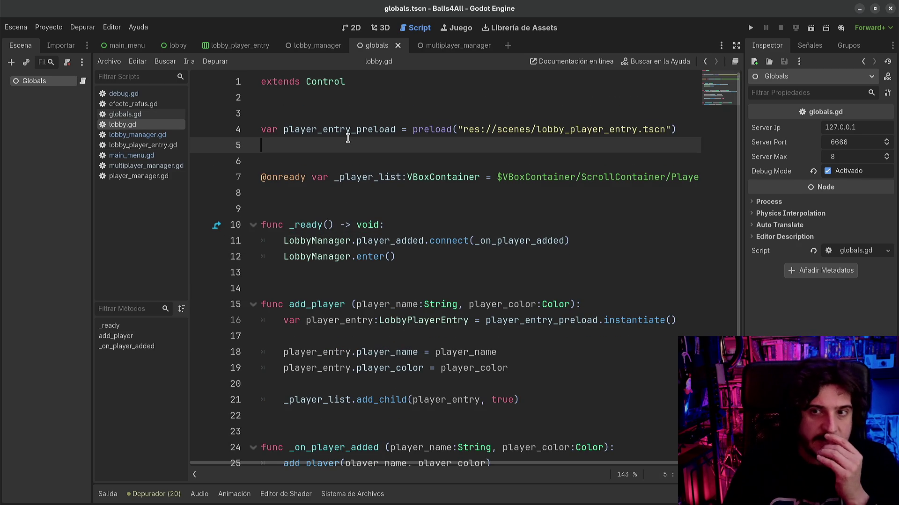
{"action": "left_click", "coordinate": [750, 27]}
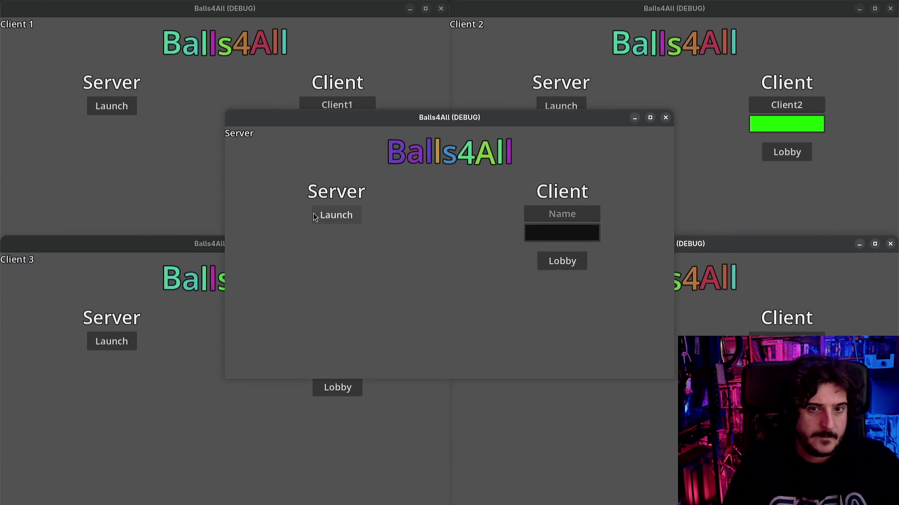
- Open the lobby on the Server and Client1 instances, then return to the Godot editor
{"action": "left_click", "coordinate": [313, 214]}
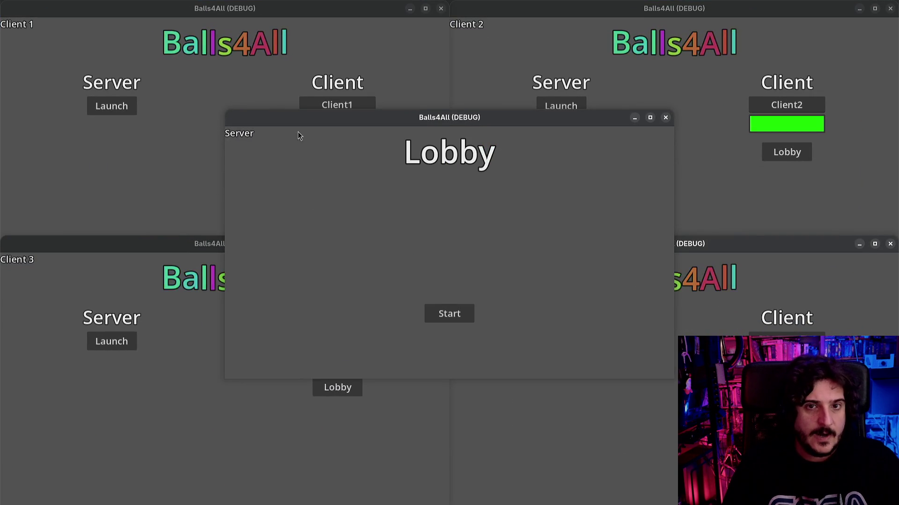
{"action": "left_click", "coordinate": [337, 152]}
{"action": "left_click", "coordinate": [469, 221]}
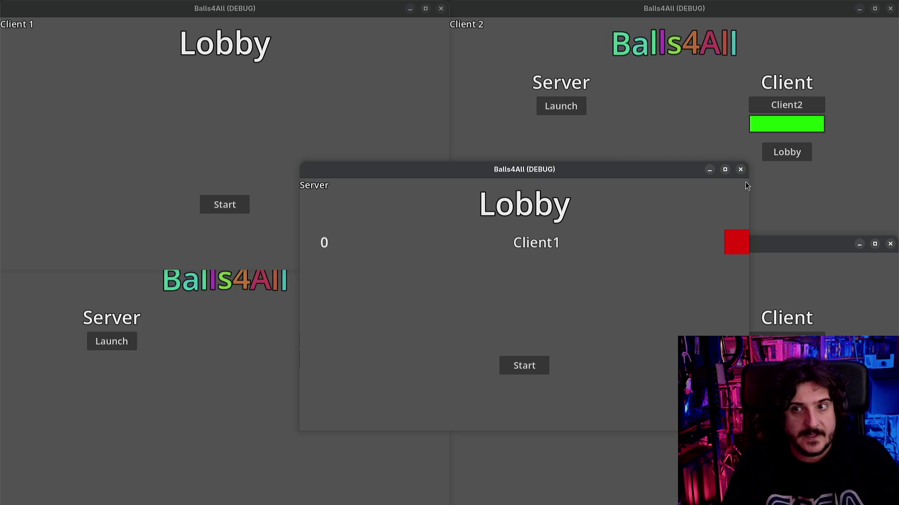
{"action": "key", "text": "super"}
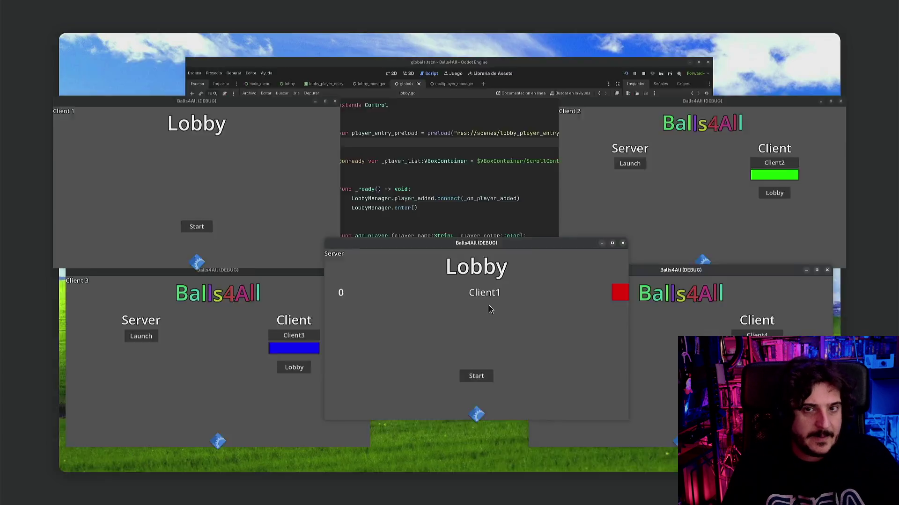
{"action": "left_click", "coordinate": [562, 201]}
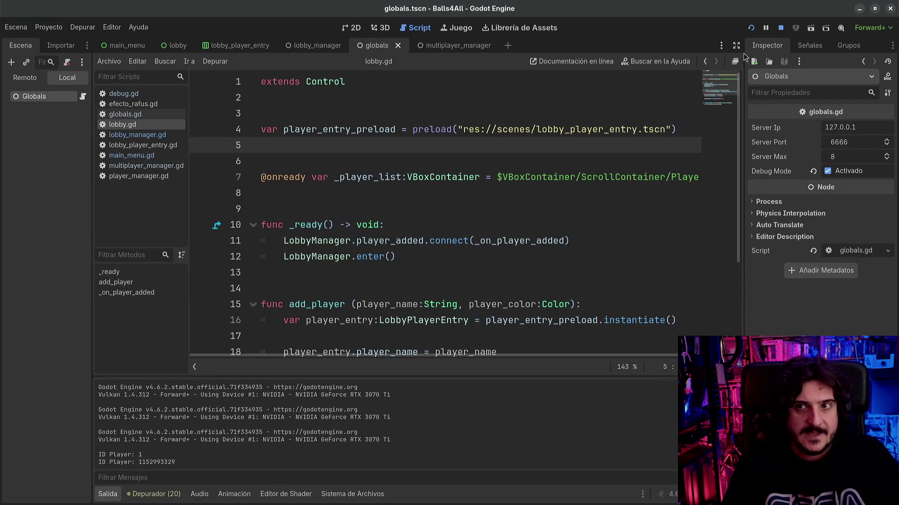
- Hide the output panel to give the lobby.gd code more room
{"action": "left_click", "coordinate": [537, 177]}
{"action": "left_click", "coordinate": [364, 269]}
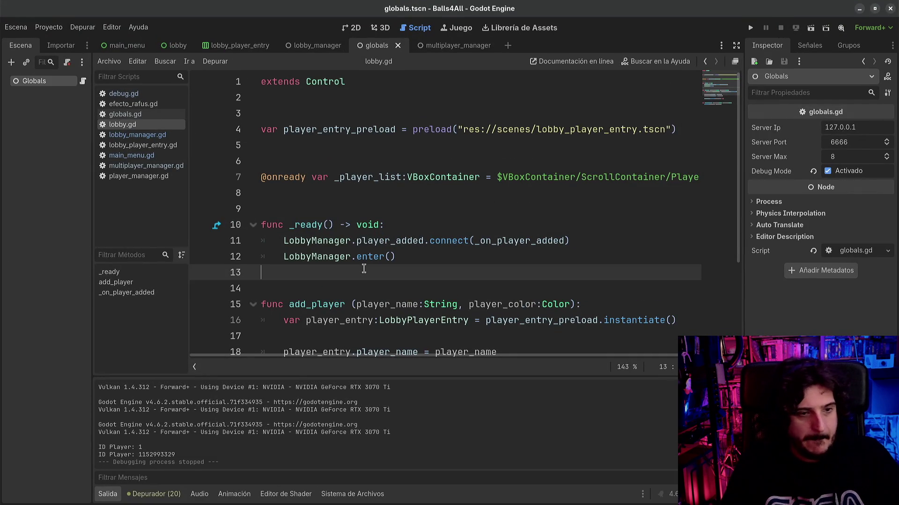
{"action": "left_click", "coordinate": [112, 496]}
{"action": "left_click", "coordinate": [422, 342]}
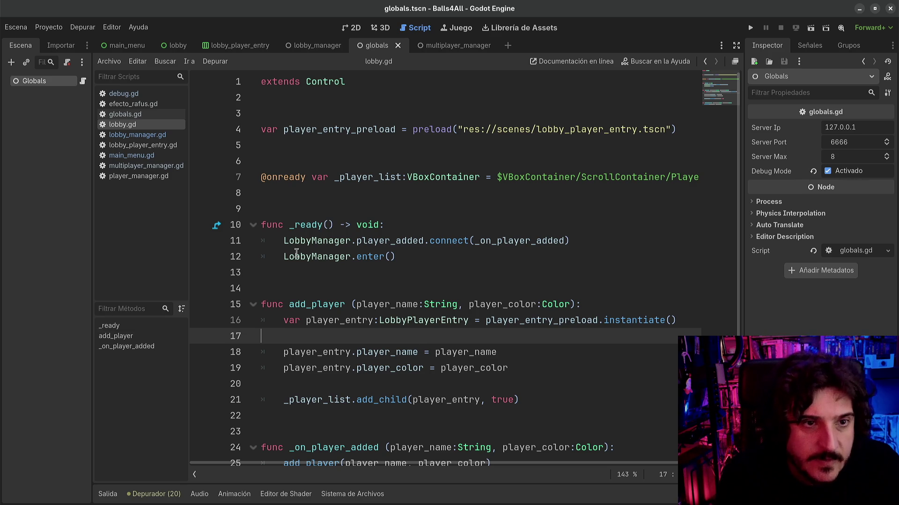
- Glance at lobby_manager.gd, then go back to lobby.gd and the lobby scene
{"action": "left_click", "coordinate": [157, 136]}
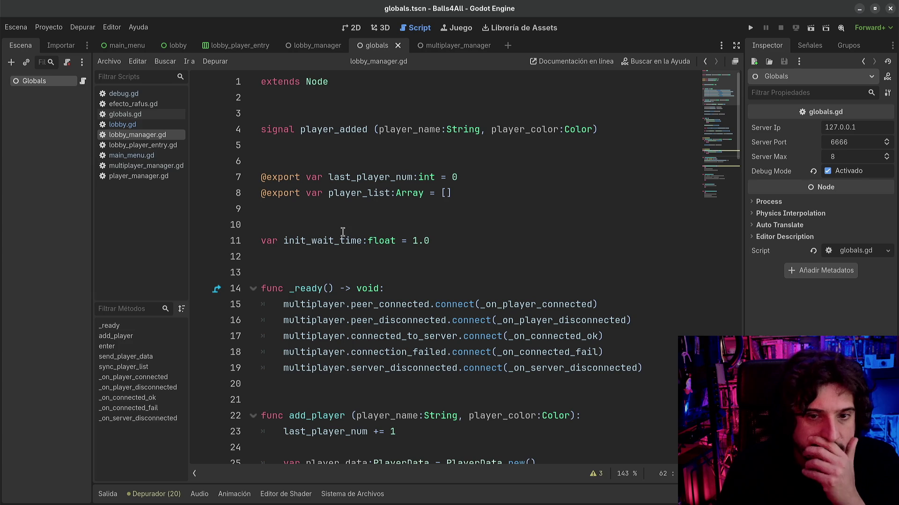
{"action": "left_click", "coordinate": [128, 125]}
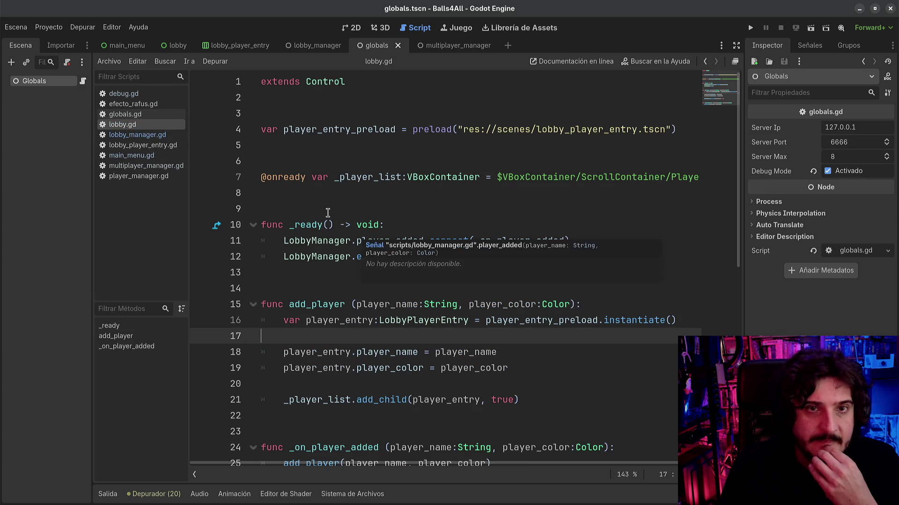
{"action": "left_click", "coordinate": [176, 46]}
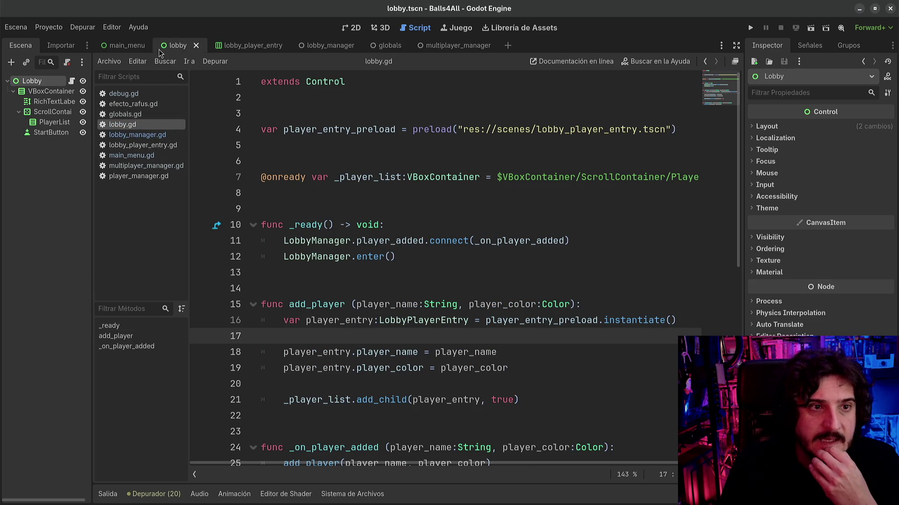
- Inspect the Lobby layout in 2D, then return to lobby.gd and select the enter call
{"action": "left_click", "coordinate": [354, 29]}
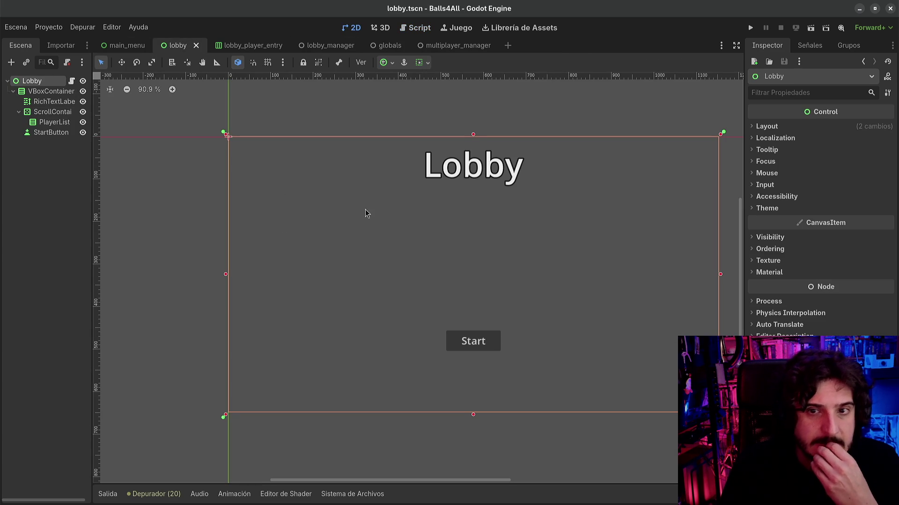
{"action": "key", "text": "f"}
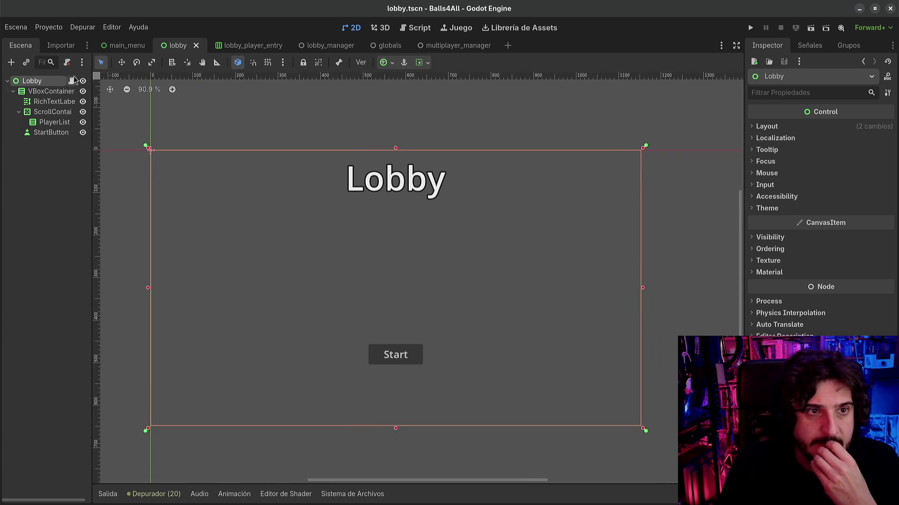
{"action": "left_click", "coordinate": [72, 81]}
{"action": "left_click", "coordinate": [332, 206]}
{"action": "mouse_move", "coordinate": [428, 246]}
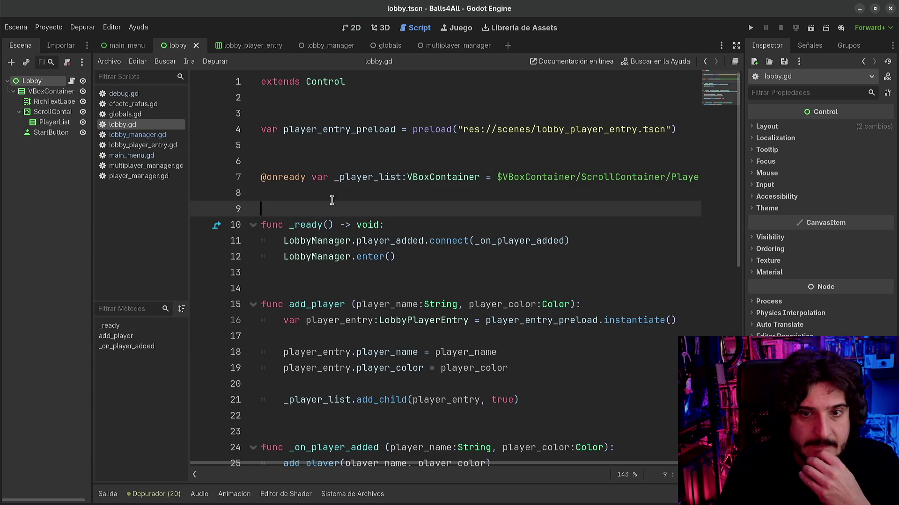
{"action": "left_click_drag", "start_coordinate": [300, 257], "coordinate": [521, 256]}
- Select the player_added connect call and statements inside lobby.gd's _ready
{"action": "left_click", "coordinate": [520, 257]}
{"action": "mouse_move", "coordinate": [316, 241]}
{"action": "left_mouse_down"}
{"action": "mouse_move", "coordinate": [452, 241]}
{"action": "mouse_move", "coordinate": [477, 255]}
{"action": "left_mouse_up"}
{"action": "left_click", "coordinate": [477, 255]}
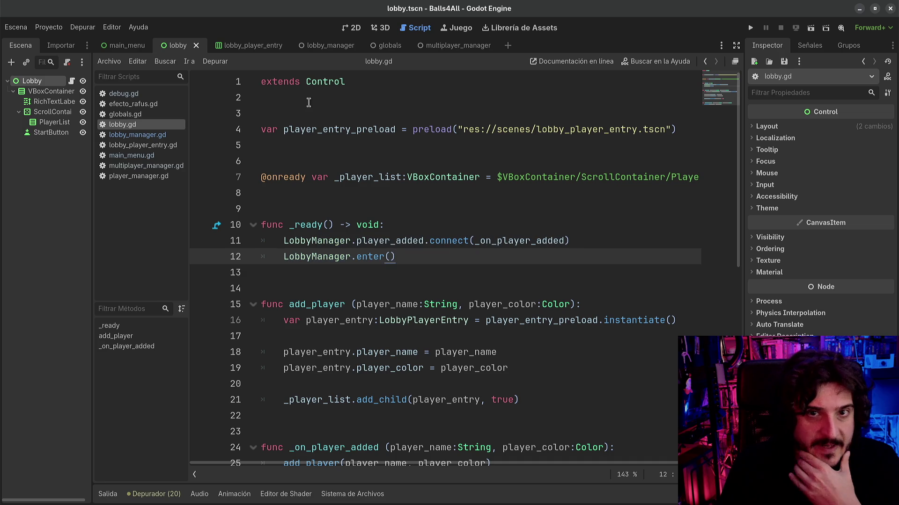
- Open lobby_manager.gd and inspect the player_list array declaration
{"action": "left_click", "coordinate": [131, 136]}
{"action": "left_click_drag", "start_coordinate": [306, 193], "coordinate": [499, 196]}
{"action": "left_click", "coordinate": [487, 201]}
{"action": "scroll", "coordinate": [391, 244], "scroll_direction": "down", "scroll_amount": 7}
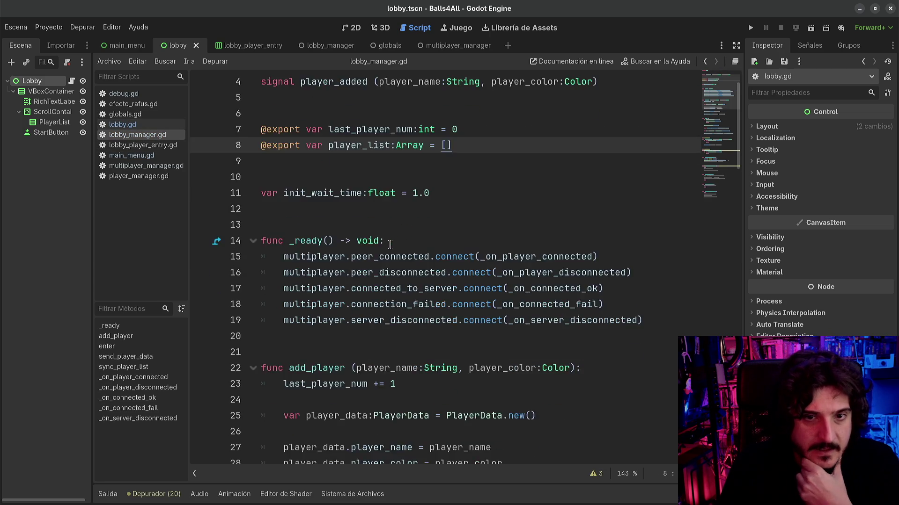
{"action": "scroll", "coordinate": [383, 249], "scroll_direction": "down", "scroll_amount": 16}
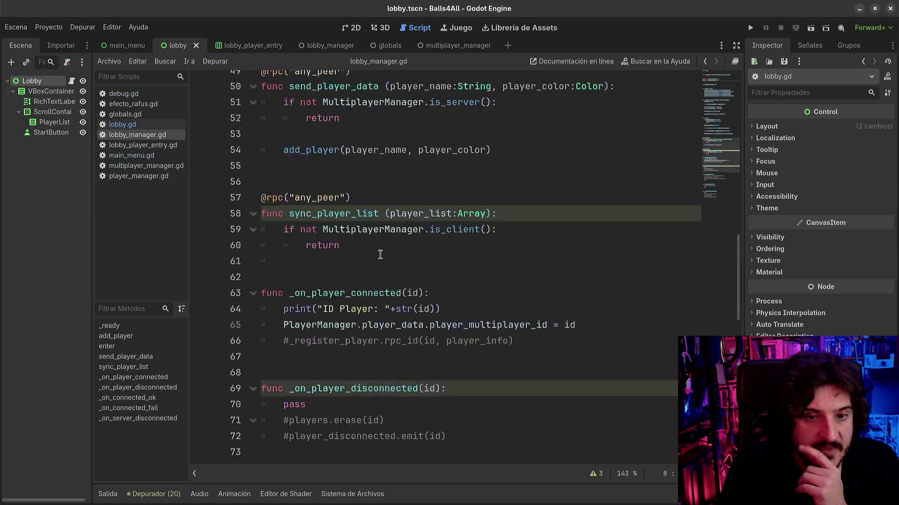
{"action": "scroll", "coordinate": [381, 252], "scroll_direction": "up", "scroll_amount": 10}
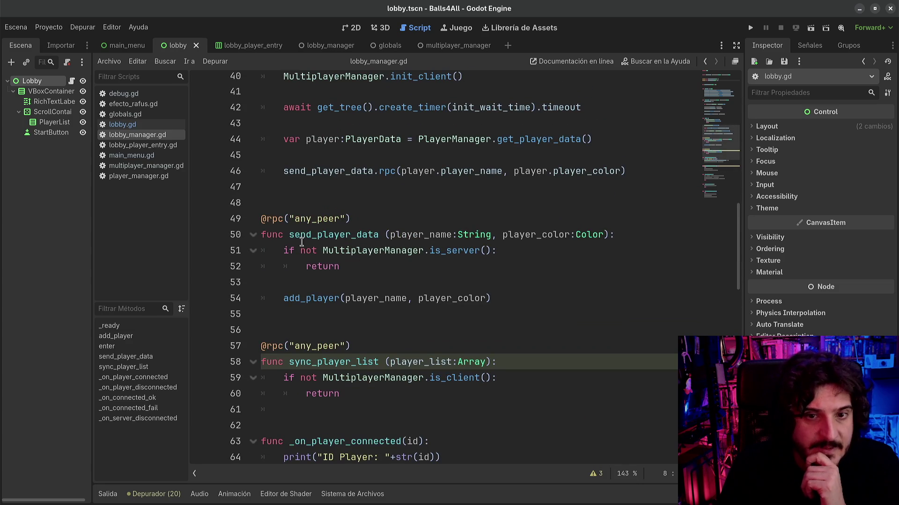
- Review send_player_data, including its is_server check and timer await line
{"action": "left_click", "coordinate": [302, 240]}
{"action": "mouse_move", "coordinate": [505, 314]}
{"action": "left_mouse_down"}
{"action": "mouse_move", "coordinate": [262, 264]}
{"action": "mouse_move", "coordinate": [252, 236]}
{"action": "left_mouse_up"}
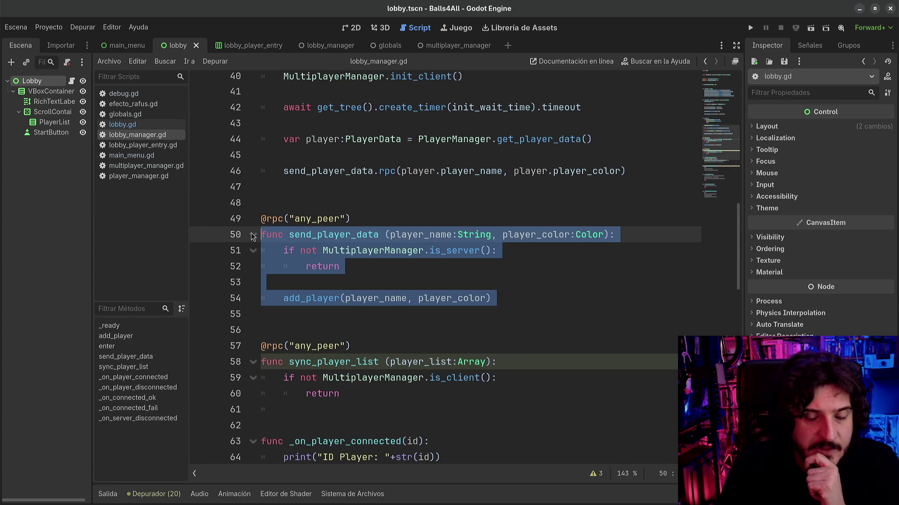
{"action": "left_click", "coordinate": [457, 268]}
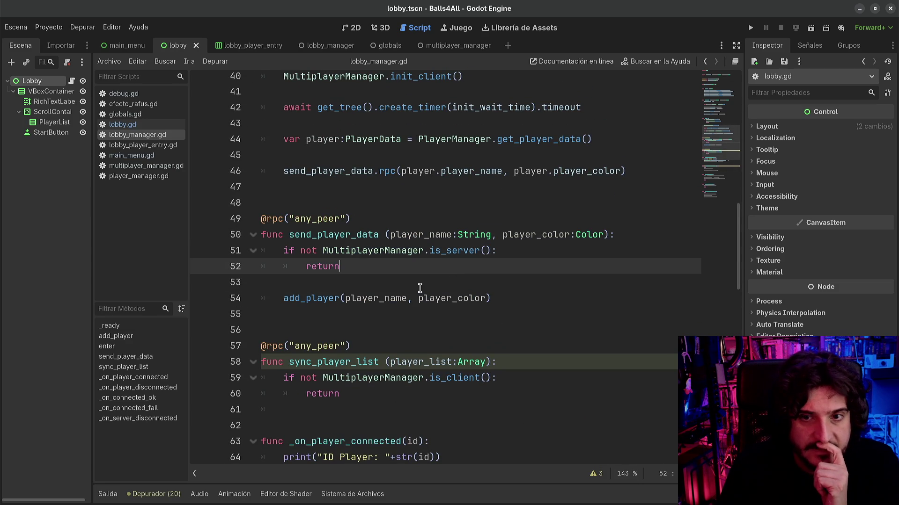
{"action": "left_click", "coordinate": [298, 255]}
{"action": "left_click", "coordinate": [350, 272]}
{"action": "left_click", "coordinate": [444, 285]}
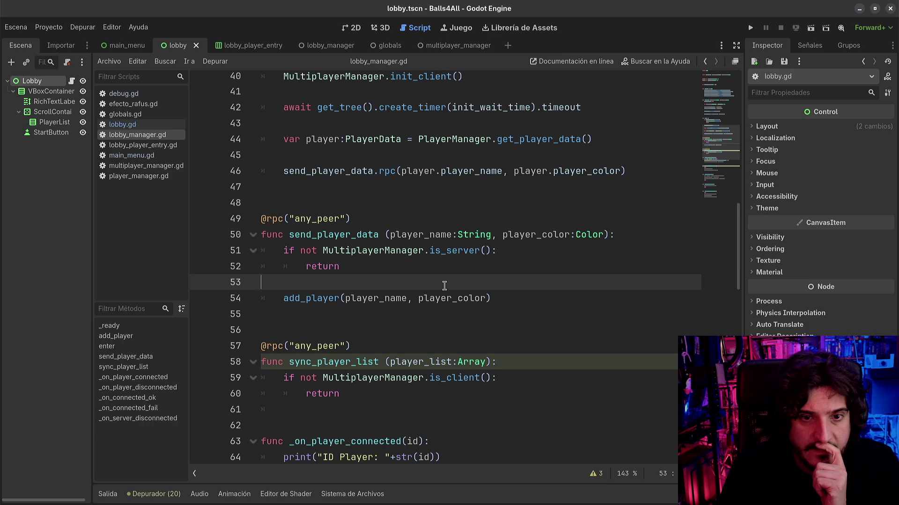
{"action": "scroll", "coordinate": [444, 286], "scroll_direction": "up", "scroll_amount": 3}
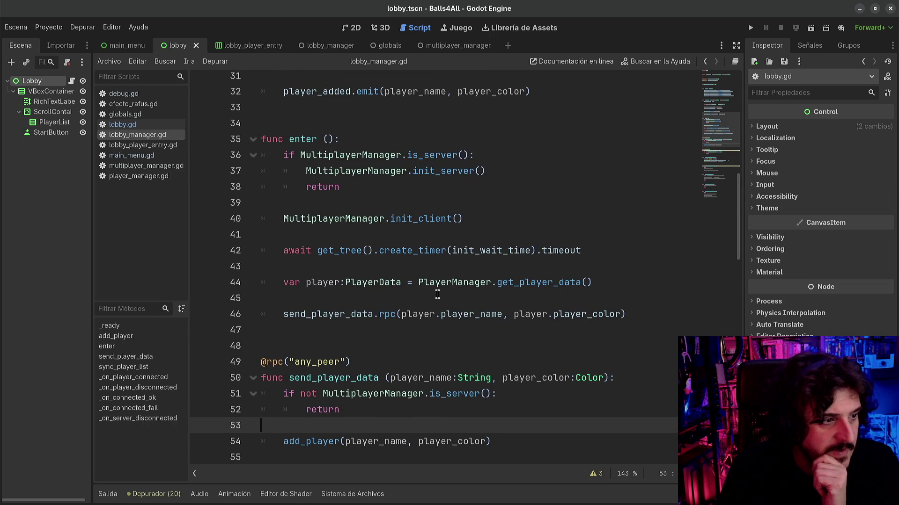
{"action": "mouse_move", "coordinate": [370, 318]}
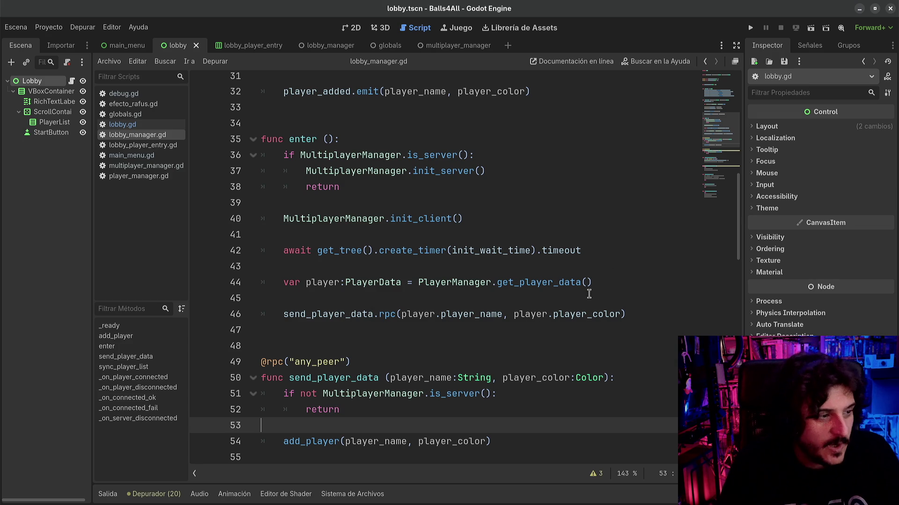
{"action": "left_click", "coordinate": [530, 253]}
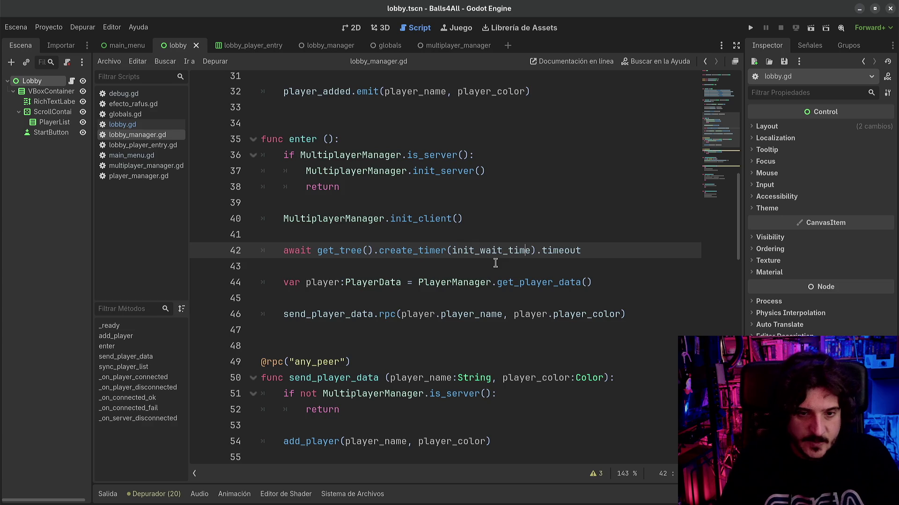
- Scroll through lobby_manager.gd down to sync_player_list
{"action": "scroll", "coordinate": [494, 261], "scroll_direction": "down", "scroll_amount": 1}
{"action": "scroll", "coordinate": [468, 283], "scroll_direction": "up", "scroll_amount": 2}
{"action": "scroll", "coordinate": [463, 281], "scroll_direction": "up", "scroll_amount": 9}
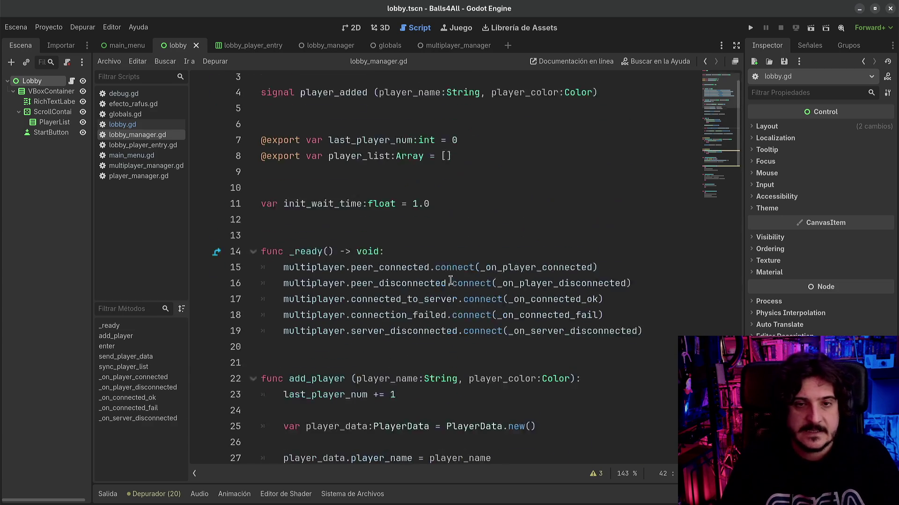
{"action": "scroll", "coordinate": [401, 279], "scroll_direction": "down", "scroll_amount": 1}
{"action": "scroll", "coordinate": [399, 278], "scroll_direction": "up", "scroll_amount": 1}
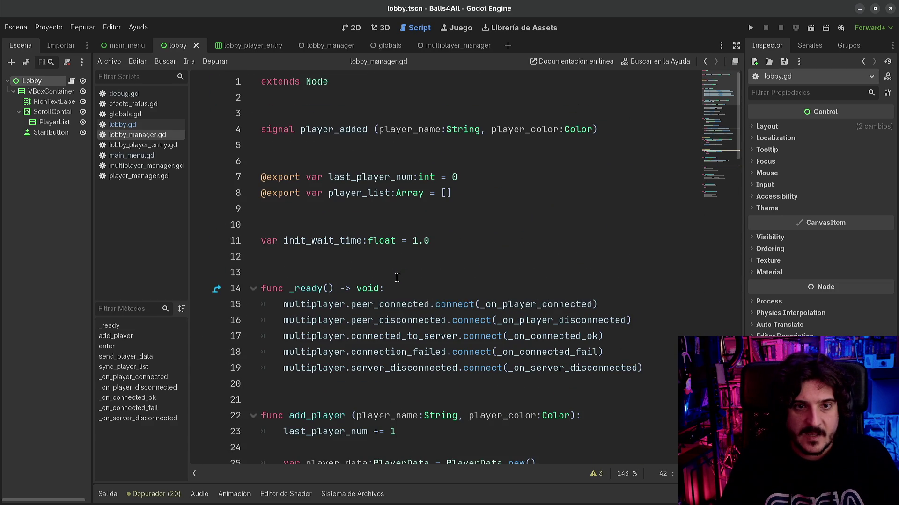
{"action": "scroll", "coordinate": [397, 277], "scroll_direction": "down", "scroll_amount": 3}
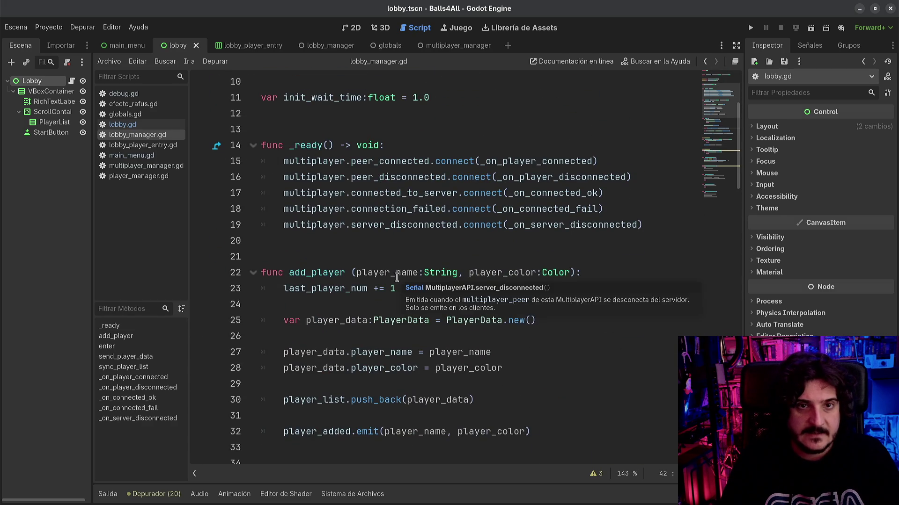
{"action": "scroll", "coordinate": [397, 278], "scroll_direction": "down", "scroll_amount": 3}
{"action": "scroll", "coordinate": [396, 278], "scroll_direction": "down", "scroll_amount": 8}
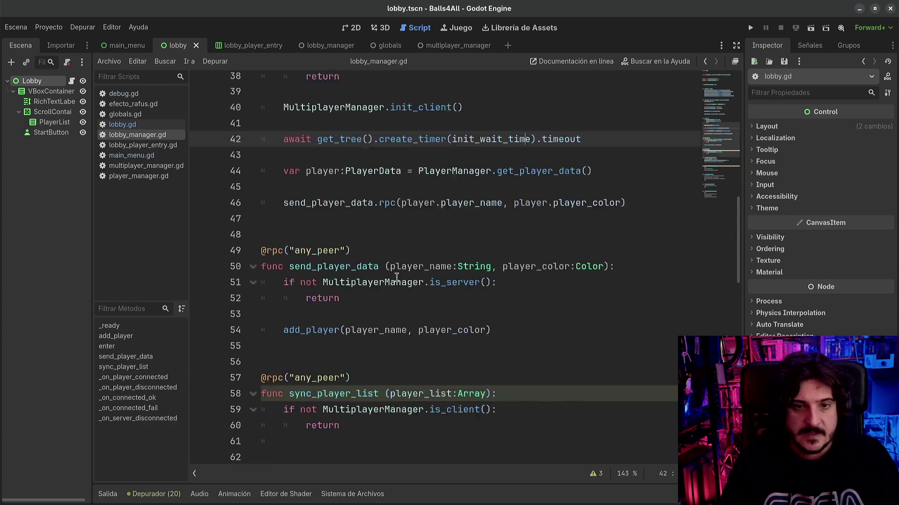
{"action": "scroll", "coordinate": [396, 278], "scroll_direction": "down", "scroll_amount": 3}
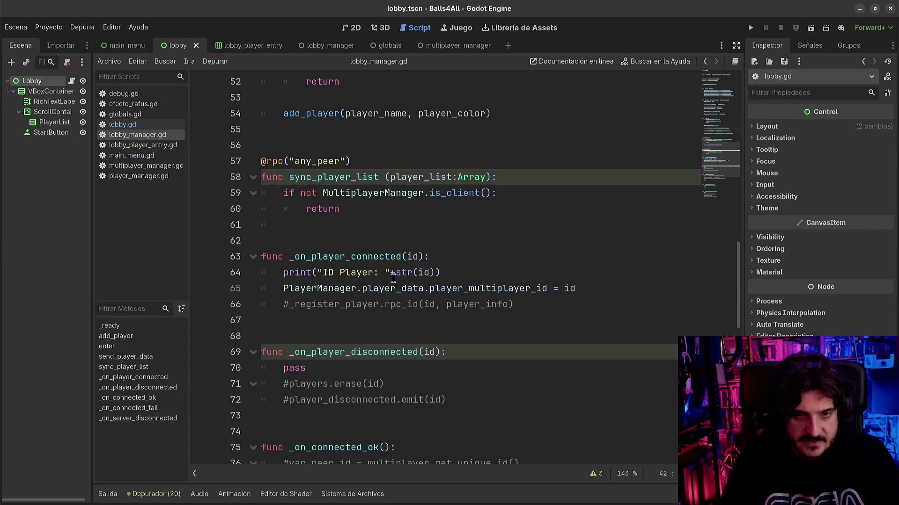
- Inspect the end of sync_player_list and the commented _register_player line below it
{"action": "left_click", "coordinate": [357, 242]}
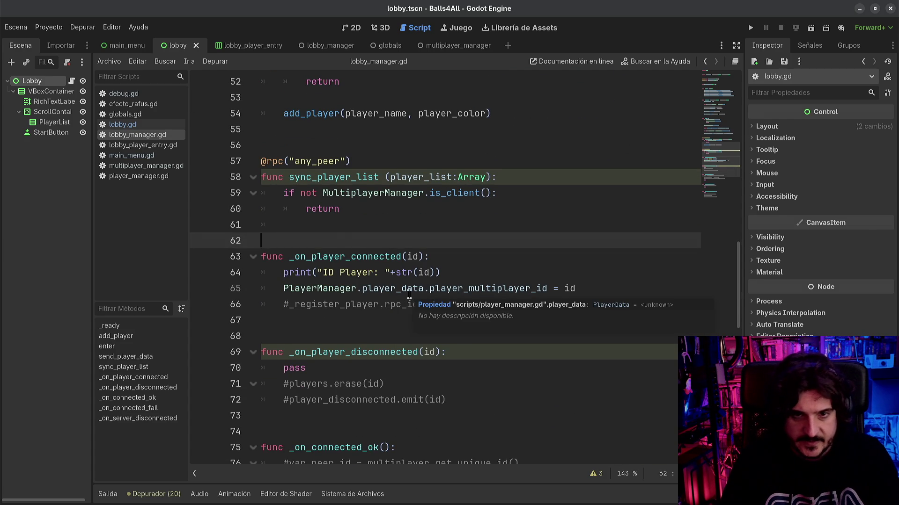
{"action": "left_click", "coordinate": [370, 228]}
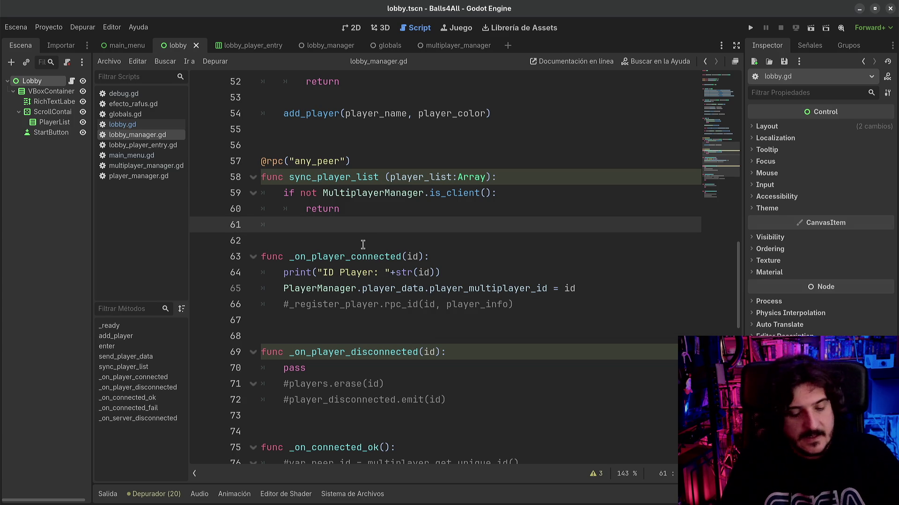
{"action": "left_click", "coordinate": [334, 304]}
{"action": "scroll", "coordinate": [526, 321], "scroll_direction": "down", "scroll_amount": 3}
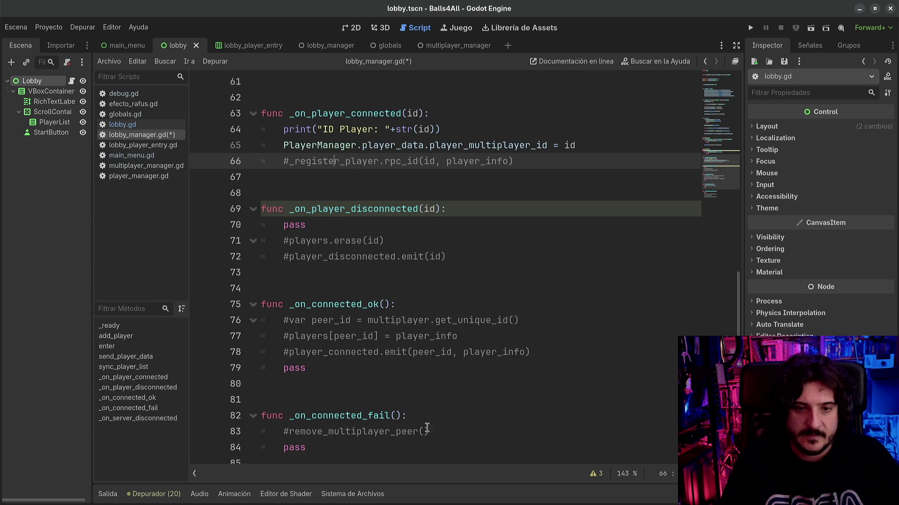
- Select the add_player call on line 54 and jump to its definition at line 22
{"action": "scroll", "coordinate": [420, 393], "scroll_direction": "up", "scroll_amount": 3}
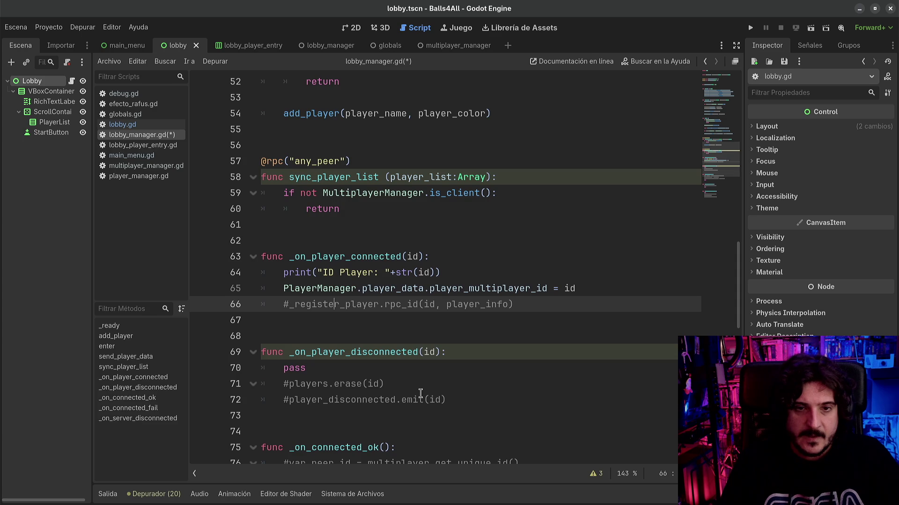
{"action": "scroll", "coordinate": [421, 393], "scroll_direction": "up", "scroll_amount": 2}
{"action": "scroll", "coordinate": [393, 374], "scroll_direction": "up", "scroll_amount": 1}
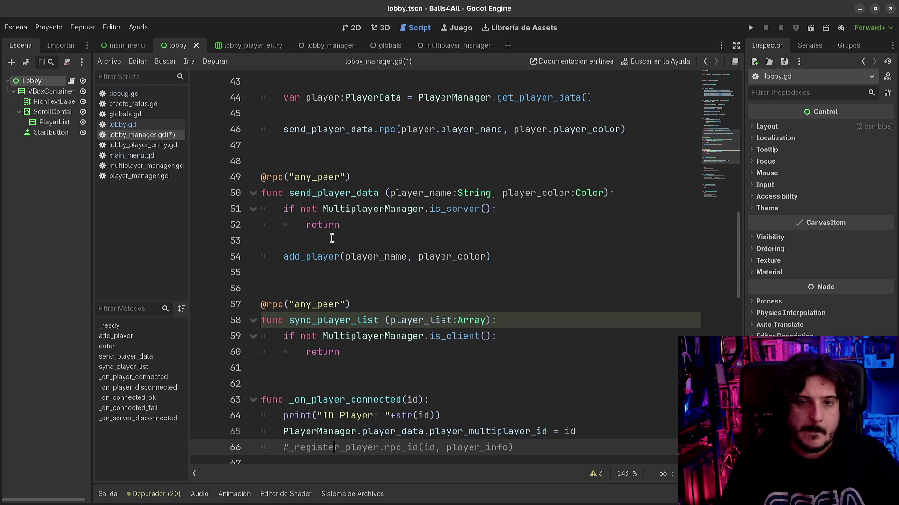
{"action": "scroll", "coordinate": [317, 229], "scroll_direction": "up", "scroll_amount": 3}
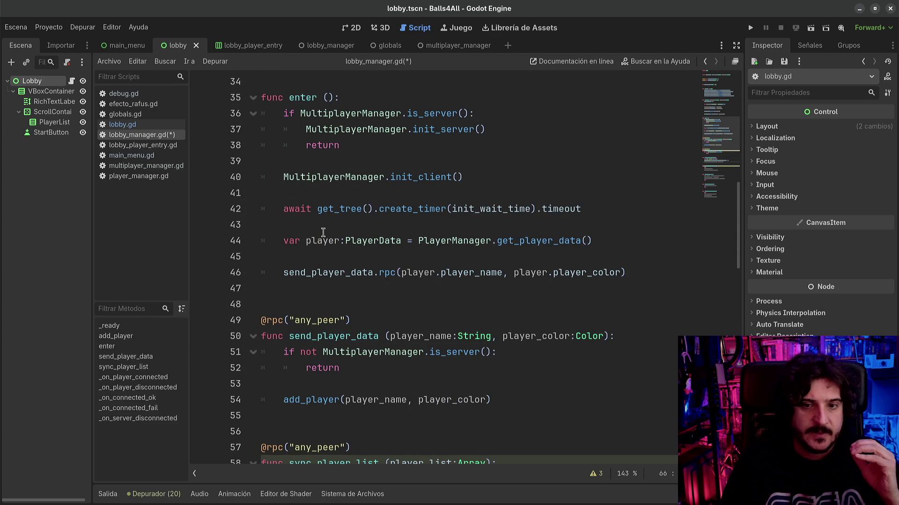
{"action": "scroll", "coordinate": [346, 308], "scroll_direction": "down", "scroll_amount": 1}
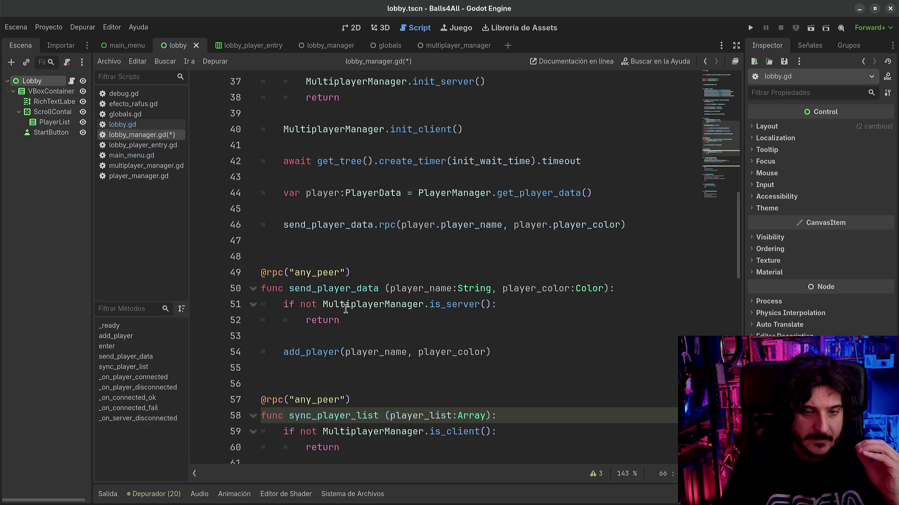
{"action": "scroll", "coordinate": [346, 309], "scroll_direction": "down", "scroll_amount": 1}
{"action": "mouse_move", "coordinate": [281, 305]}
{"action": "left_mouse_down"}
{"action": "mouse_move", "coordinate": [512, 287]}
{"action": "mouse_move", "coordinate": [524, 303]}
{"action": "left_mouse_up"}
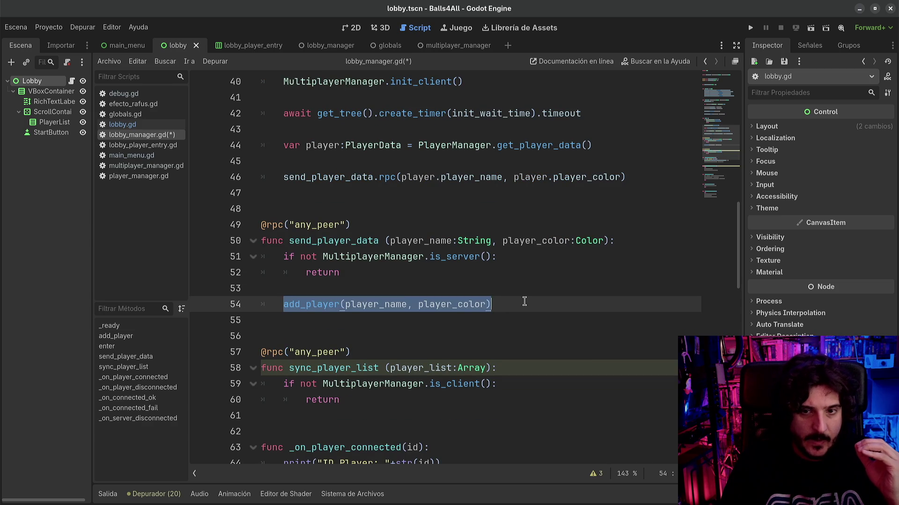
{"action": "left_click", "coordinate": [505, 305]}
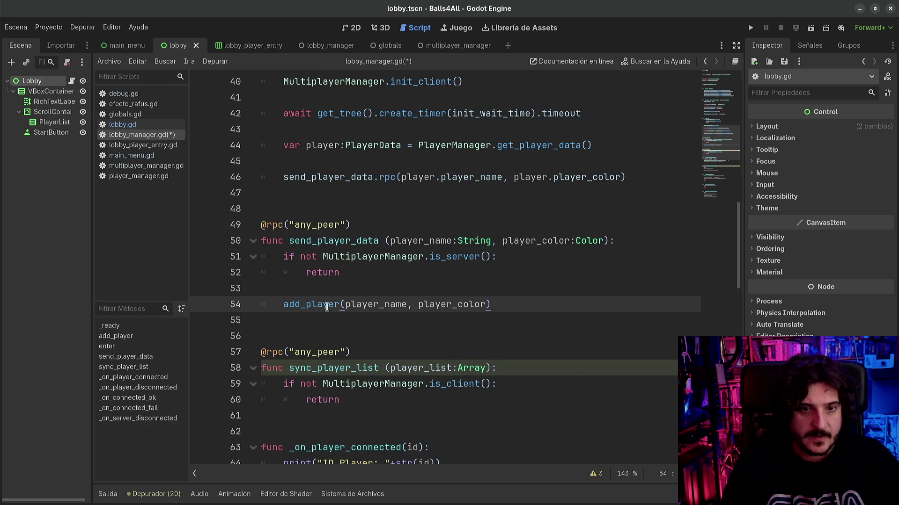
{"action": "left_click", "coordinate": [312, 306], "text": "ctrl"}
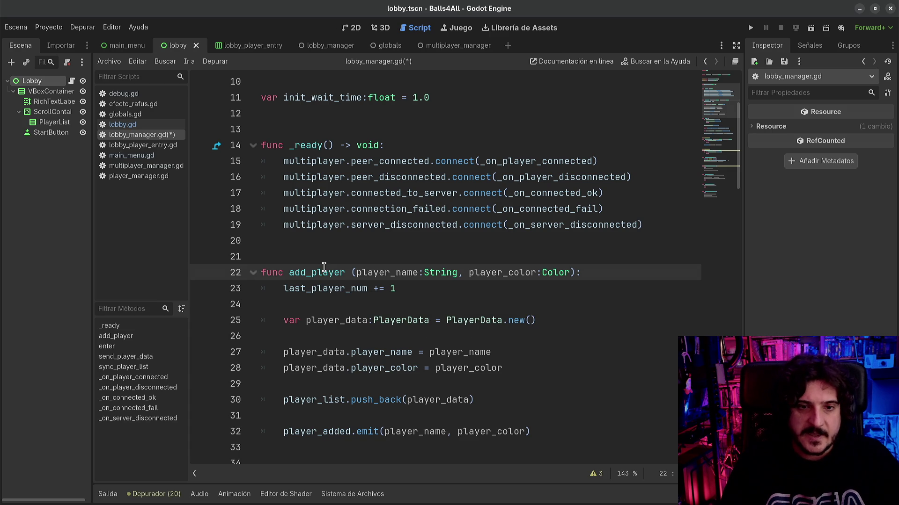
- Step through add_player's lines down to its player_added emit call and select that line
{"action": "left_click", "coordinate": [333, 287]}
{"action": "left_click", "coordinate": [334, 337]}
{"action": "scroll", "coordinate": [334, 337], "scroll_direction": "down", "scroll_amount": 2}
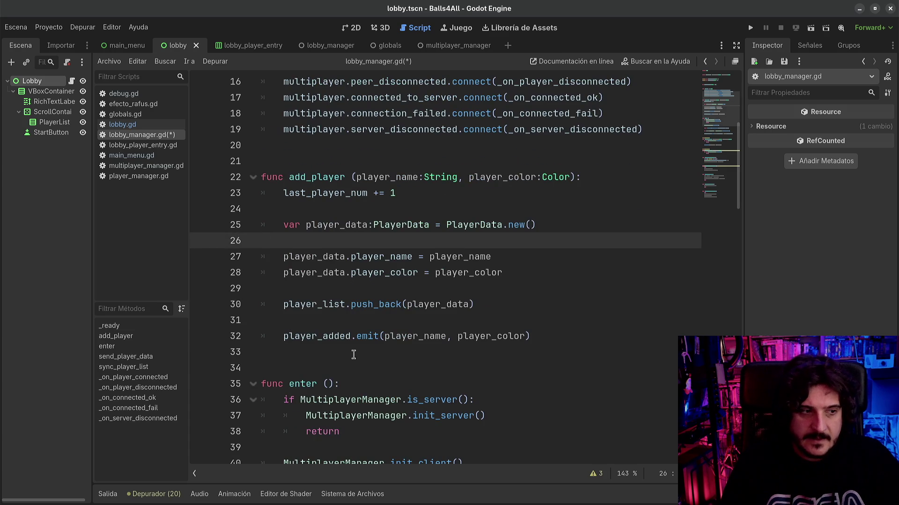
{"action": "left_click", "coordinate": [519, 320]}
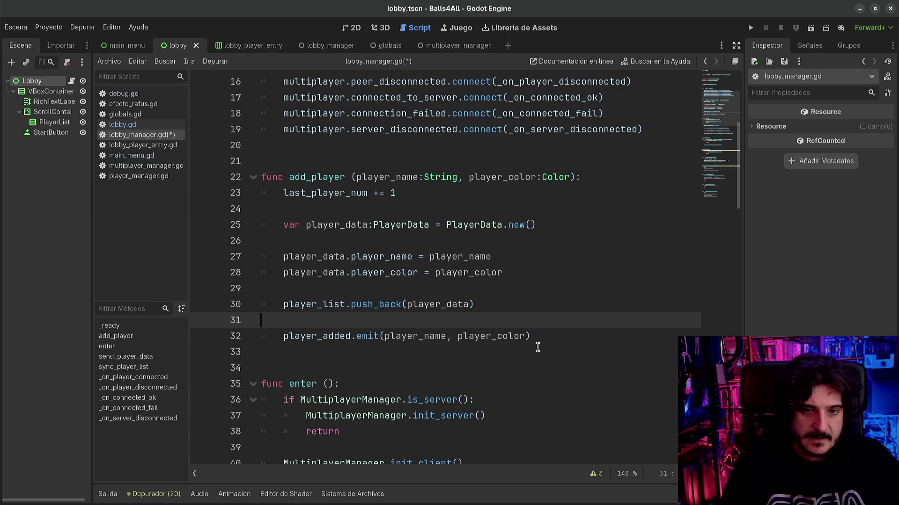
{"action": "left_click", "coordinate": [555, 342]}
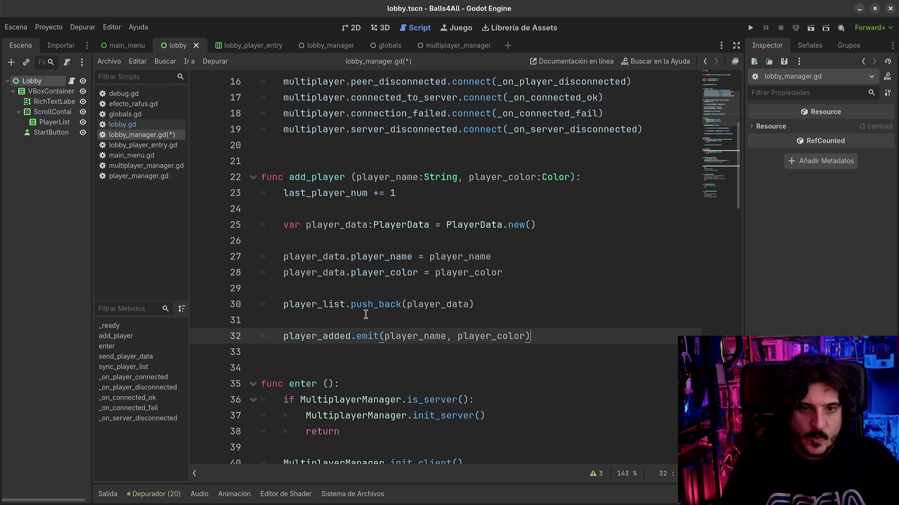
{"action": "triple_click", "coordinate": [322, 337]}
{"action": "left_click", "coordinate": [334, 336]}
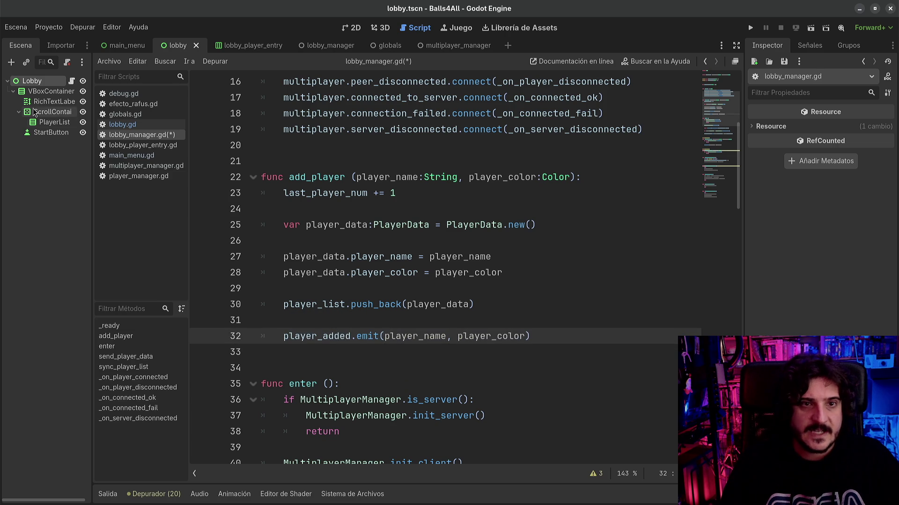
- Show the script's signals list in the side dock and select the player_added name on line 32
{"action": "left_click", "coordinate": [848, 45]}
{"action": "left_click", "coordinate": [810, 45]}
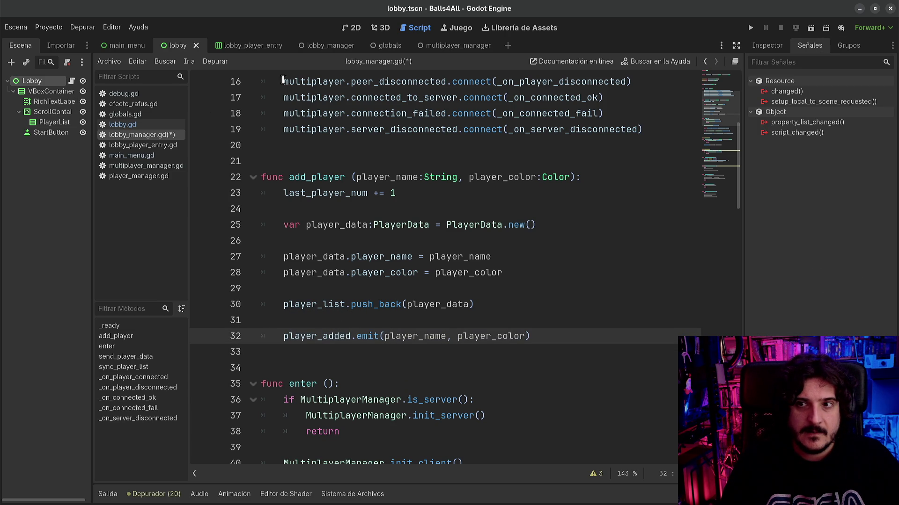
{"action": "left_click_drag", "start_coordinate": [312, 336], "coordinate": [373, 336]}
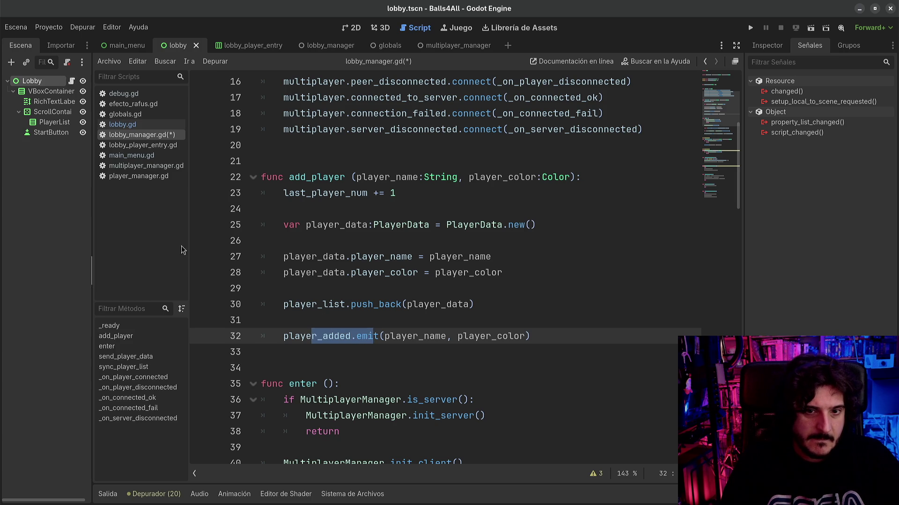
{"action": "double_click", "coordinate": [320, 337]}
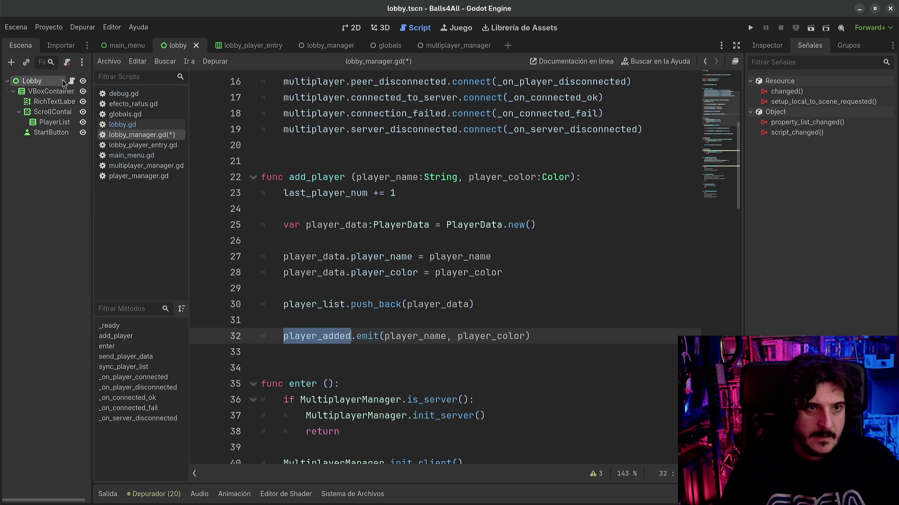
- Open lobby.gd from the Lobby node, jump to _on_player_added, then go back to line 11
{"action": "left_click", "coordinate": [72, 81]}
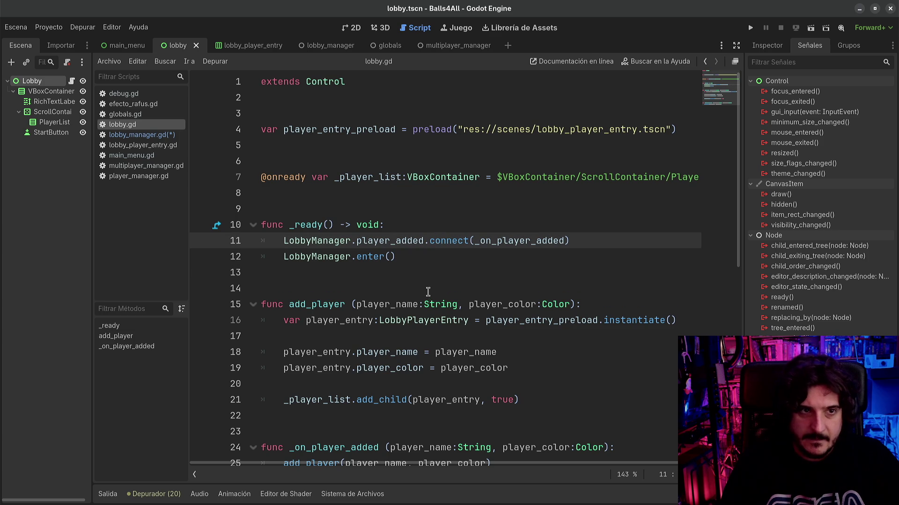
{"action": "left_click", "coordinate": [488, 240], "text": "ctrl"}
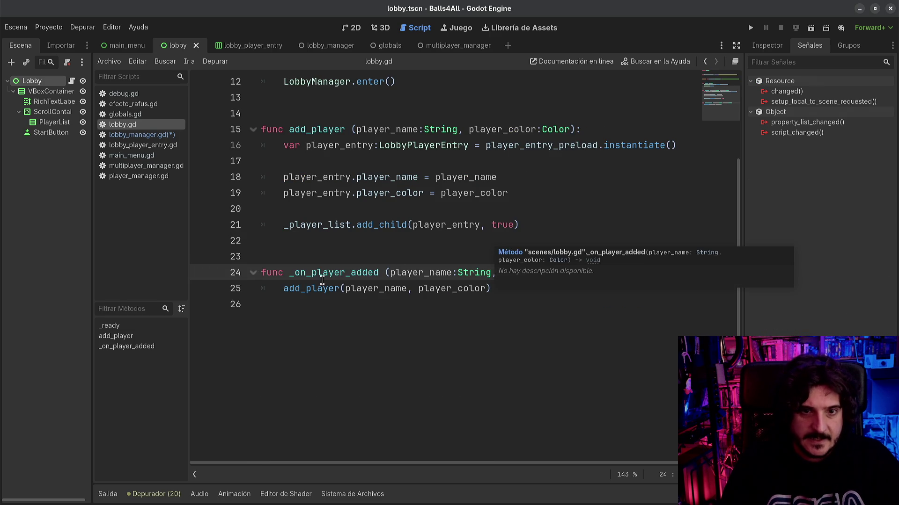
{"action": "left_click", "coordinate": [284, 288]}
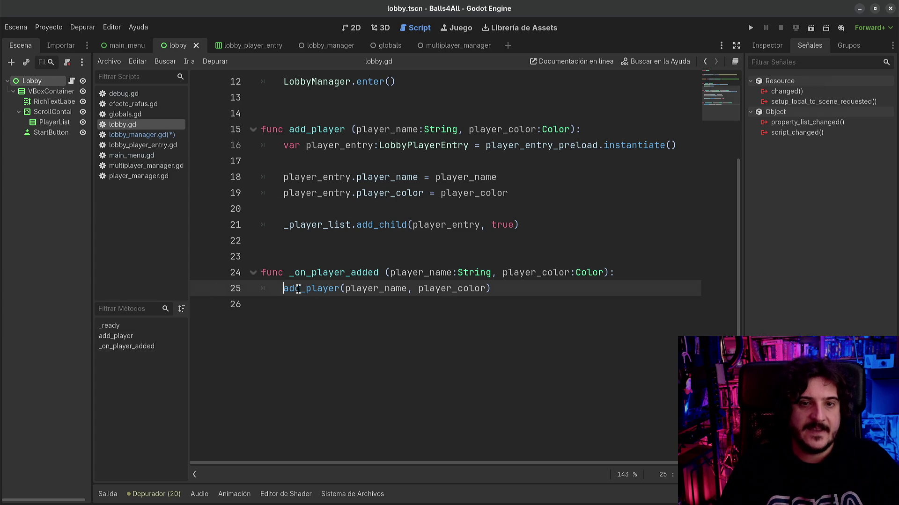
{"action": "left_click", "coordinate": [706, 65]}
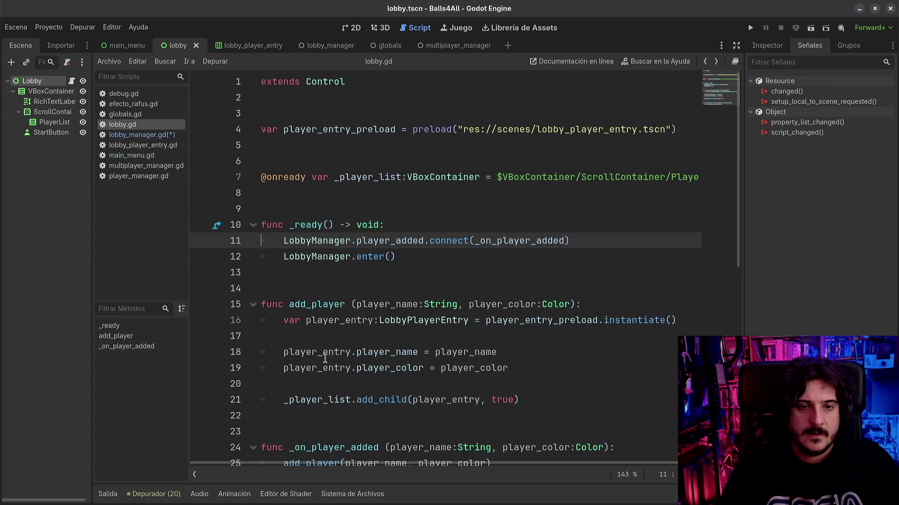
- Reopen lobby_manager.gd and scroll to send_player_data and sync_player_list
{"action": "scroll", "coordinate": [326, 357], "scroll_direction": "down", "scroll_amount": 5}
{"action": "scroll", "coordinate": [262, 248], "scroll_direction": "up", "scroll_amount": 1}
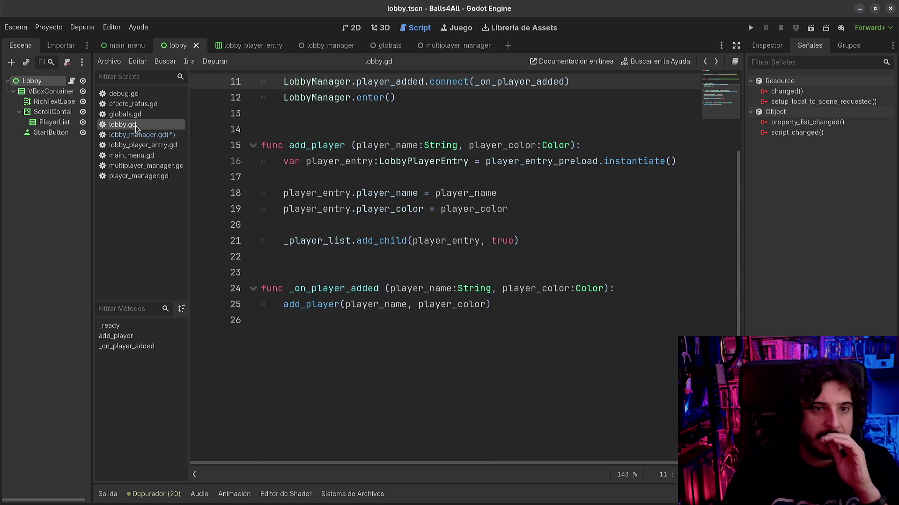
{"action": "left_click", "coordinate": [141, 135]}
{"action": "scroll", "coordinate": [382, 323], "scroll_direction": "down", "scroll_amount": 2}
{"action": "scroll", "coordinate": [385, 331], "scroll_direction": "down", "scroll_amount": 7}
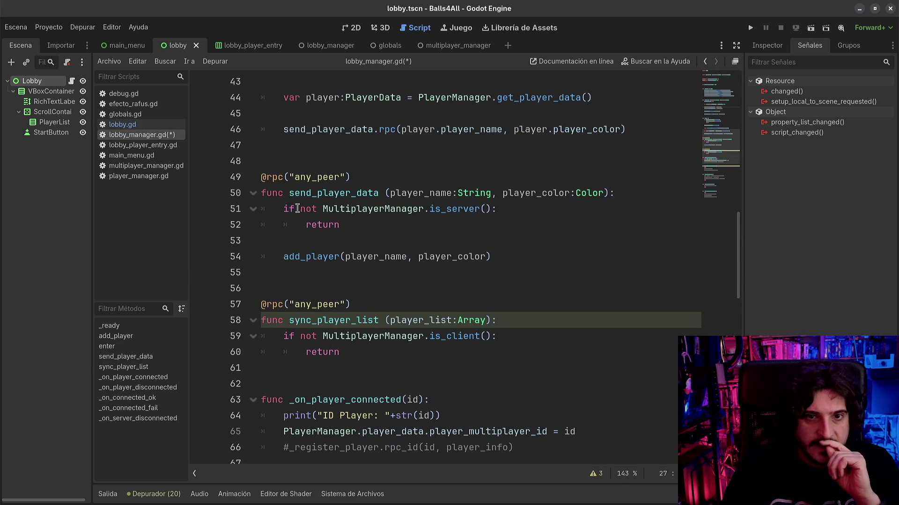
- Review send_player_data's not-server check, its return, and the add_player call
{"action": "left_click_drag", "start_coordinate": [298, 209], "coordinate": [327, 212]}
{"action": "left_click", "coordinate": [327, 212]}
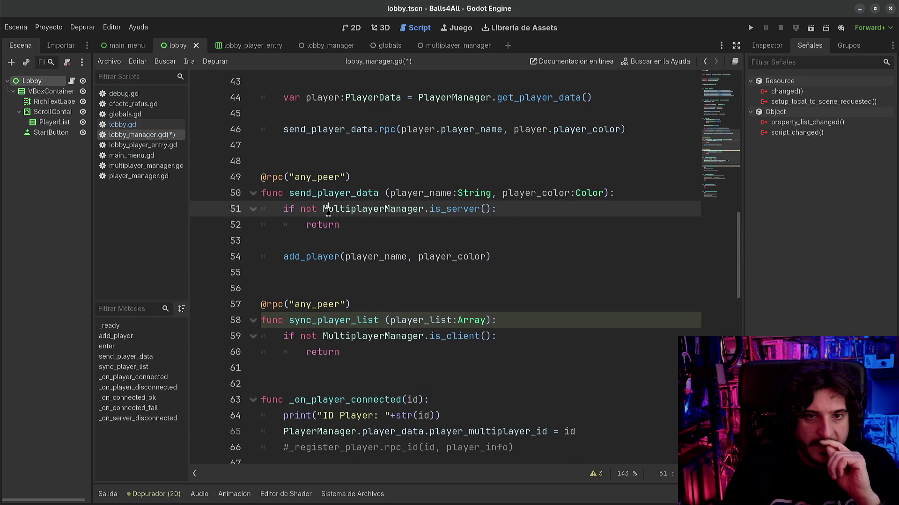
{"action": "left_click", "coordinate": [354, 230]}
{"action": "mouse_move", "coordinate": [284, 209]}
{"action": "left_mouse_down"}
{"action": "mouse_move", "coordinate": [383, 222]}
{"action": "mouse_move", "coordinate": [281, 211]}
{"action": "left_mouse_up"}
{"action": "left_click", "coordinate": [292, 257]}
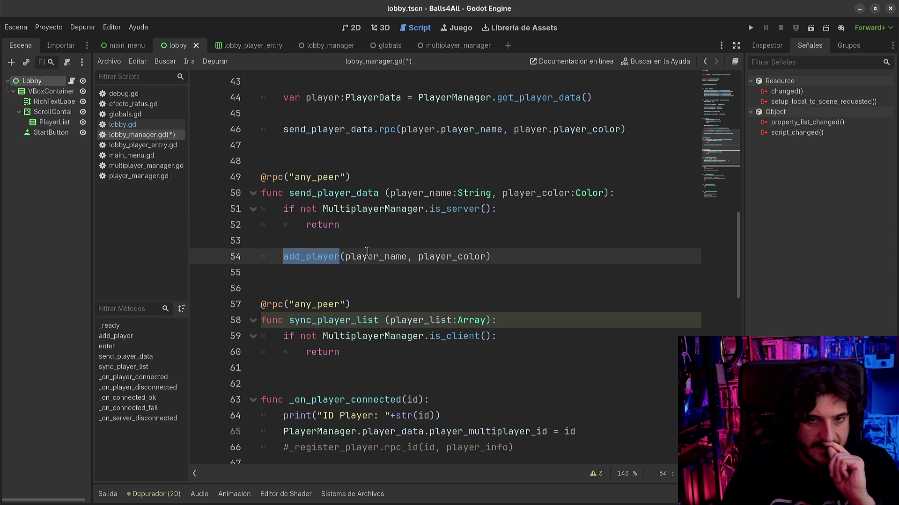
{"action": "mouse_move", "coordinate": [367, 252]}
{"action": "left_click", "coordinate": [495, 255]}
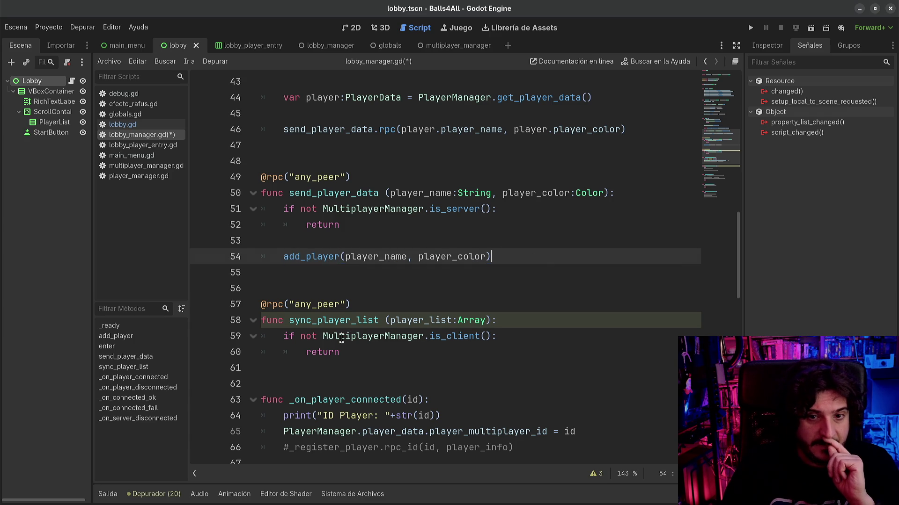
- Add a sync_player_list.rpc() call after add_player in send_player_data
{"action": "double_click", "coordinate": [324, 323]}
{"action": "left_click", "coordinate": [516, 255]}
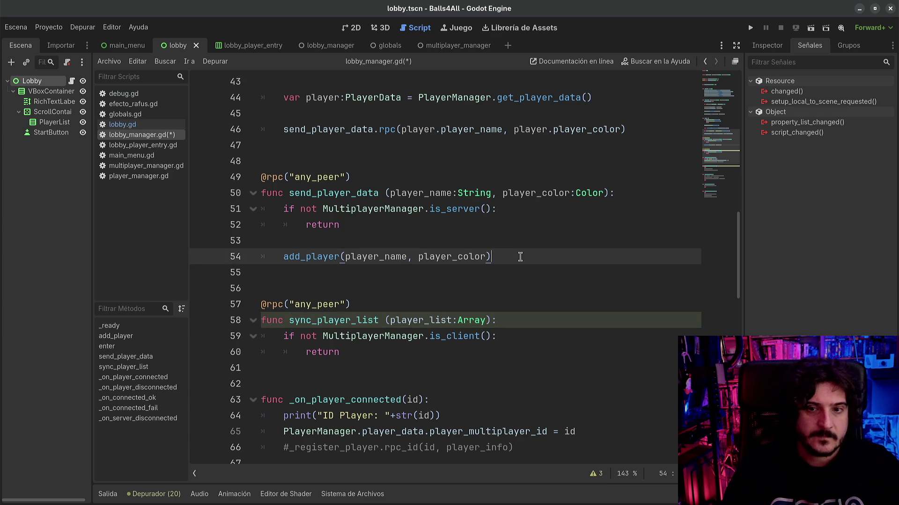
{"action": "key", "text": "Return"}
{"action": "key", "text": "Return"}
{"action": "type", "text": "syn"}
{"action": "key", "text": "Return"}
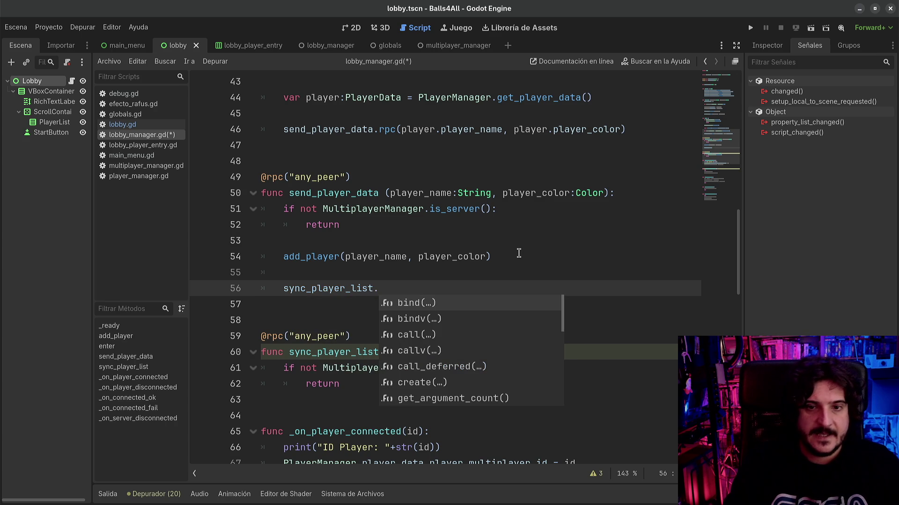
{"action": "type", "text": "rf"}
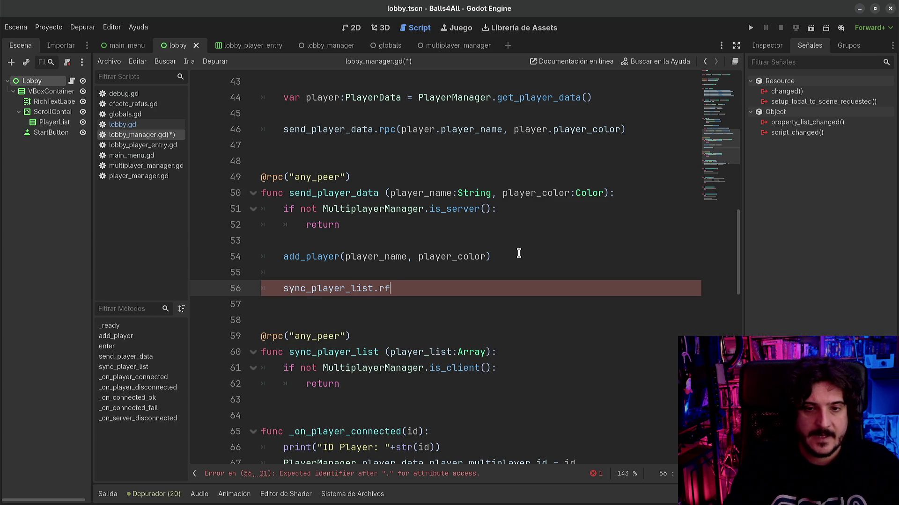
{"action": "key", "text": "BackSpace"}
{"action": "key", "text": "BackSpace"}
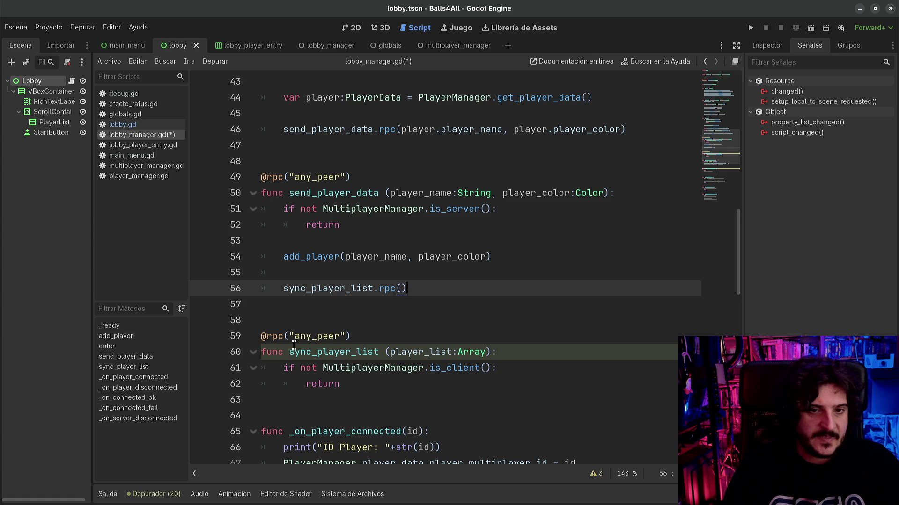
{"action": "scroll", "coordinate": [294, 344], "scroll_direction": "down", "scroll_amount": 1}
{"action": "left_click", "coordinate": [265, 289]}
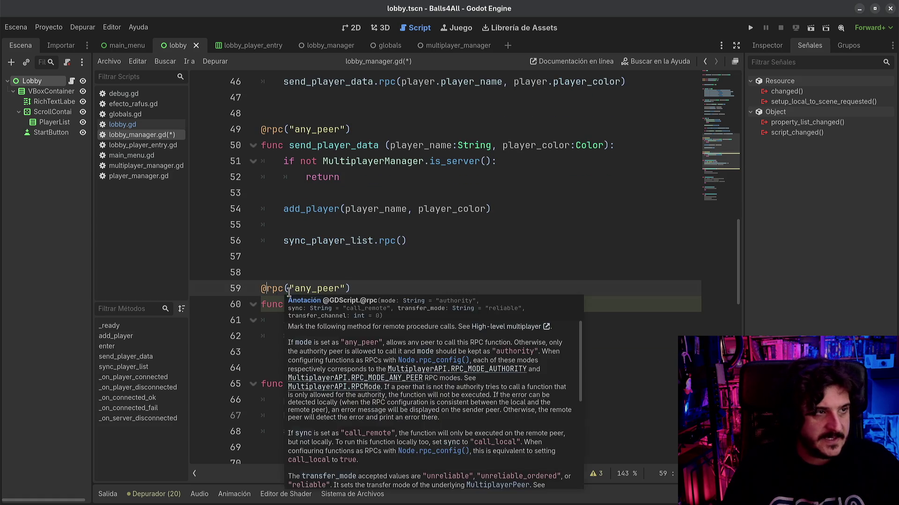
{"action": "double_click", "coordinate": [272, 288]}
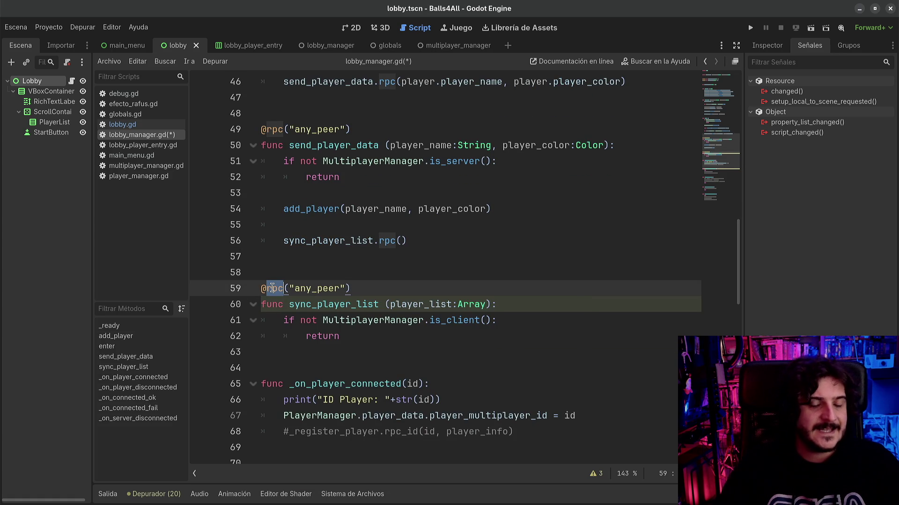
{"action": "mouse_move", "coordinate": [271, 289]}
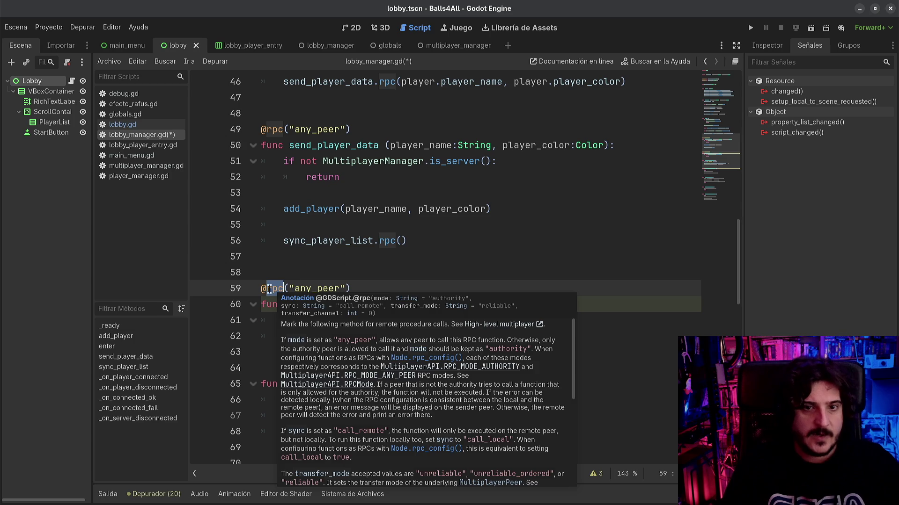
{"action": "double_click", "coordinate": [324, 240]}
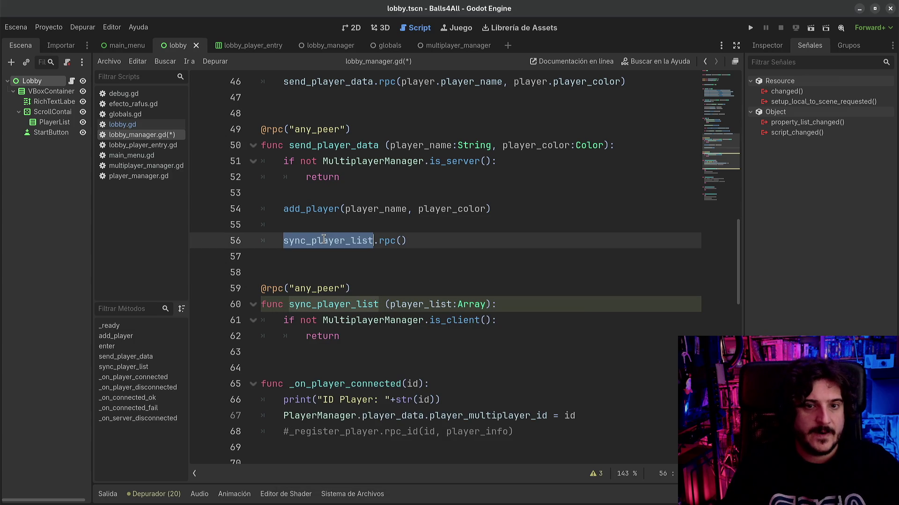
{"action": "left_click", "coordinate": [372, 241]}
{"action": "key", "text": "Delete"}
{"action": "key", "text": "ctrl+shift+Right"}
{"action": "key", "text": "Delete"}
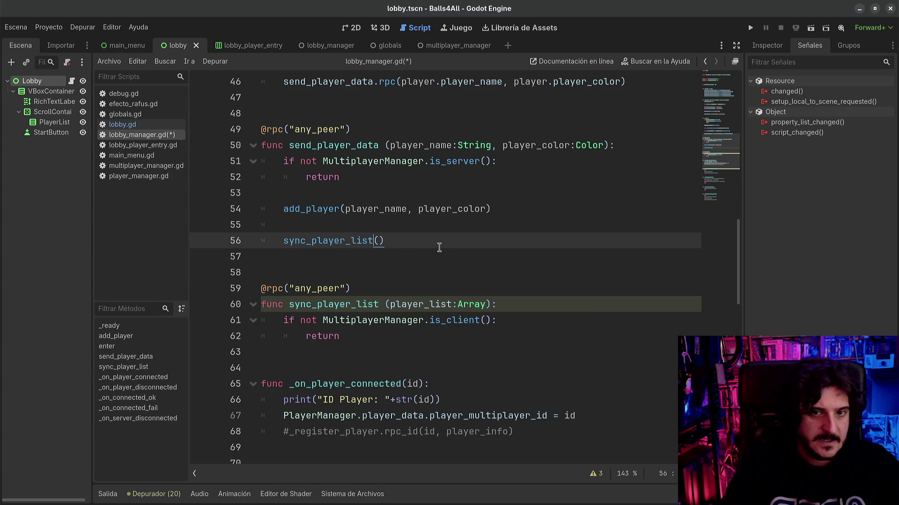
{"action": "key", "text": "ctrl+z"}
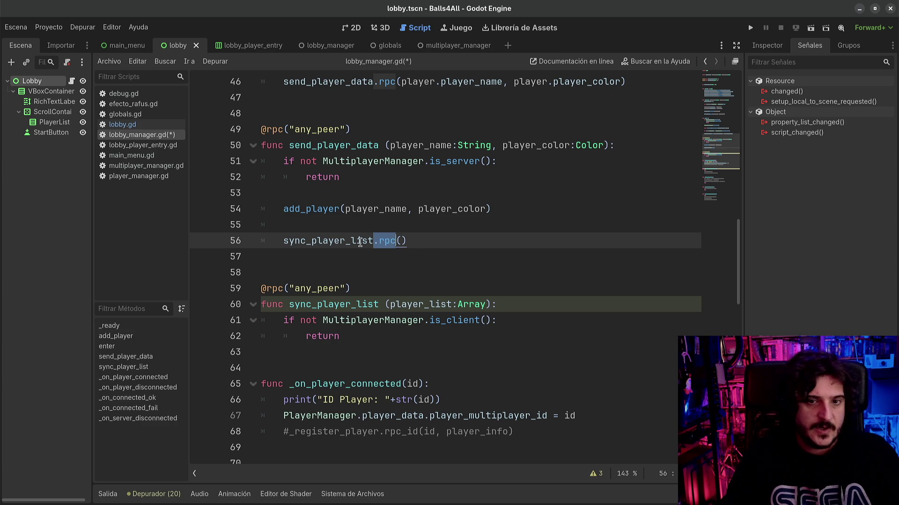
{"action": "left_click", "coordinate": [308, 321]}
{"action": "double_click", "coordinate": [352, 306]}
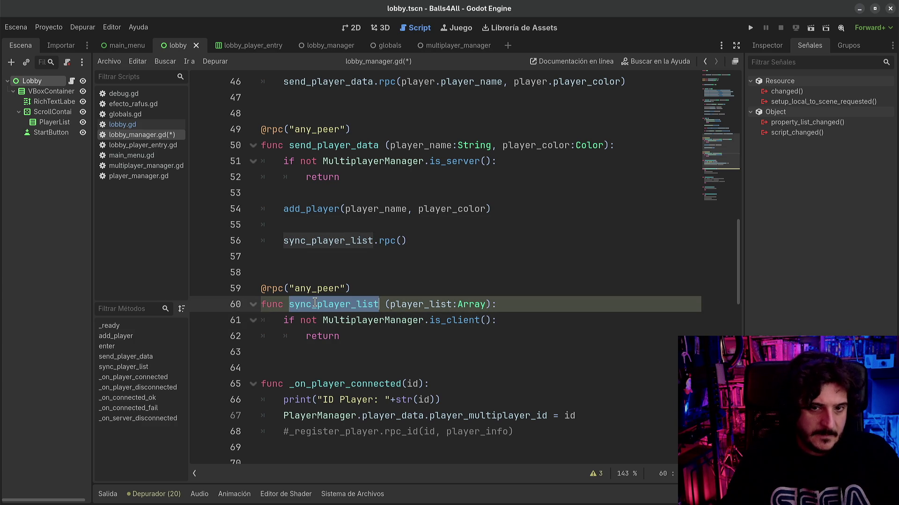
{"action": "left_click", "coordinate": [356, 241]}
{"action": "left_click_drag", "start_coordinate": [355, 240], "coordinate": [401, 240]}
{"action": "left_click", "coordinate": [387, 241]}
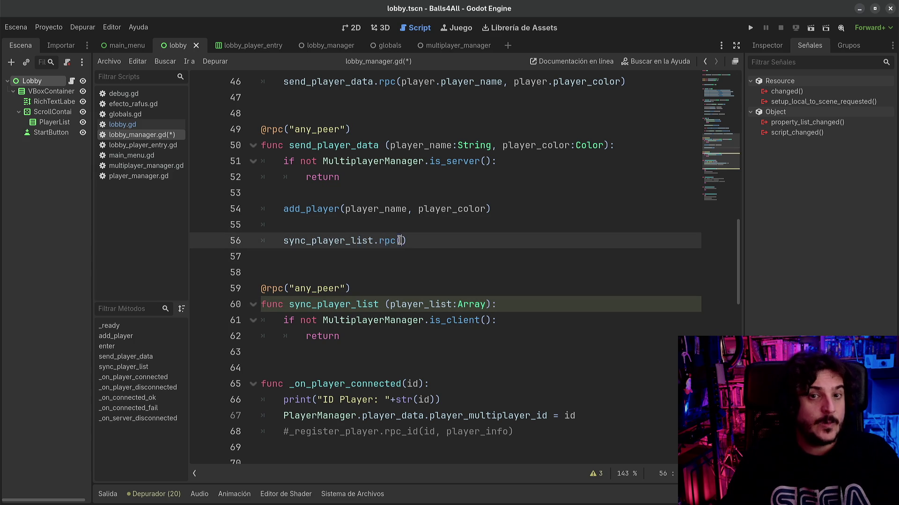
{"action": "mouse_move", "coordinate": [386, 241]}
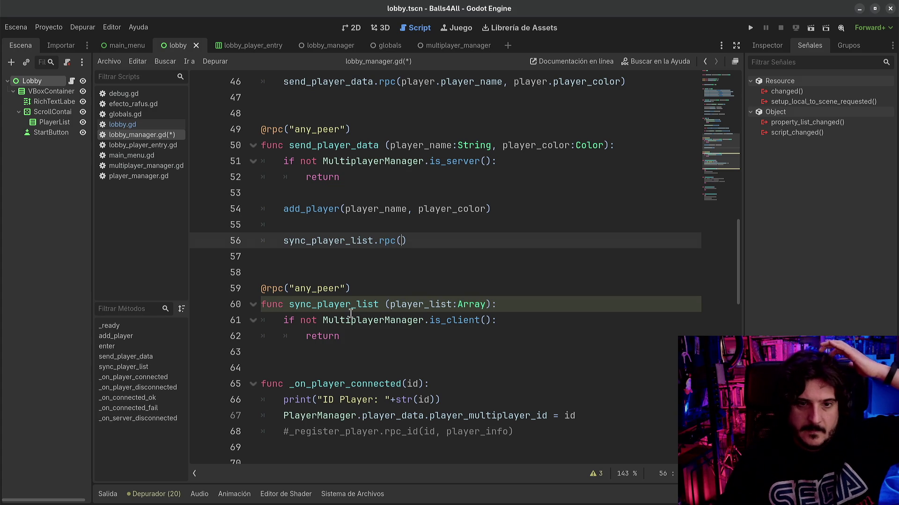
{"action": "left_click", "coordinate": [397, 327]}
{"action": "left_click", "coordinate": [388, 335]}
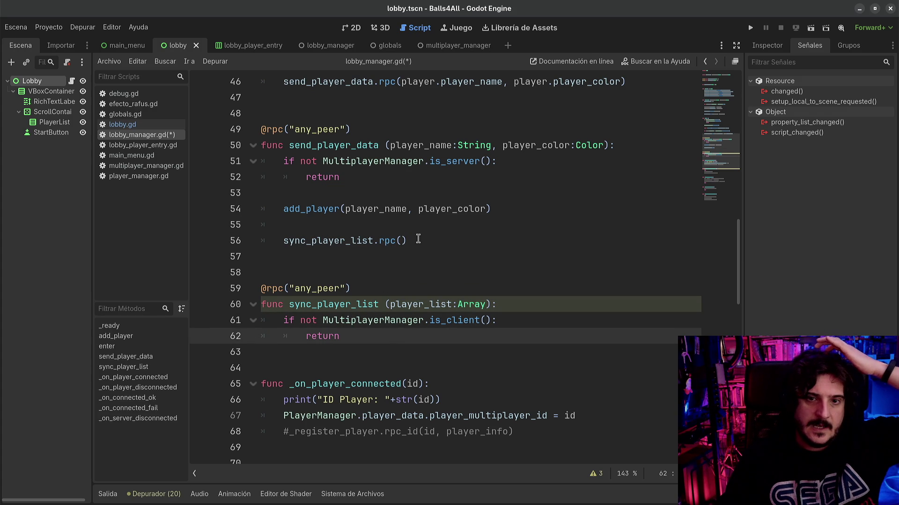
{"action": "left_click", "coordinate": [402, 239]}
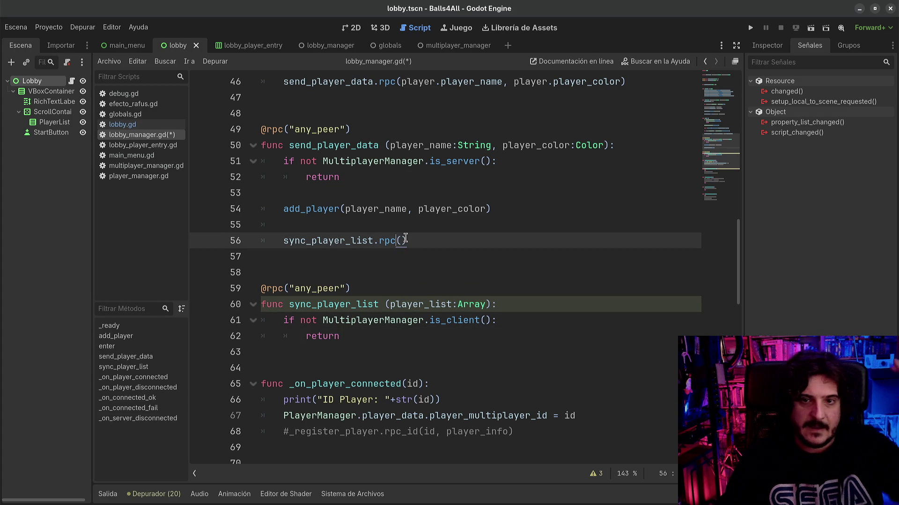
{"action": "double_click", "coordinate": [419, 304]}
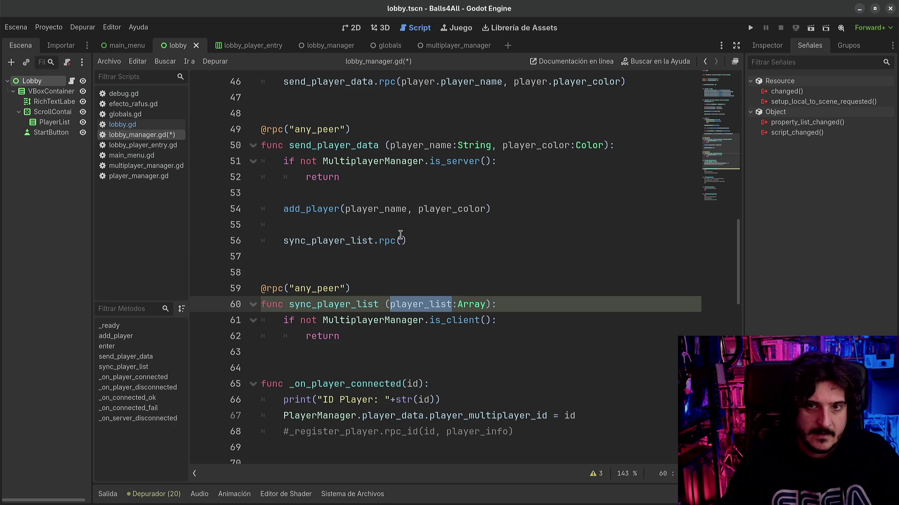
{"action": "scroll", "coordinate": [400, 234], "scroll_direction": "up", "scroll_amount": 15}
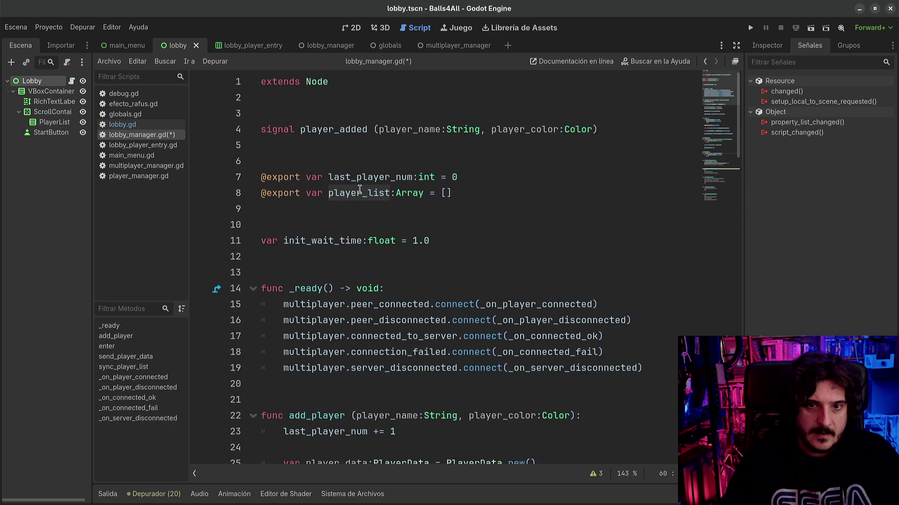
- Pass player_list into sync_player_list.rpc() on line 56 and save the script
{"action": "scroll", "coordinate": [389, 287], "scroll_direction": "down", "scroll_amount": 20}
{"action": "scroll", "coordinate": [390, 287], "scroll_direction": "up", "scroll_amount": 3}
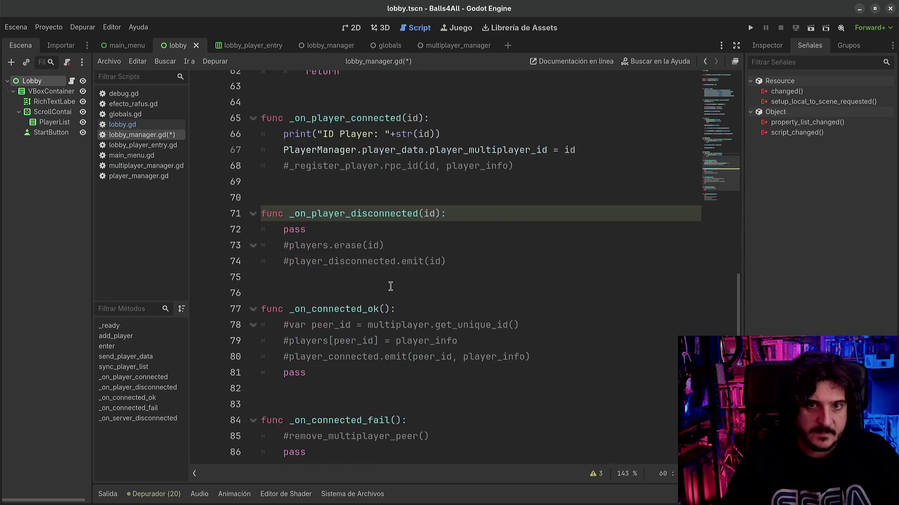
{"action": "scroll", "coordinate": [422, 286], "scroll_direction": "up", "scroll_amount": 3}
{"action": "left_click", "coordinate": [398, 118]}
{"action": "type", "text": "player_list"}
{"action": "key", "text": "ctrl+s"}
- Add print(player_list) below return in sync_player_list, save, and run the project with F5
{"action": "left_click", "coordinate": [355, 214]}
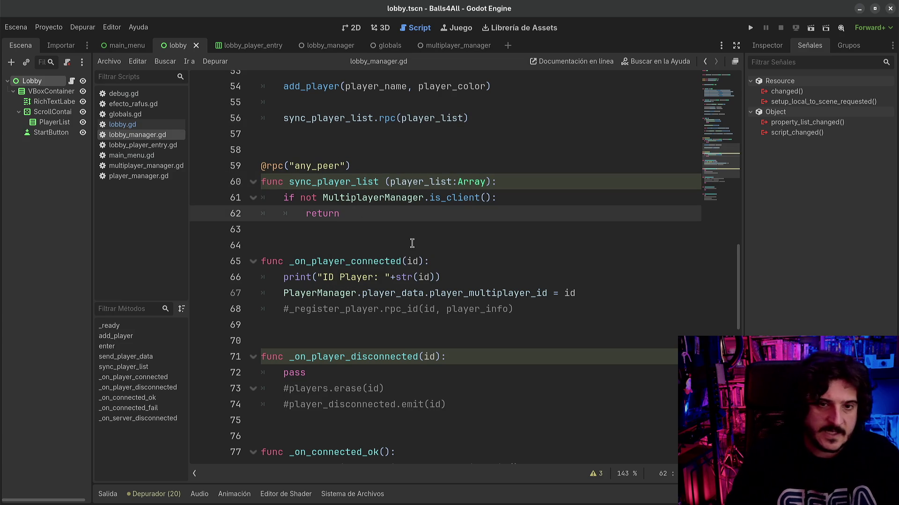
{"action": "key", "text": "Return"}
{"action": "key", "text": "Return"}
{"action": "key", "text": "BackSpace"}
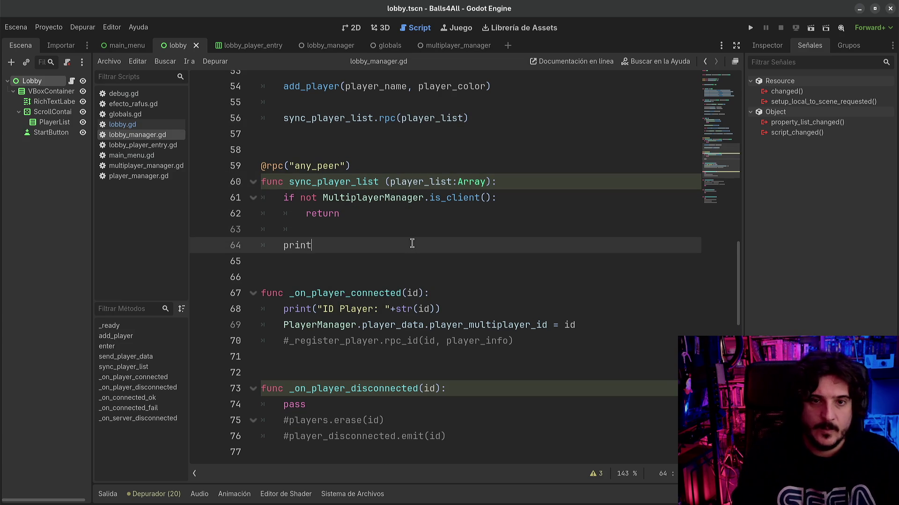
{"action": "type", "text": "("}
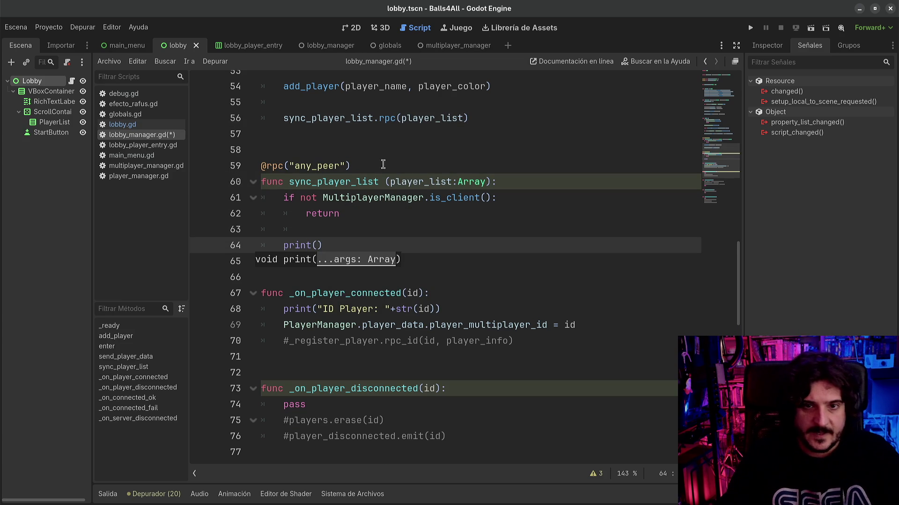
{"action": "double_click", "coordinate": [416, 181]}
{"action": "key", "text": "ctrl+c"}
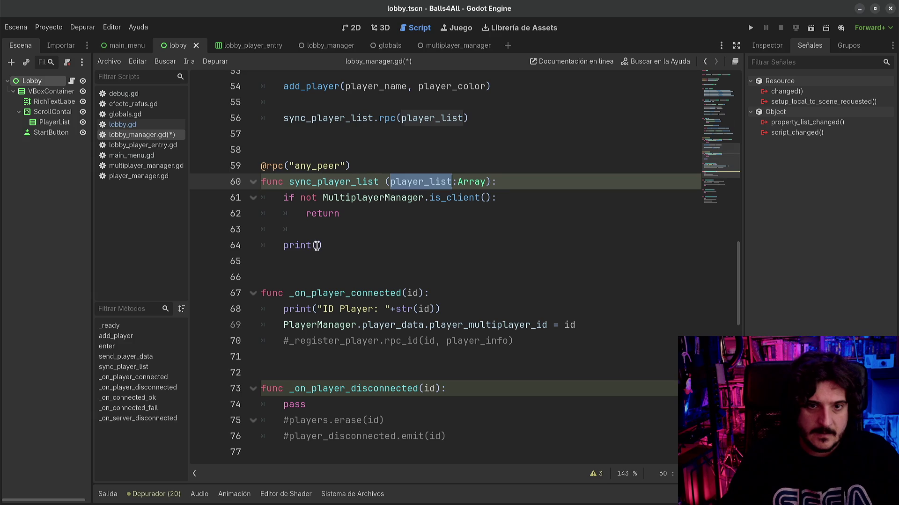
{"action": "left_click", "coordinate": [317, 245]}
{"action": "key", "text": "ctrl+v"}
{"action": "key", "text": "ctrl+s"}
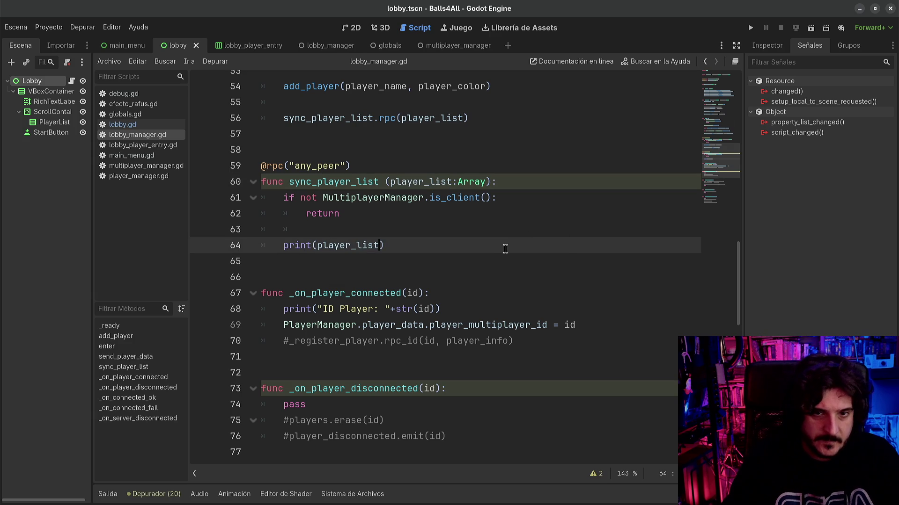
{"action": "key", "text": "F5"}
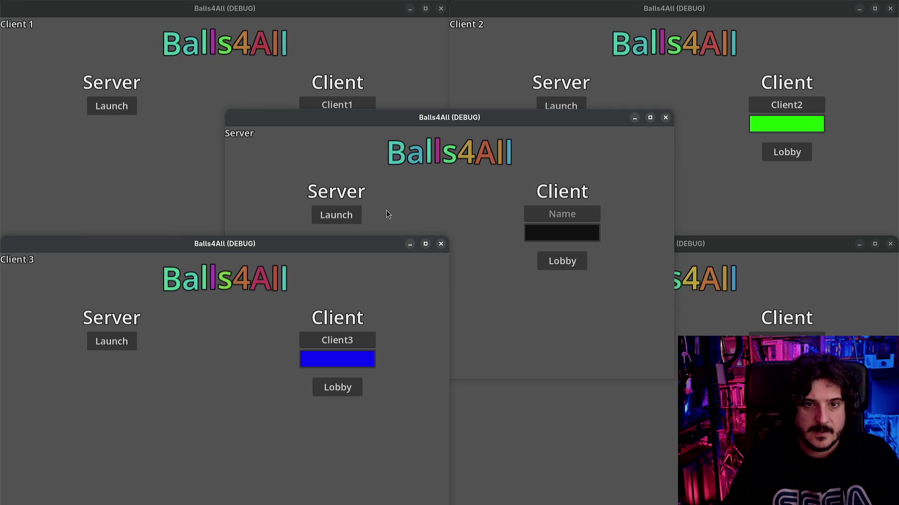
- Enter the lobby from the server window and from Clients 1 through 4
{"action": "left_click", "coordinate": [318, 215]}
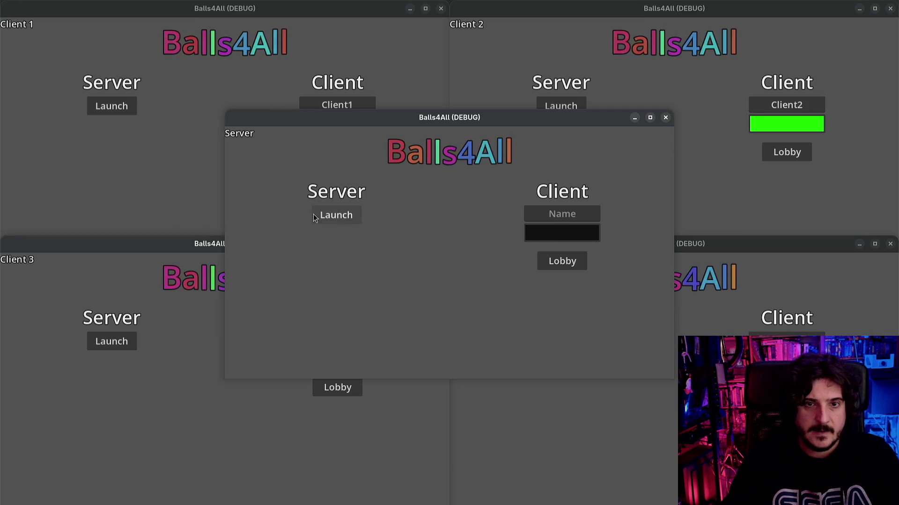
{"action": "left_click", "coordinate": [199, 200]}
{"action": "left_click", "coordinate": [336, 150]}
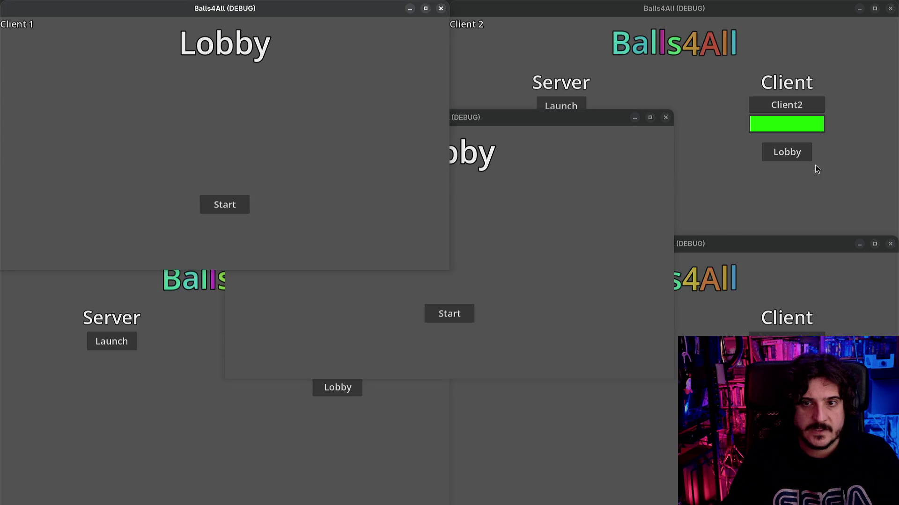
{"action": "left_click", "coordinate": [788, 153]}
{"action": "left_click", "coordinate": [344, 396]}
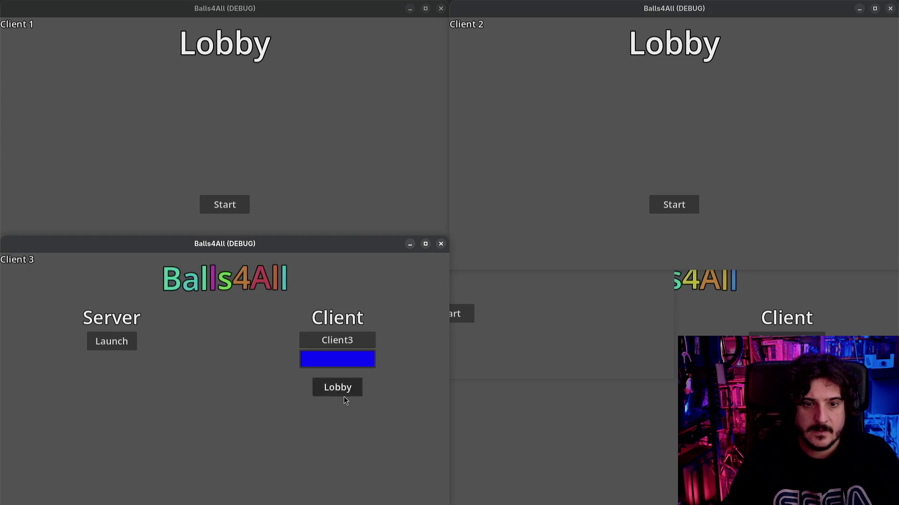
{"action": "left_click", "coordinate": [343, 395]}
{"action": "left_click", "coordinate": [473, 370]}
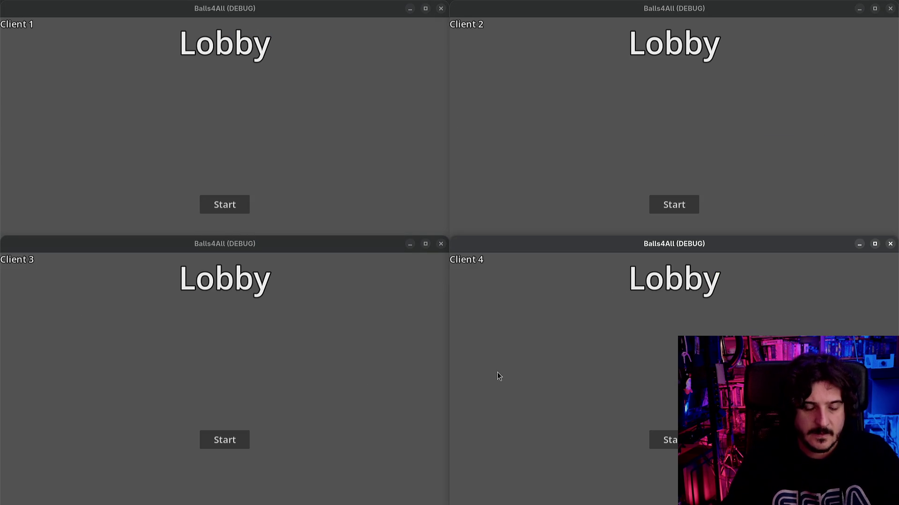
- Return to the Godot editor and select the printed player lists in the Output log
{"action": "key", "text": "super"}
{"action": "left_click", "coordinate": [504, 310]}
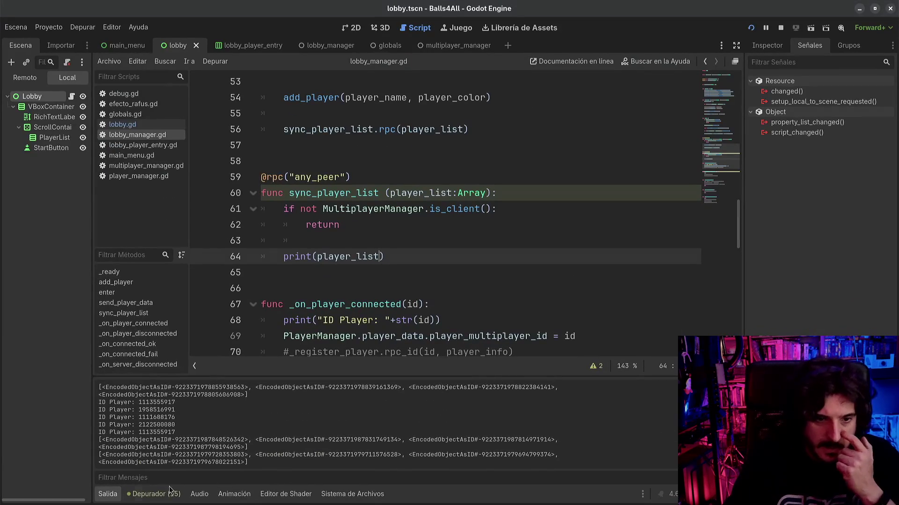
{"action": "left_click_drag", "start_coordinate": [134, 441], "coordinate": [320, 479]}
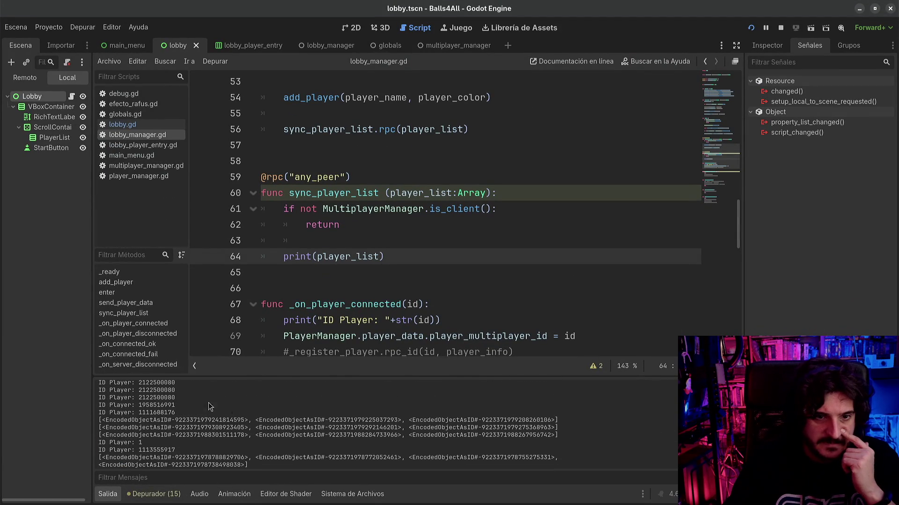
{"action": "left_click_drag", "start_coordinate": [131, 420], "coordinate": [196, 441]}
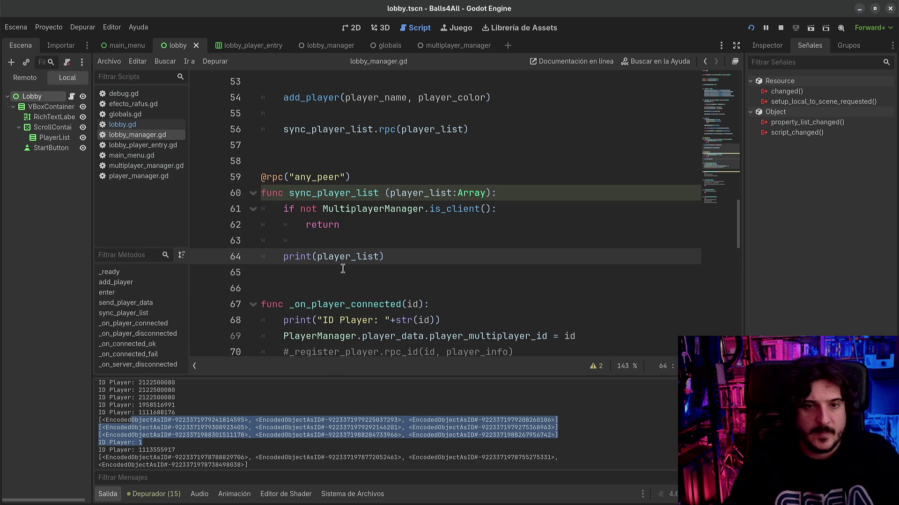
- Replace print with push_warning on line 64 via autocomplete and rerun the project with F5
{"action": "key", "text": "BackSpace"}
{"action": "key", "text": "BackSpace"}
{"action": "key", "text": "BackSpace"}
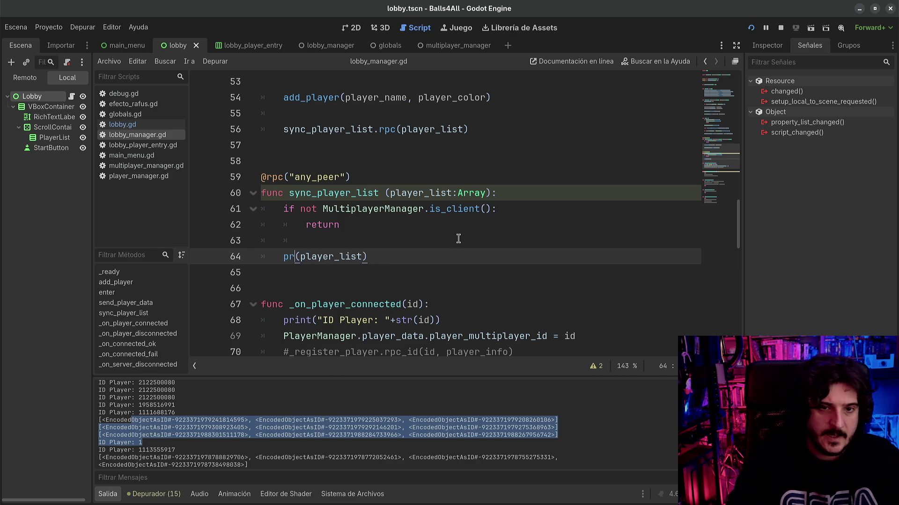
{"action": "type", "text": "push"}
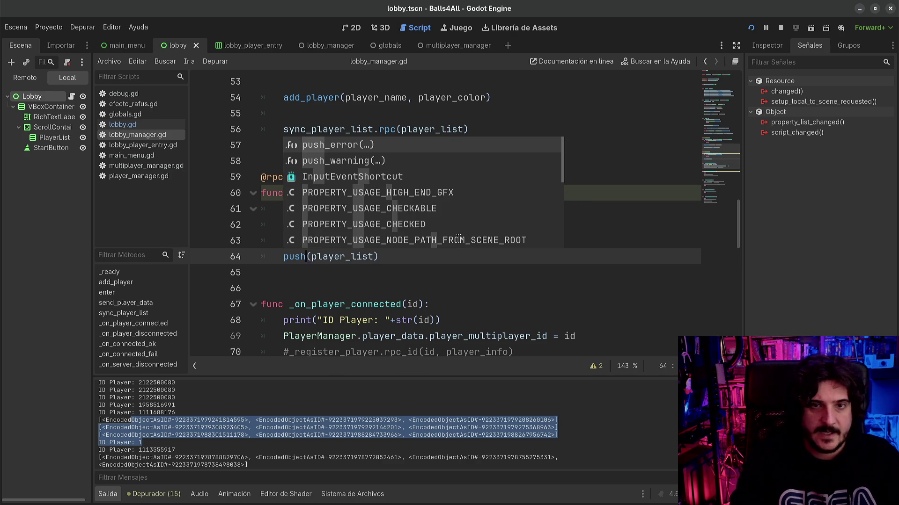
{"action": "key", "text": "Down"}
{"action": "key", "text": "Return"}
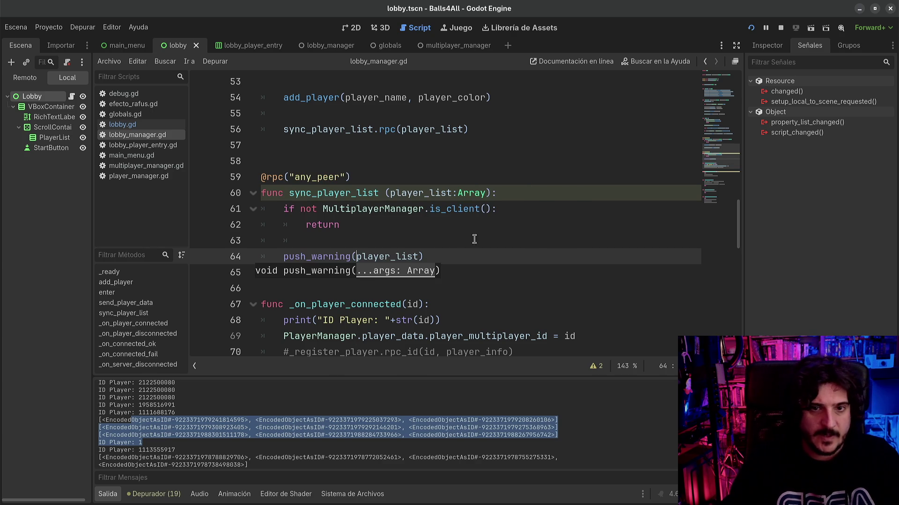
{"action": "key", "text": "F5"}
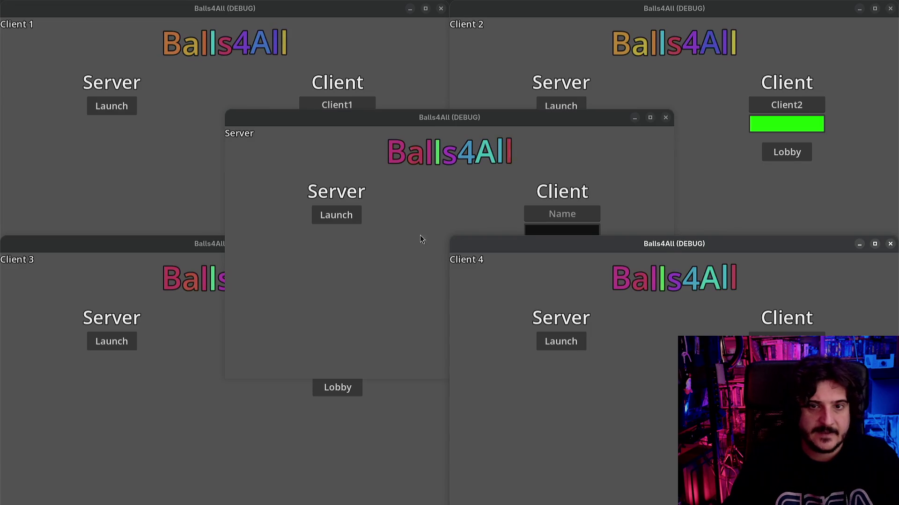
- Launch the server, bring it and Clients 1–4 into the lobby, then return to the editor
{"action": "left_click", "coordinate": [420, 234]}
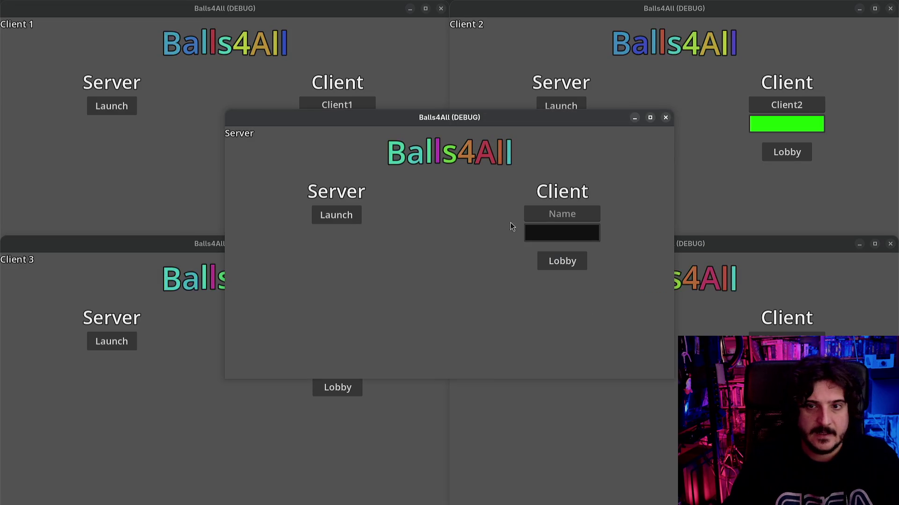
{"action": "left_click", "coordinate": [337, 213]}
{"action": "left_click", "coordinate": [169, 176]}
{"action": "left_click", "coordinate": [337, 151]}
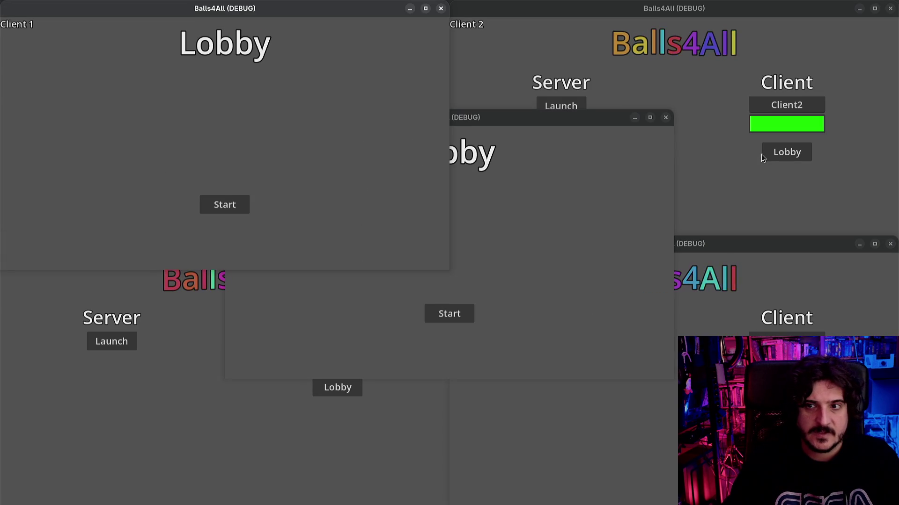
{"action": "left_click", "coordinate": [787, 151]}
{"action": "left_click", "coordinate": [337, 387]}
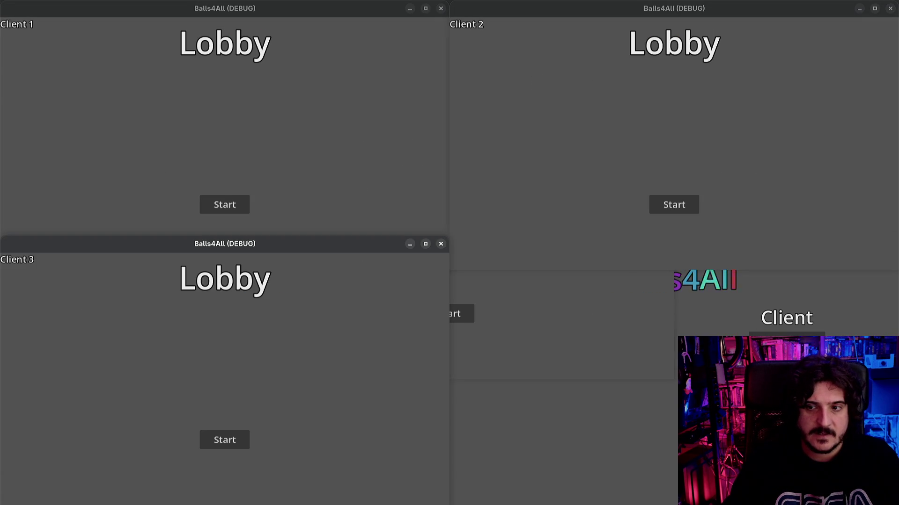
{"action": "left_click", "coordinate": [787, 388]}
{"action": "key", "text": "super"}
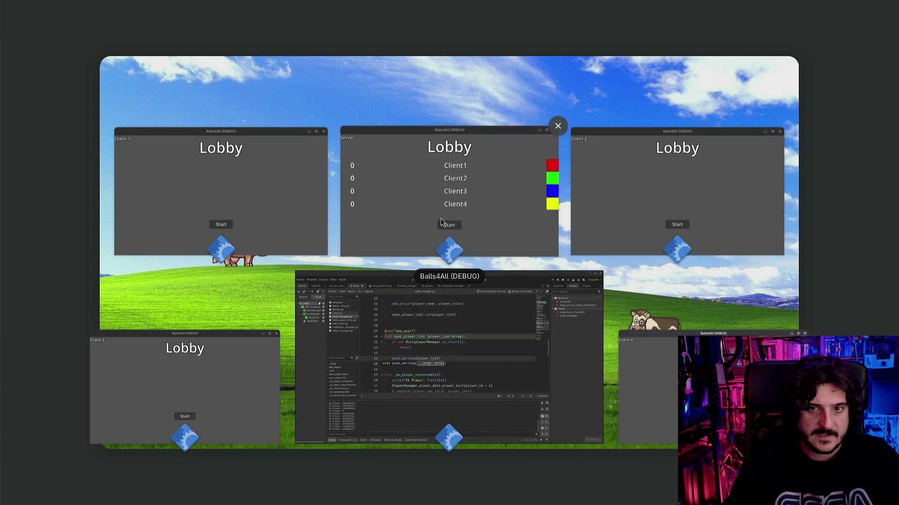
{"action": "left_click", "coordinate": [422, 303]}
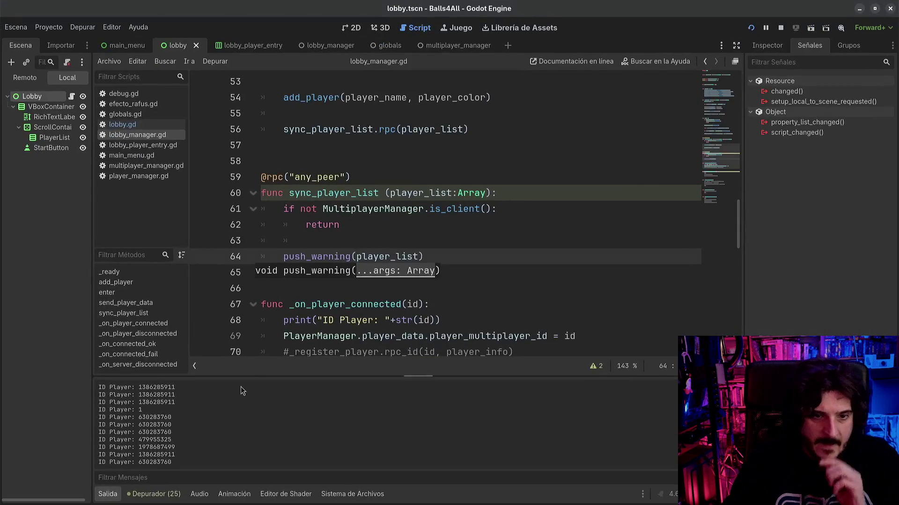
- View Session 1's errors in the debugger and open debug.gd from the client_num shadowing warning
{"action": "left_click", "coordinate": [169, 494]}
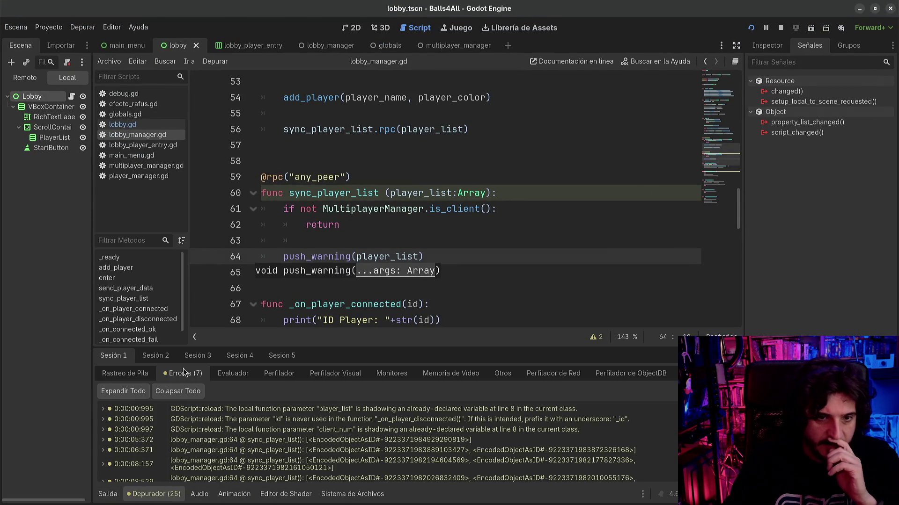
{"action": "left_click", "coordinate": [156, 355]}
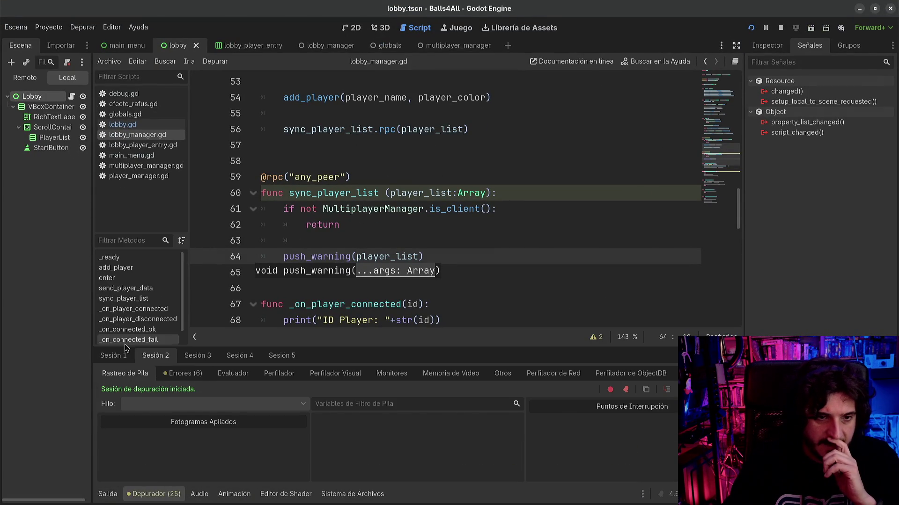
{"action": "left_click", "coordinate": [113, 356]}
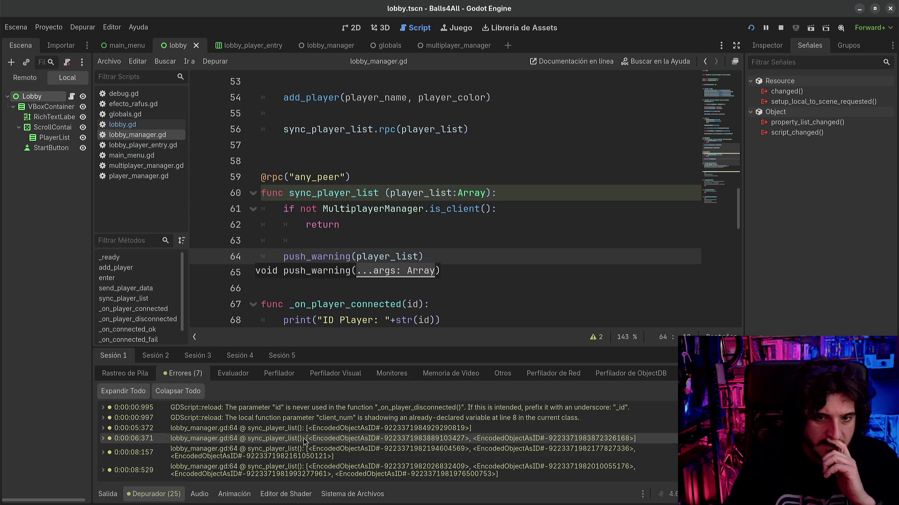
{"action": "left_click", "coordinate": [313, 433]}
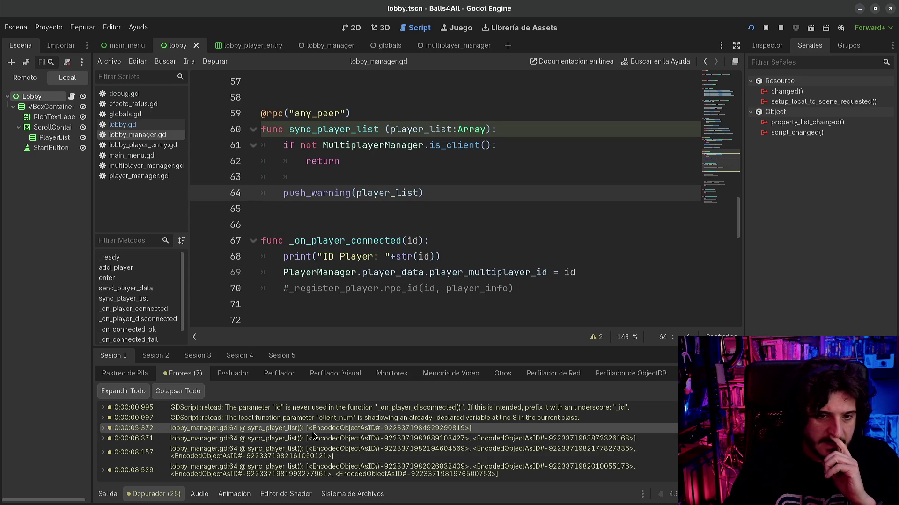
{"action": "scroll", "coordinate": [236, 419], "scroll_direction": "up", "scroll_amount": 1}
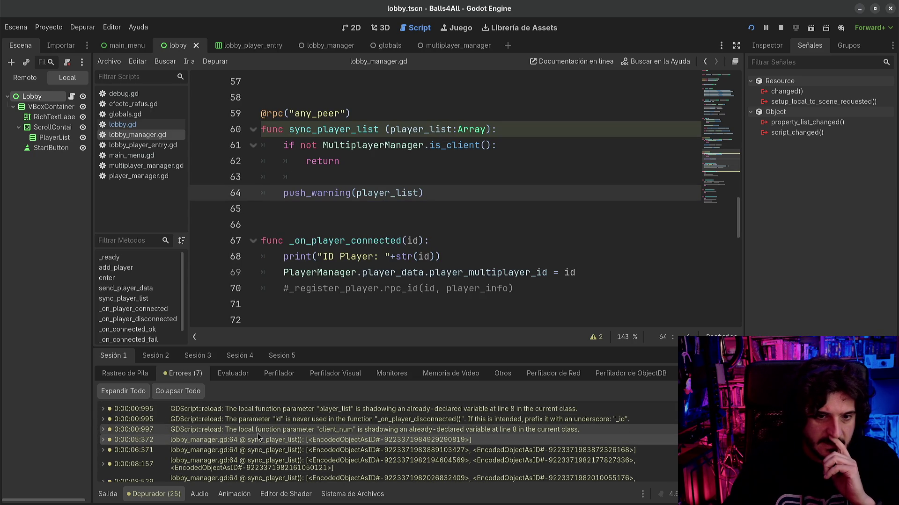
{"action": "double_click", "coordinate": [325, 431]}
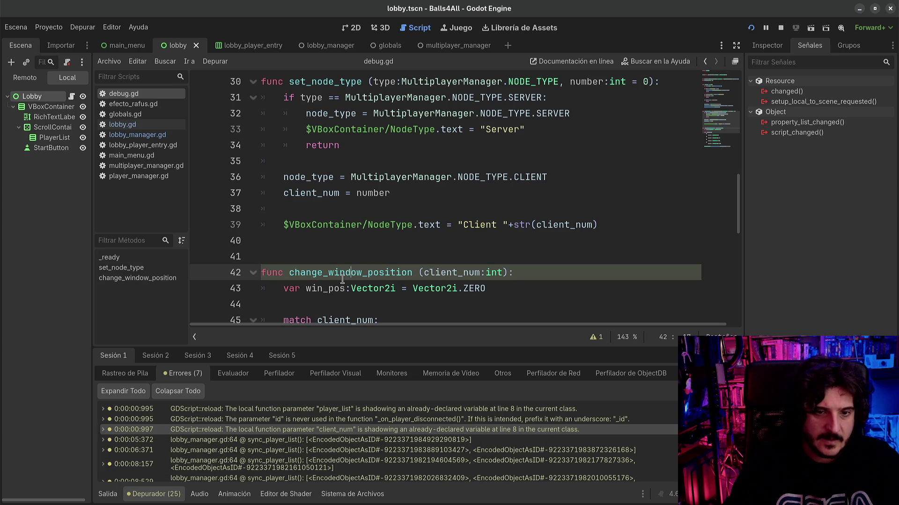
- Return to the sync_player_list warning, then check the warnings of debug sessions 2 and 3
{"action": "left_click", "coordinate": [270, 439]}
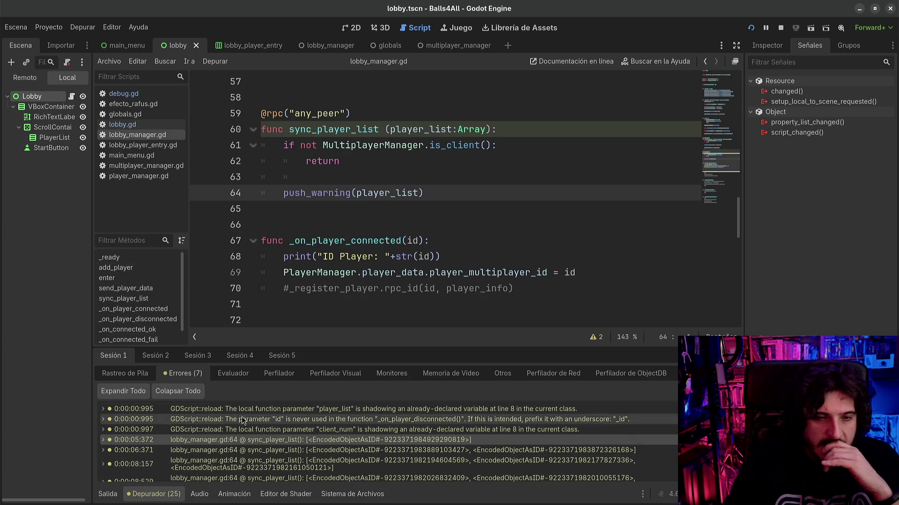
{"action": "left_click", "coordinate": [156, 356]}
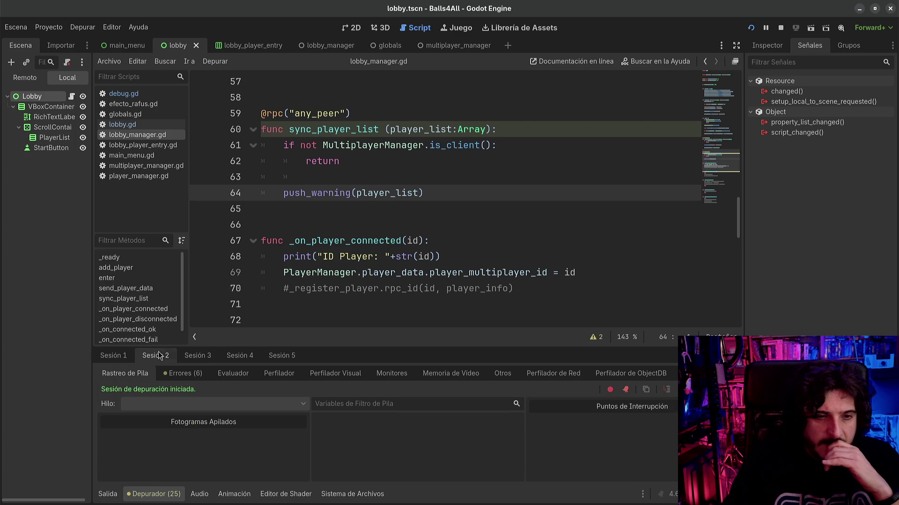
{"action": "left_click", "coordinate": [184, 374]}
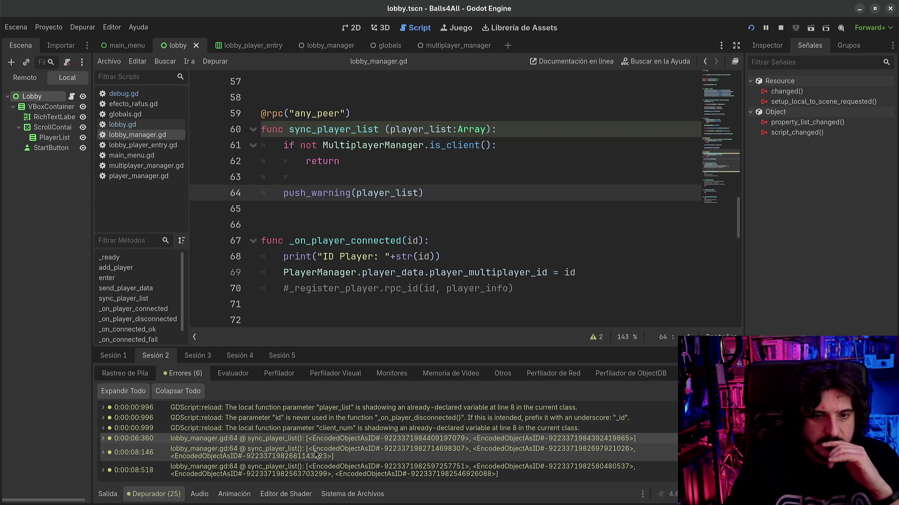
{"action": "left_click", "coordinate": [197, 356]}
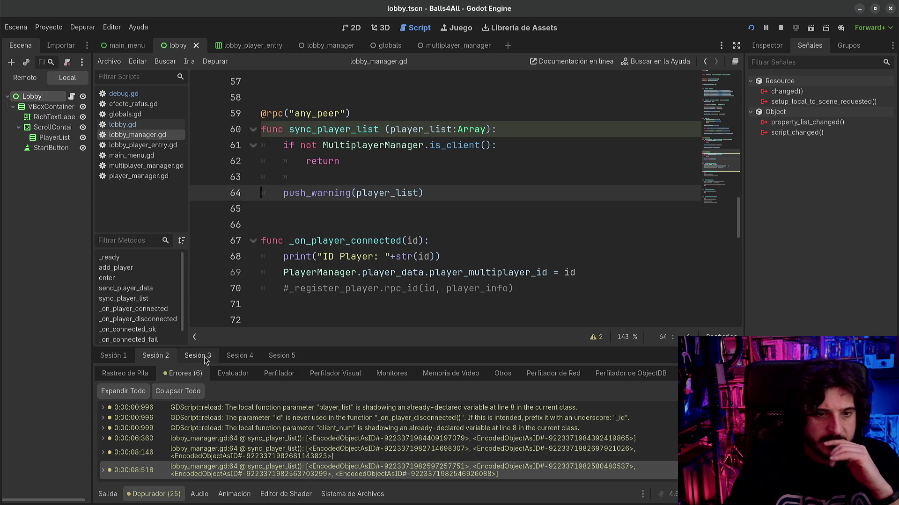
{"action": "left_click", "coordinate": [182, 373]}
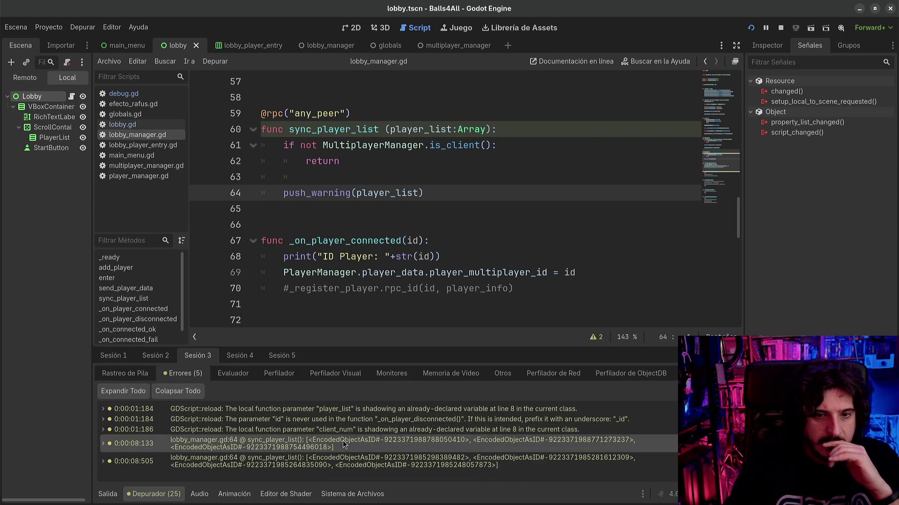
- Check sessions 4 and 5 warnings, then scroll lobby_manager.gd back to line 1
{"action": "left_click", "coordinate": [245, 360]}
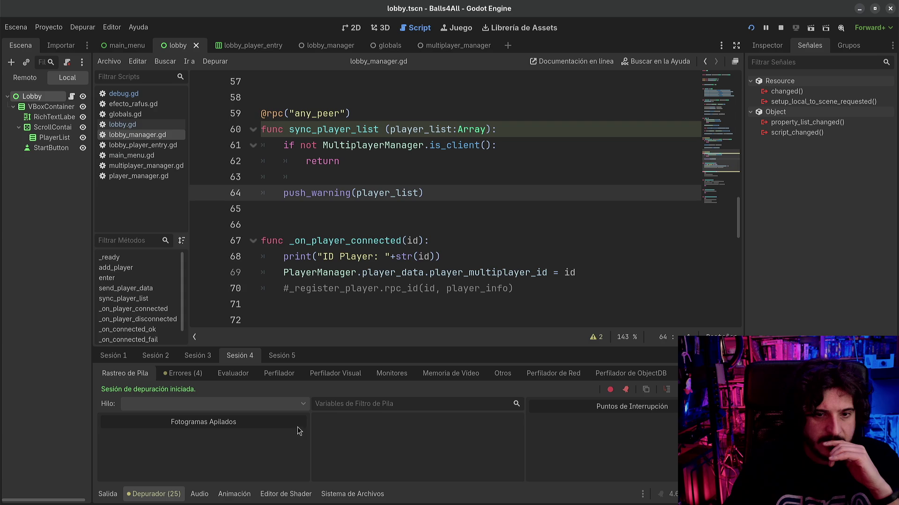
{"action": "left_click", "coordinate": [183, 373]}
{"action": "left_click", "coordinate": [328, 443]}
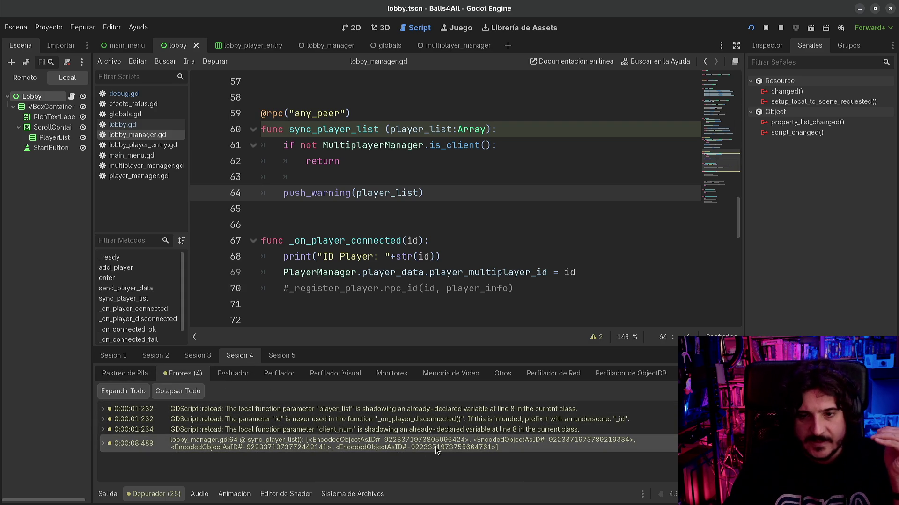
{"action": "left_click", "coordinate": [282, 355]}
{"action": "left_click", "coordinate": [183, 374]}
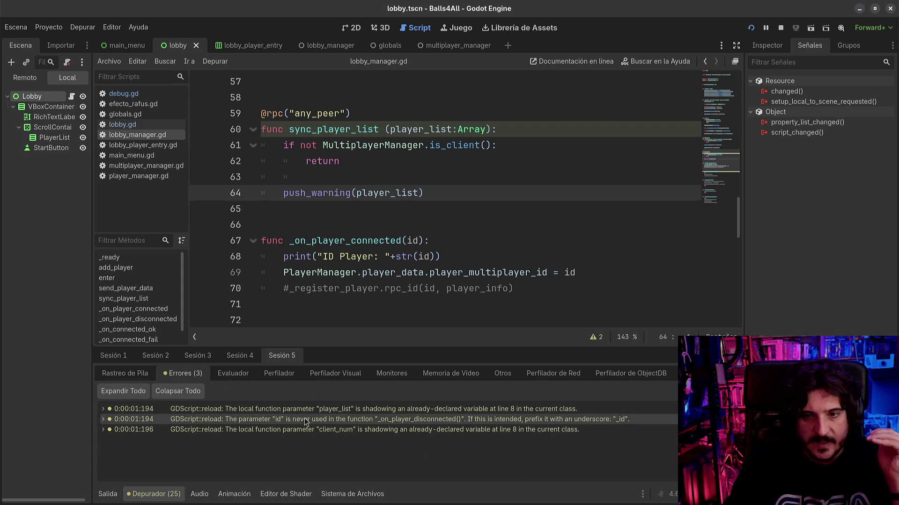
{"action": "mouse_move", "coordinate": [326, 434]}
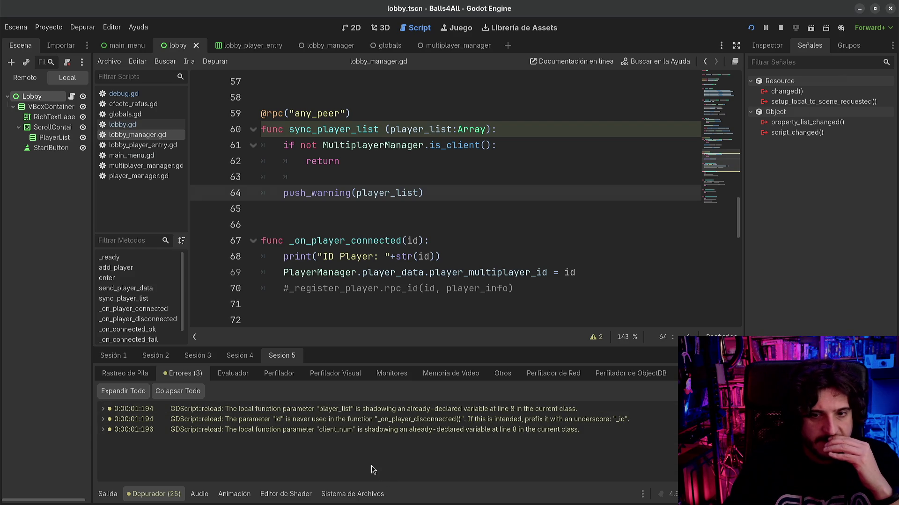
{"action": "left_click", "coordinate": [474, 209]}
{"action": "scroll", "coordinate": [472, 209], "scroll_direction": "up", "scroll_amount": 15}
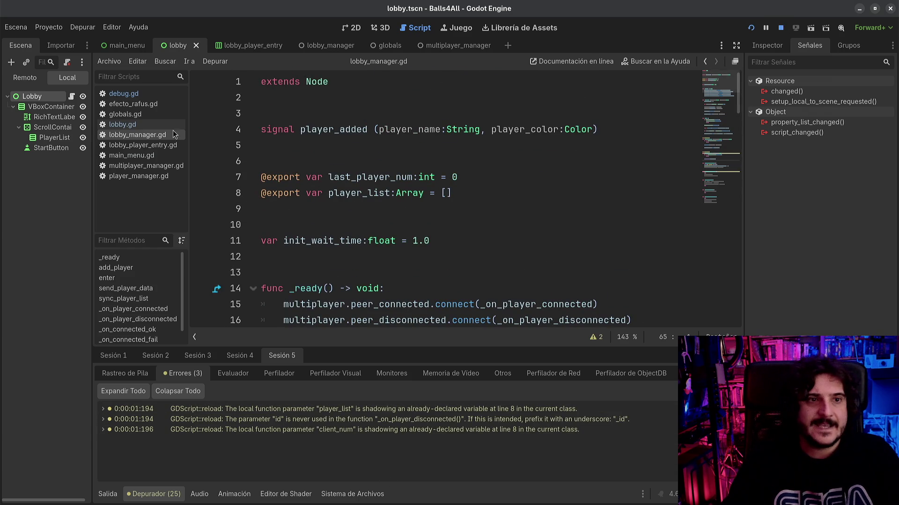
- In debug.gd, add a push_warning after the server setup call with '::: ' before Server
{"action": "left_click", "coordinate": [124, 94]}
{"action": "scroll", "coordinate": [374, 135], "scroll_direction": "down", "scroll_amount": 1}
{"action": "scroll", "coordinate": [398, 187], "scroll_direction": "up", "scroll_amount": 10}
{"action": "scroll", "coordinate": [422, 234], "scroll_direction": "down", "scroll_amount": 2}
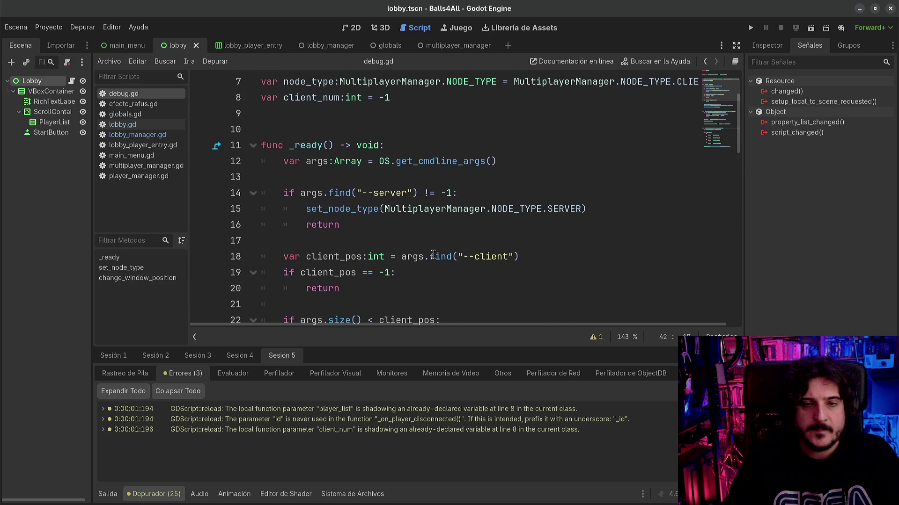
{"action": "left_click", "coordinate": [599, 207]}
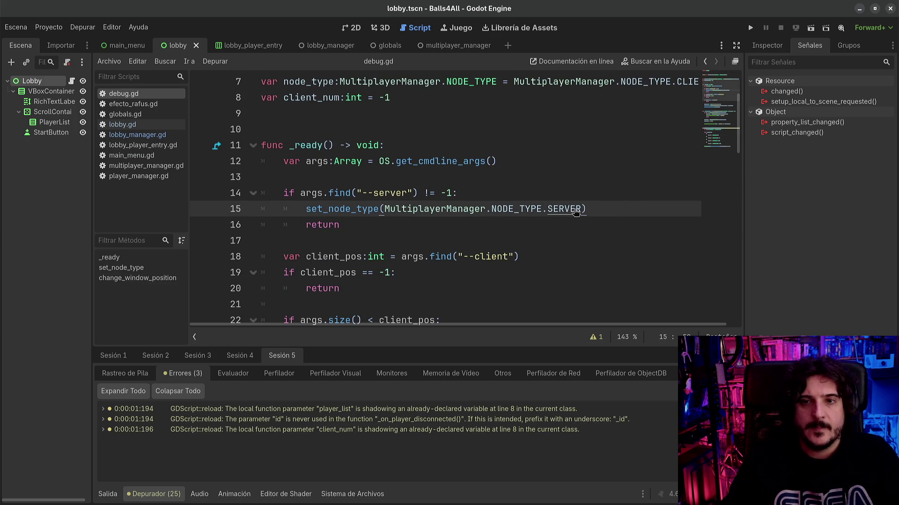
{"action": "scroll", "coordinate": [496, 230], "scroll_direction": "down", "scroll_amount": 2}
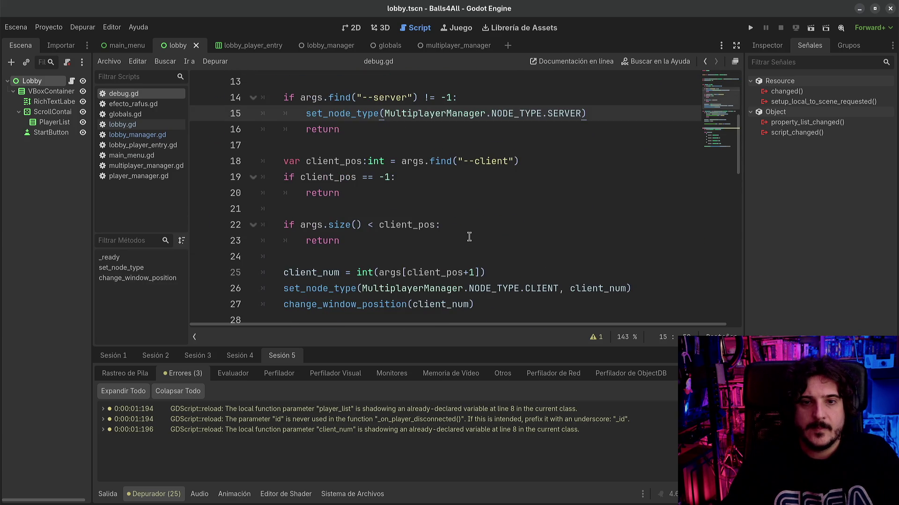
{"action": "scroll", "coordinate": [469, 237], "scroll_direction": "up", "scroll_amount": 1}
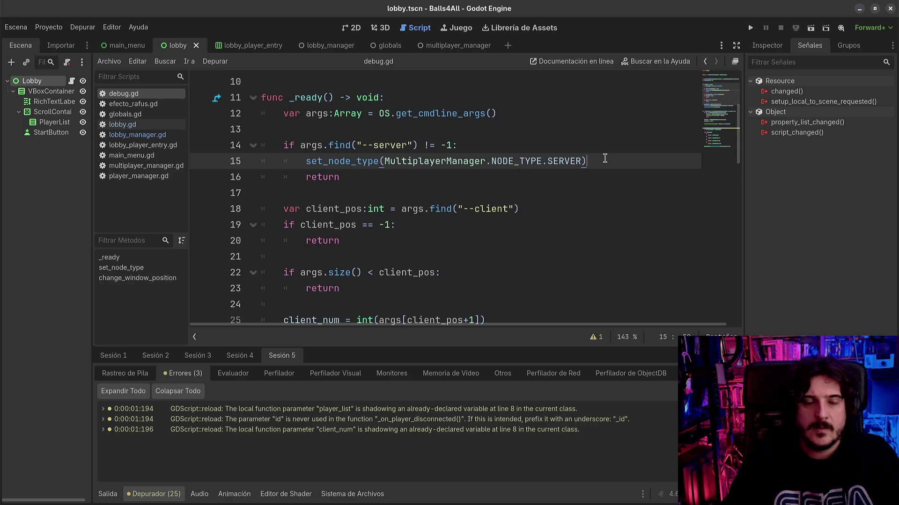
{"action": "key", "text": "Return"}
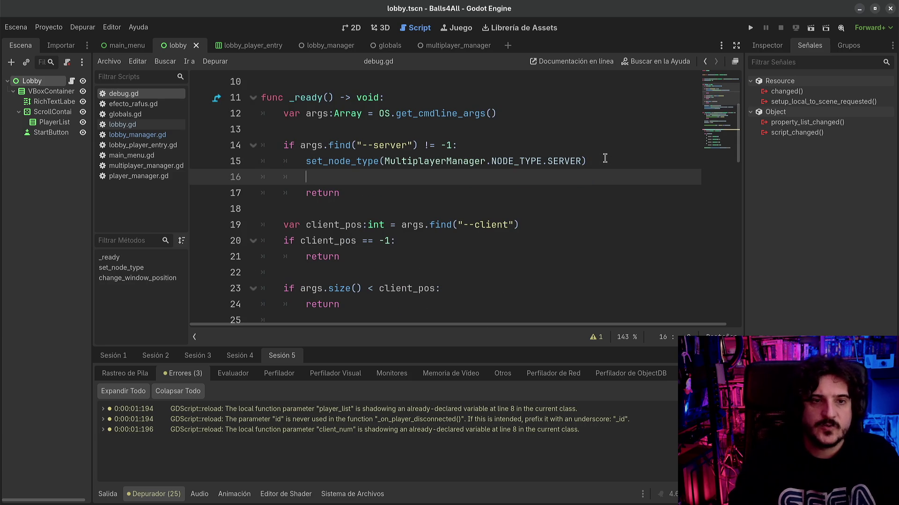
{"action": "type", "text": "push"}
{"action": "key", "text": "Down"}
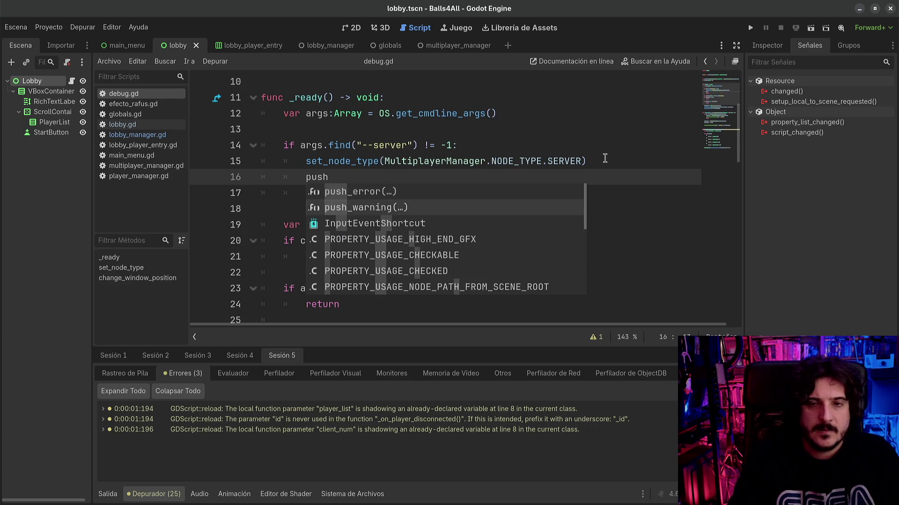
{"action": "key", "text": "Return"}
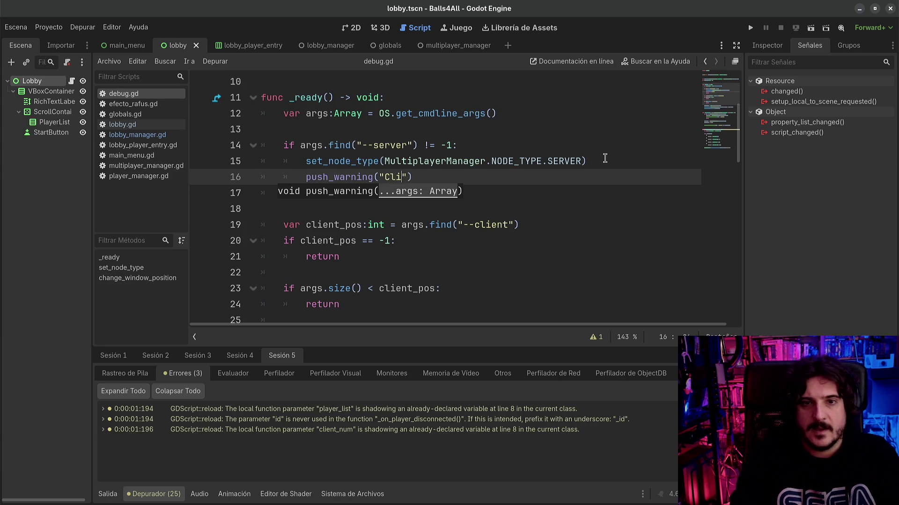
{"action": "key", "text": "Left"}
{"action": "key", "text": "Left"}
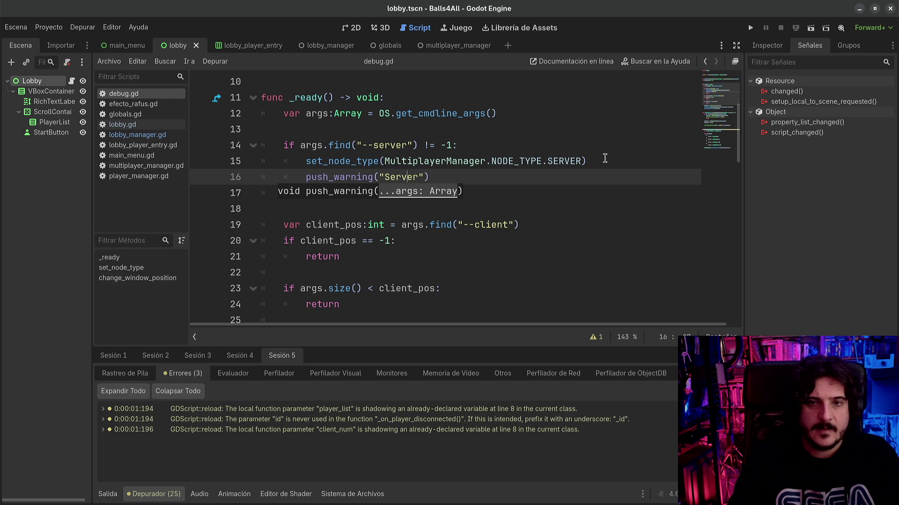
{"action": "key", "text": "Left"}
{"action": "type", "text": ":::"}
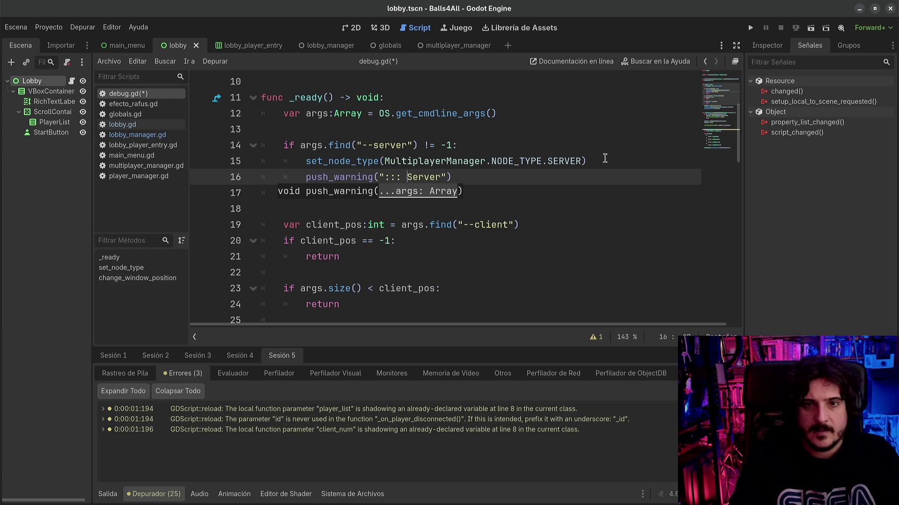
- Copy that warning onto a new line 27 after client_num is read, changing Server to Client
{"action": "key", "text": "End"}
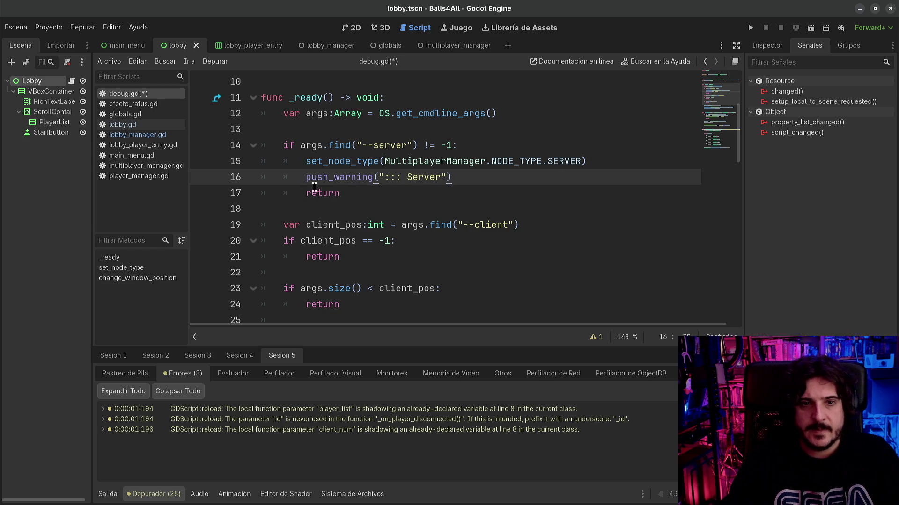
{"action": "key", "text": "shift+Home"}
{"action": "key", "text": "shift+Left"}
{"action": "key", "text": "ctrl+c"}
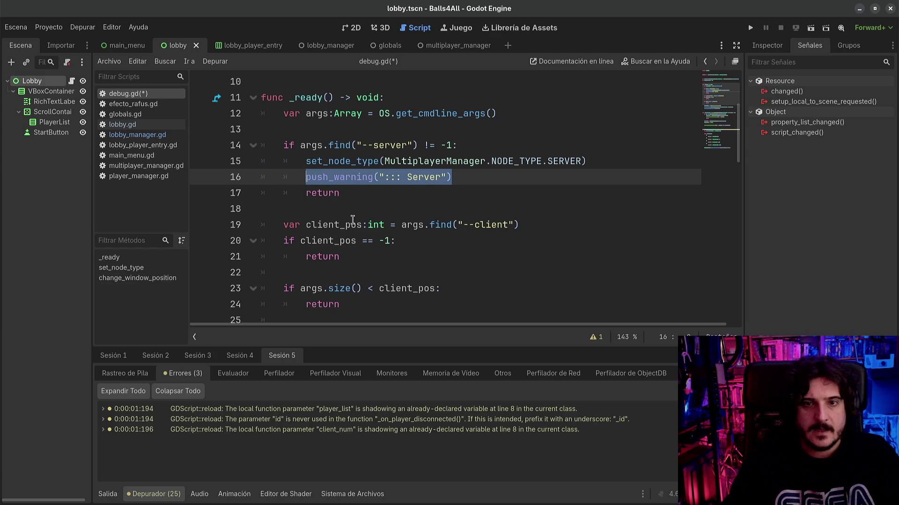
{"action": "scroll", "coordinate": [423, 233], "scroll_direction": "down", "scroll_amount": 2}
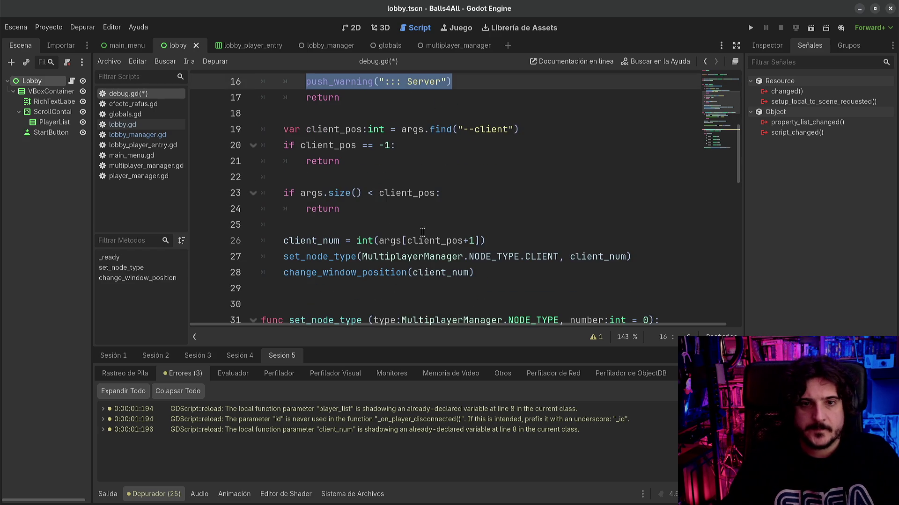
{"action": "left_click", "coordinate": [497, 272]}
{"action": "left_click", "coordinate": [554, 244]}
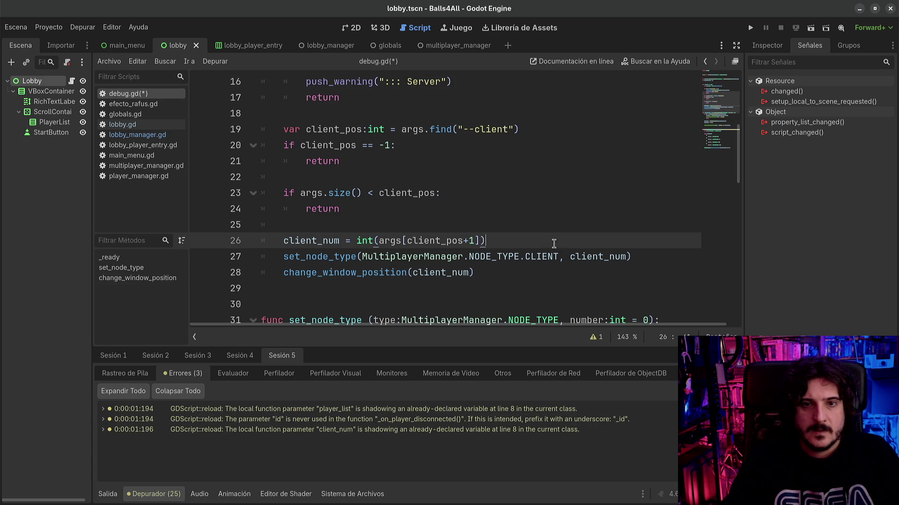
{"action": "key", "text": "Return"}
{"action": "key", "text": "ctrl+v"}
{"action": "key", "text": "Left"}
{"action": "key", "text": "Left"}
{"action": "key", "text": "Left"}
{"action": "key", "text": "Right"}
{"action": "key", "text": "shift+Left"}
{"action": "key", "text": "shift+Left"}
{"action": "key", "text": "shift+Left"}
{"action": "type", "text": "Client"}
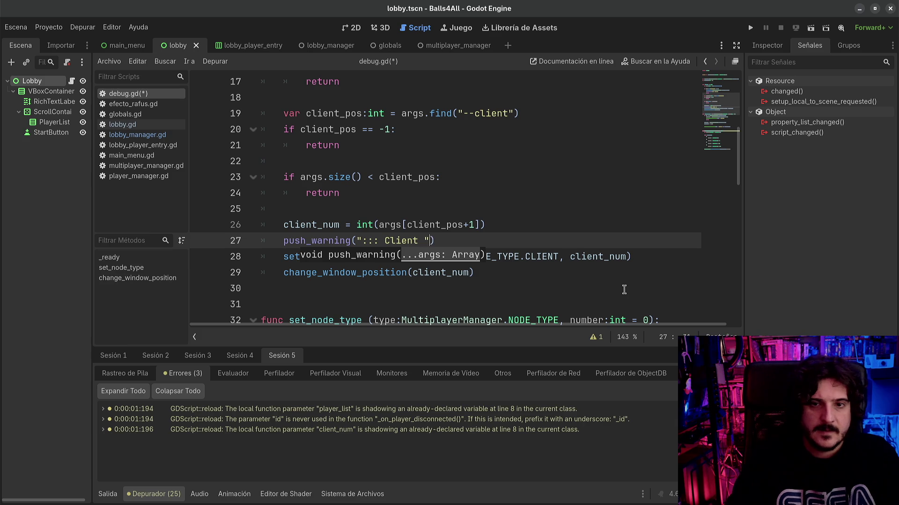
- Append +str(client_num) to the Client warning, save debug.gd, and run the project
{"action": "key", "text": "Right"}
{"action": "type", "text": "+str("}
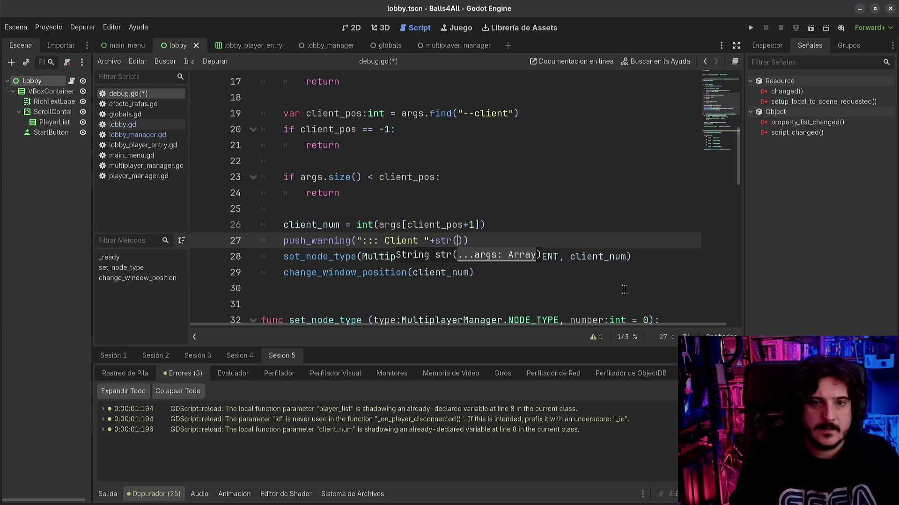
{"action": "type", "text": "cli"}
{"action": "key", "text": "Return"}
{"action": "key", "text": "ctrl+s"}
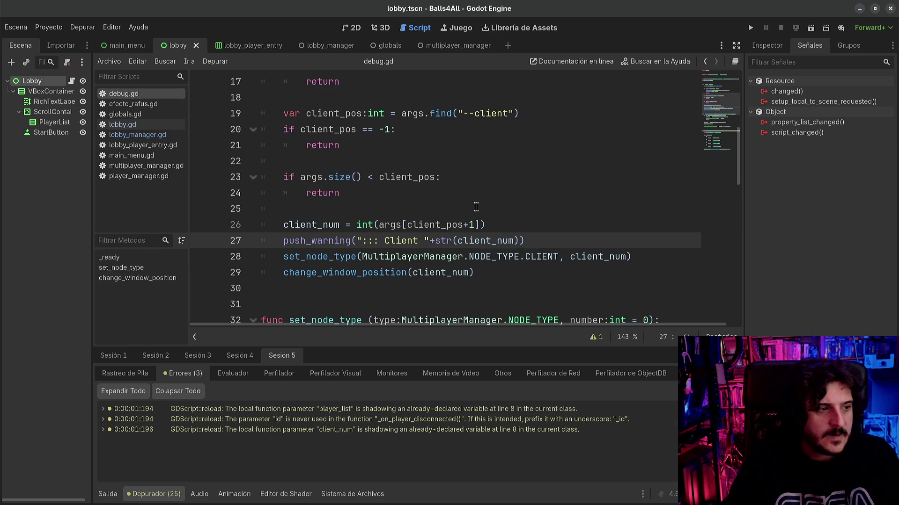
{"action": "key", "text": "F5"}
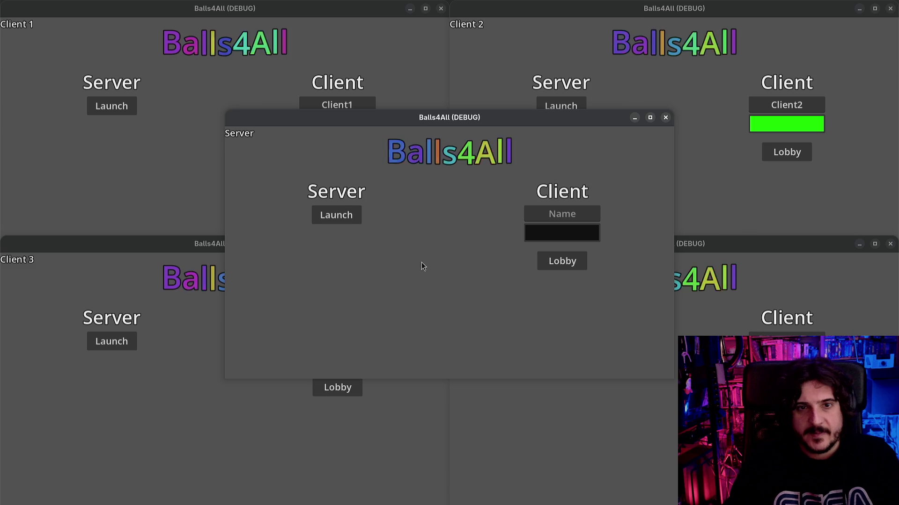
- Enter the Lobby on the server and on Clients 1–3, then return to the Godot editor
{"action": "left_click", "coordinate": [342, 218]}
{"action": "left_click", "coordinate": [184, 215]}
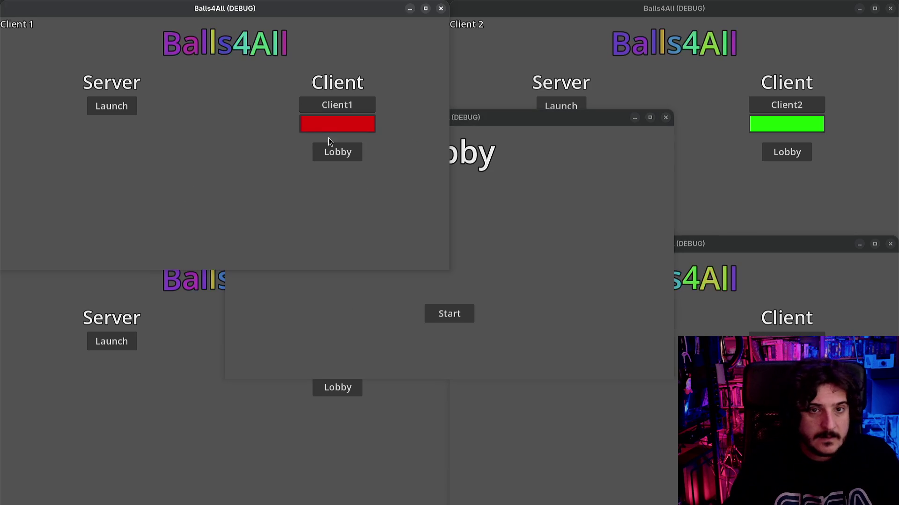
{"action": "left_click", "coordinate": [337, 152]}
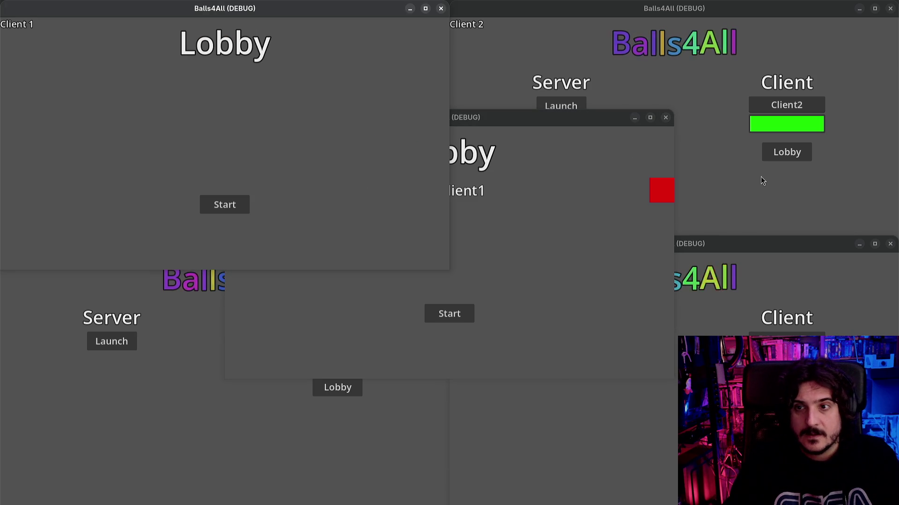
{"action": "left_click", "coordinate": [786, 153]}
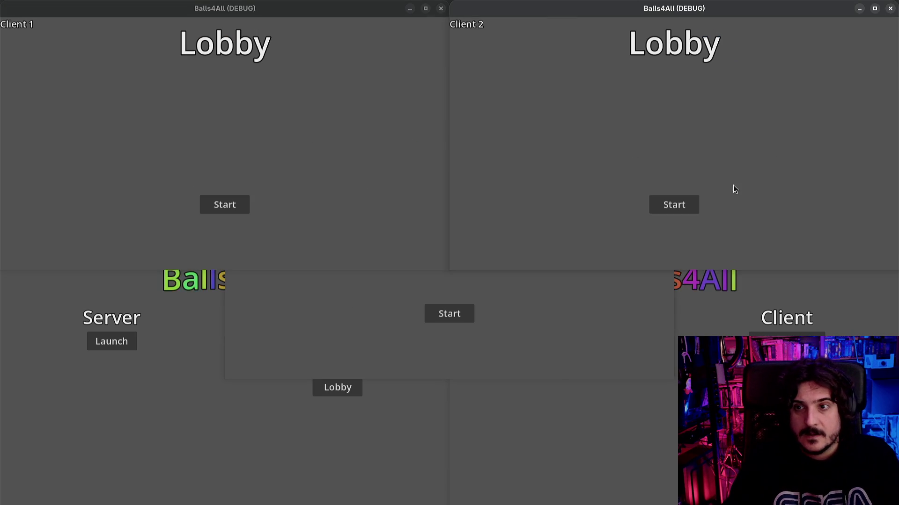
{"action": "left_click", "coordinate": [335, 391]}
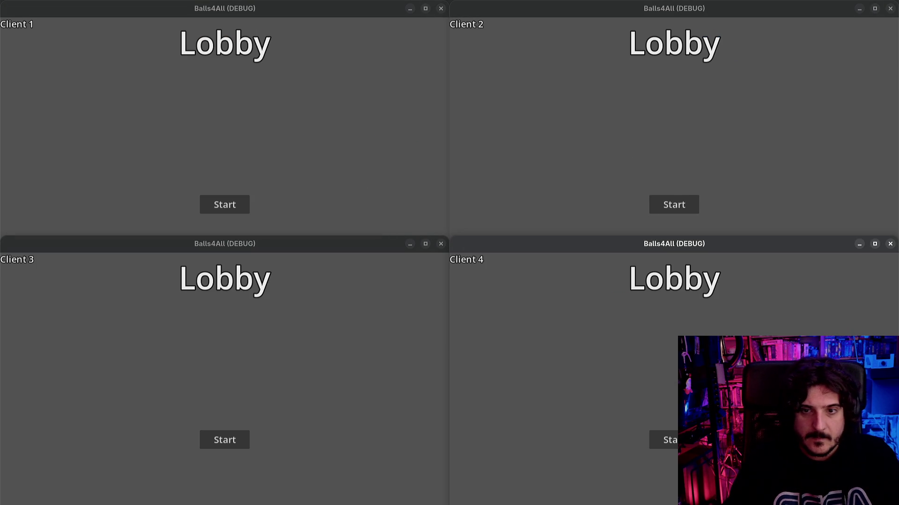
{"action": "key", "text": "super"}
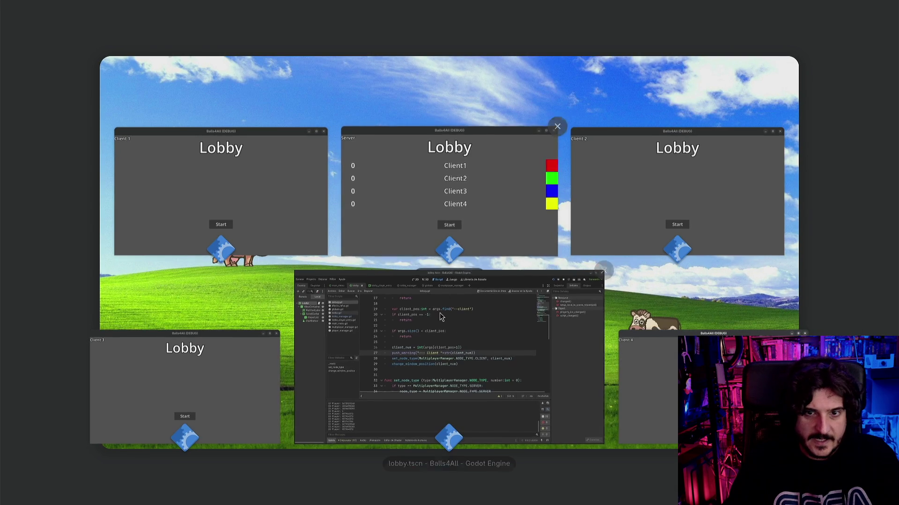
{"action": "left_click", "coordinate": [384, 300]}
- Show the debugger's error list and jump to the code behind the lobby_manager.gd:64 warning
{"action": "left_click", "coordinate": [155, 494]}
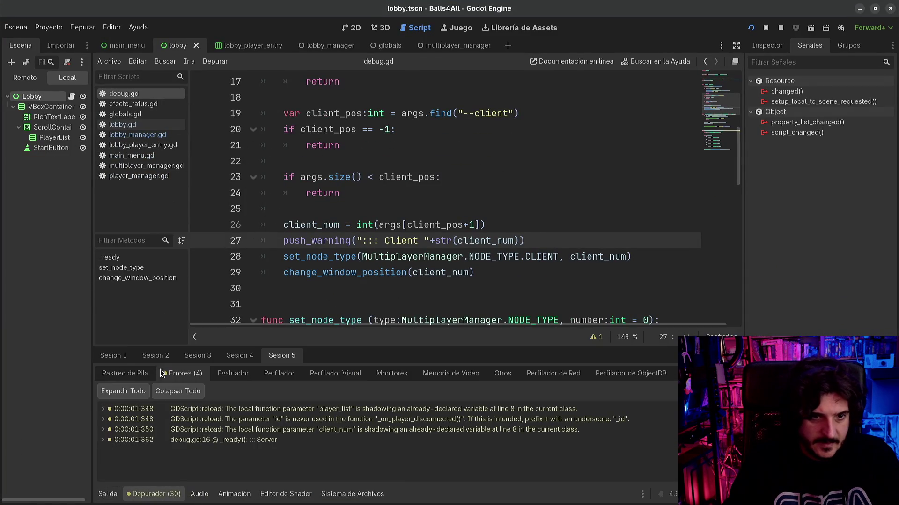
{"action": "left_click", "coordinate": [126, 356]}
{"action": "scroll", "coordinate": [262, 440], "scroll_direction": "down", "scroll_amount": 1}
{"action": "scroll", "coordinate": [263, 444], "scroll_direction": "up", "scroll_amount": 1}
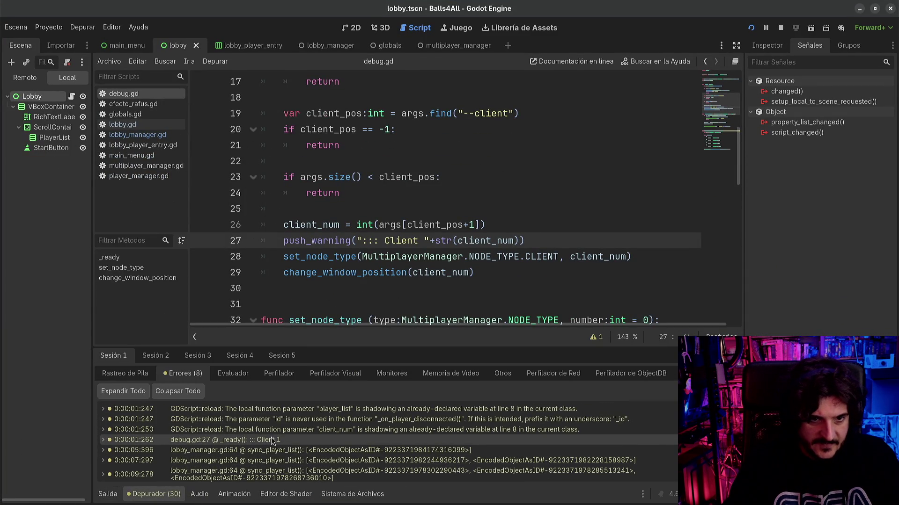
{"action": "double_click", "coordinate": [261, 451]}
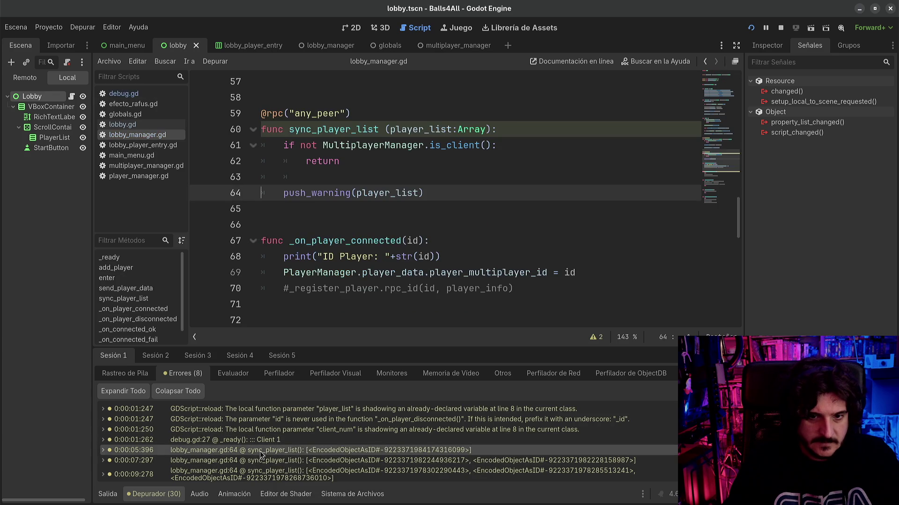
- Check the server session's errors, then stop the running game with F8
{"action": "mouse_move", "coordinate": [304, 454]}
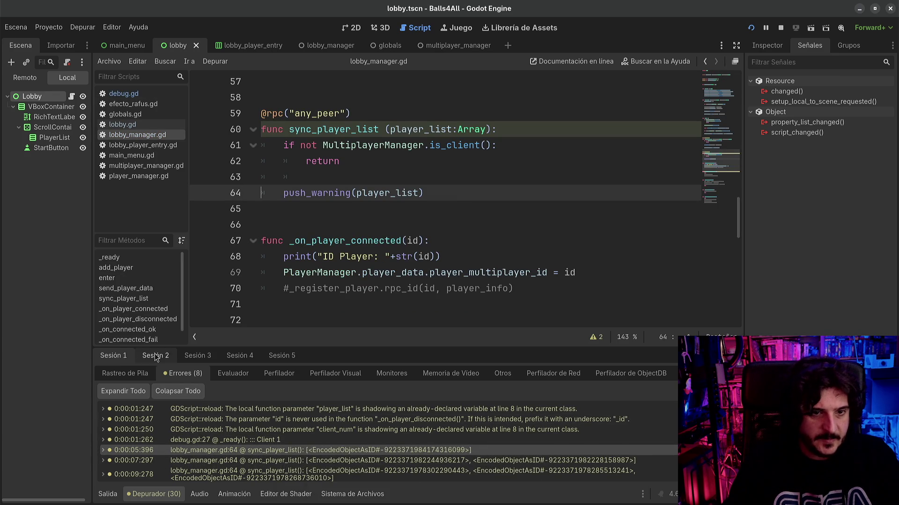
{"action": "left_click", "coordinate": [279, 359]}
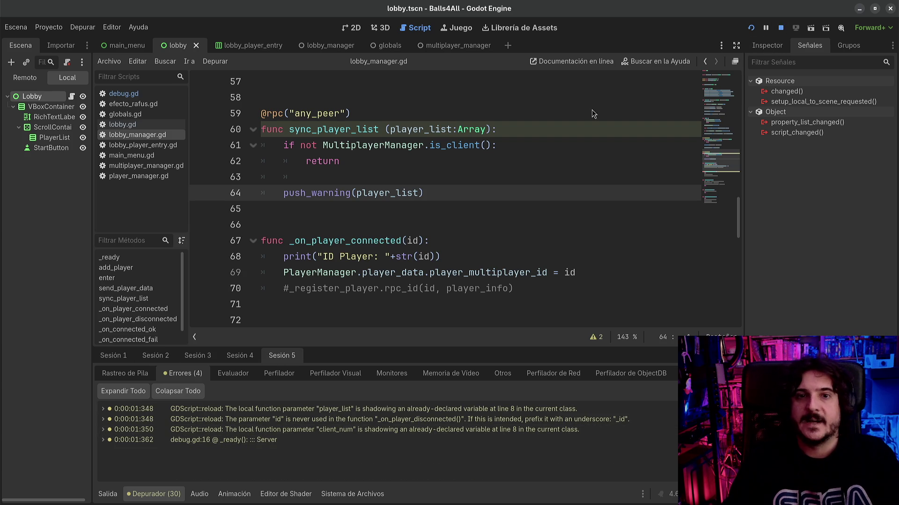
{"action": "key", "text": "F8"}
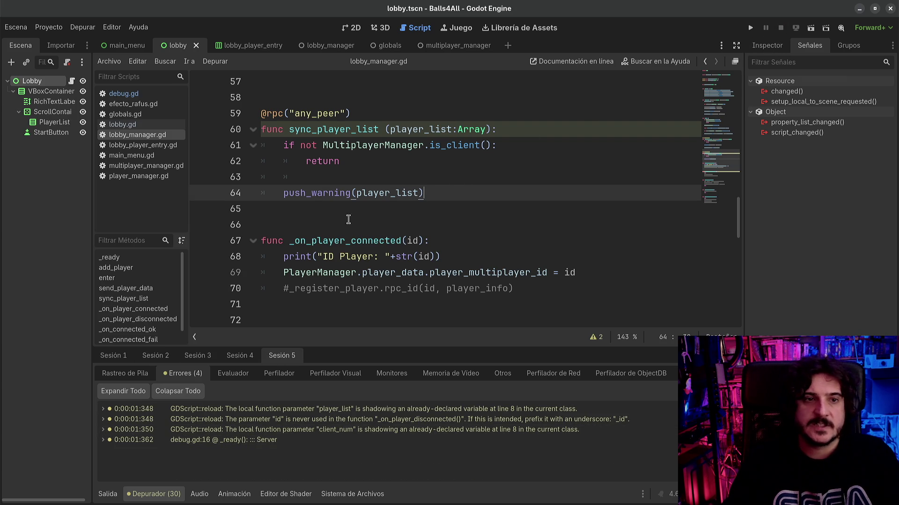
{"action": "left_click", "coordinate": [59, 102]}
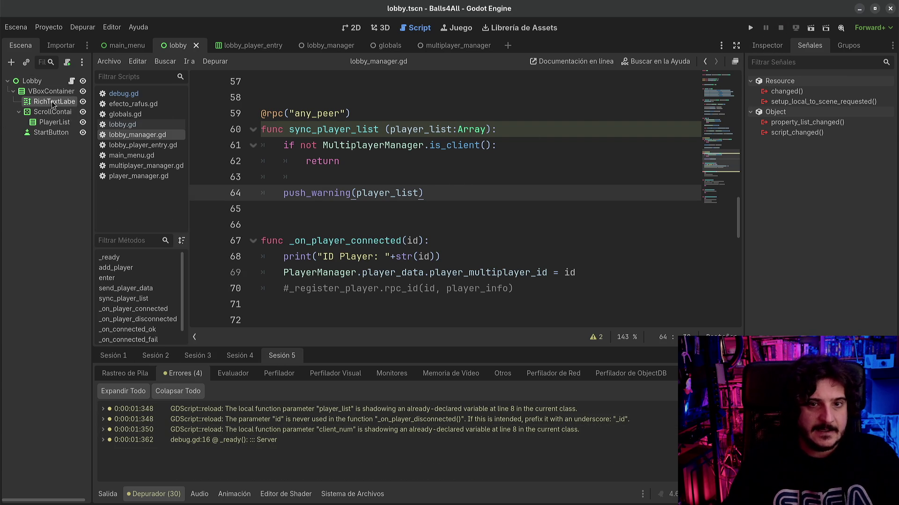
{"action": "scroll", "coordinate": [394, 248], "scroll_direction": "down", "scroll_amount": 2}
{"action": "scroll", "coordinate": [394, 252], "scroll_direction": "up", "scroll_amount": 4}
{"action": "scroll", "coordinate": [394, 254], "scroll_direction": "up", "scroll_amount": 10}
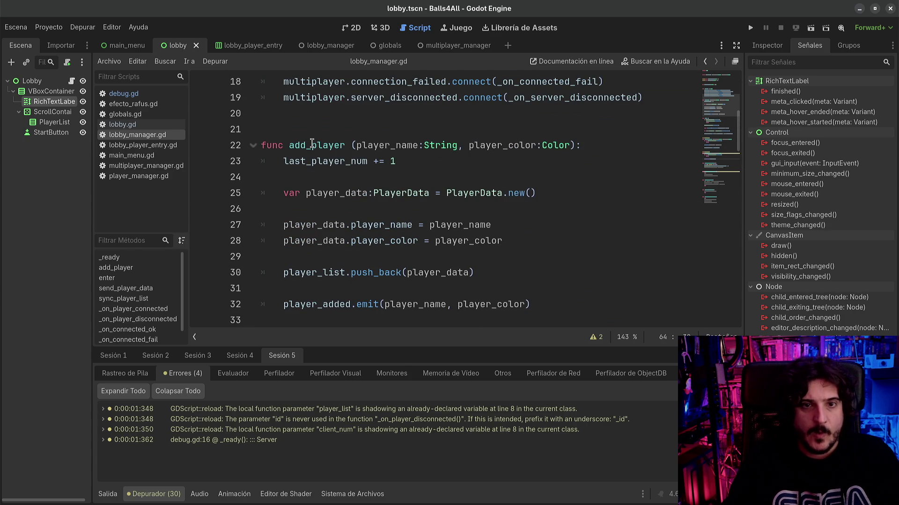
{"action": "double_click", "coordinate": [312, 145]}
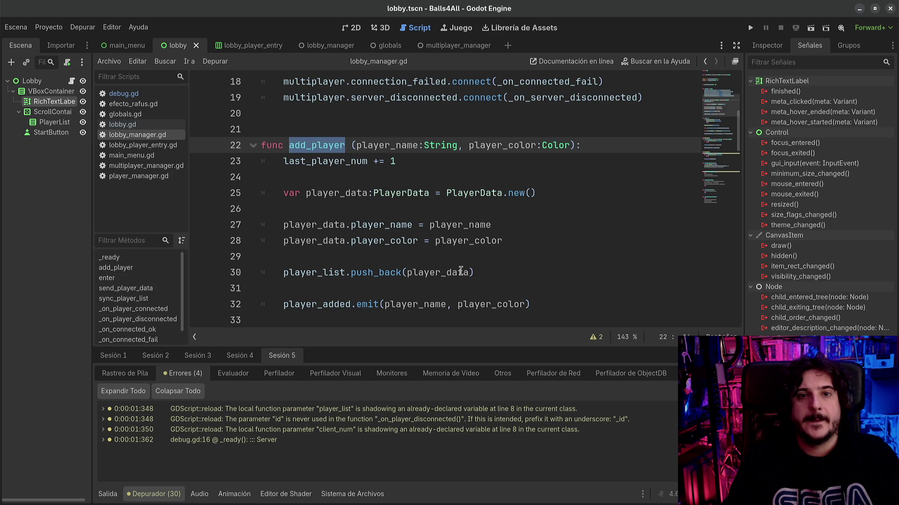
{"action": "left_click", "coordinate": [149, 494]}
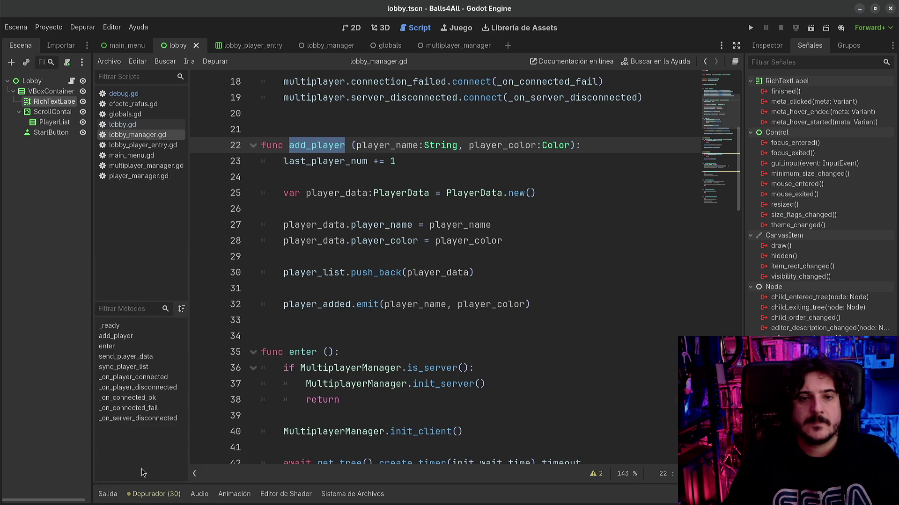
{"action": "left_click", "coordinate": [280, 304]}
{"action": "left_click", "coordinate": [281, 287]}
{"action": "left_click", "coordinate": [283, 273]}
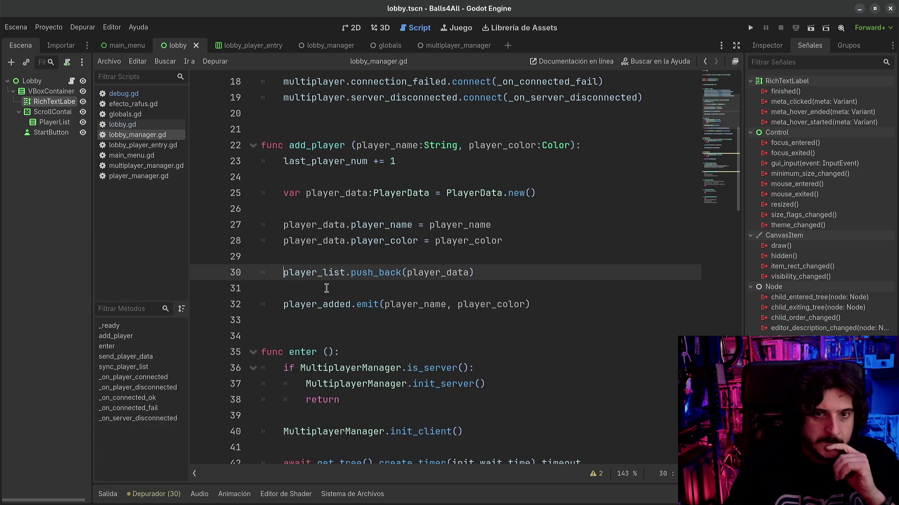
{"action": "double_click", "coordinate": [316, 145]}
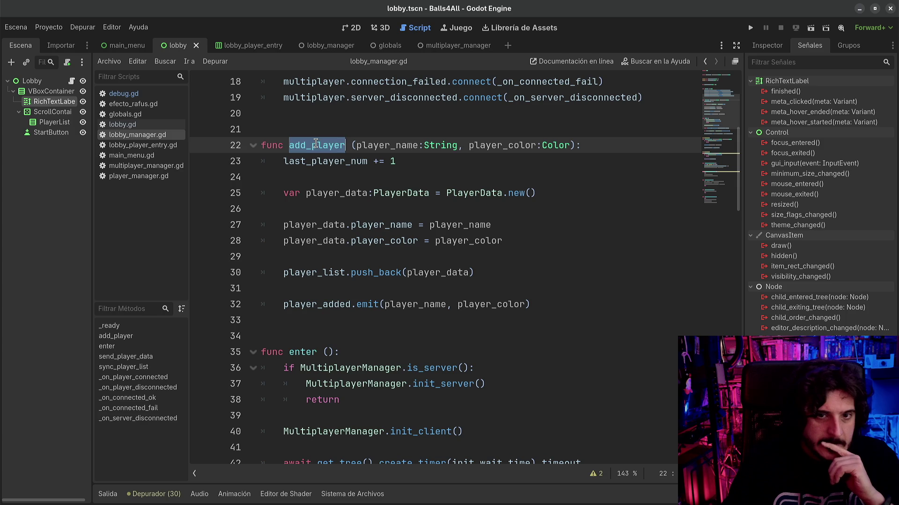
{"action": "triple_click", "coordinate": [316, 145]}
{"action": "double_click", "coordinate": [322, 145]}
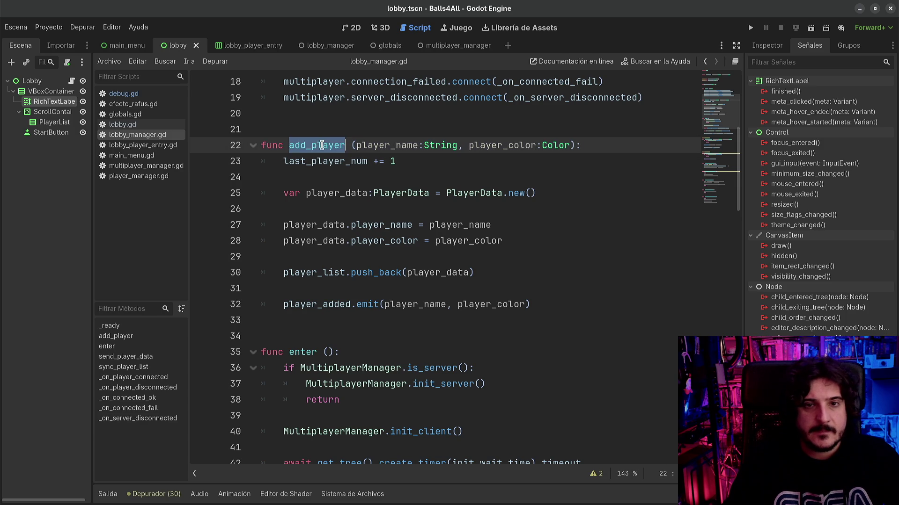
{"action": "scroll", "coordinate": [326, 264], "scroll_direction": "down", "scroll_amount": 3}
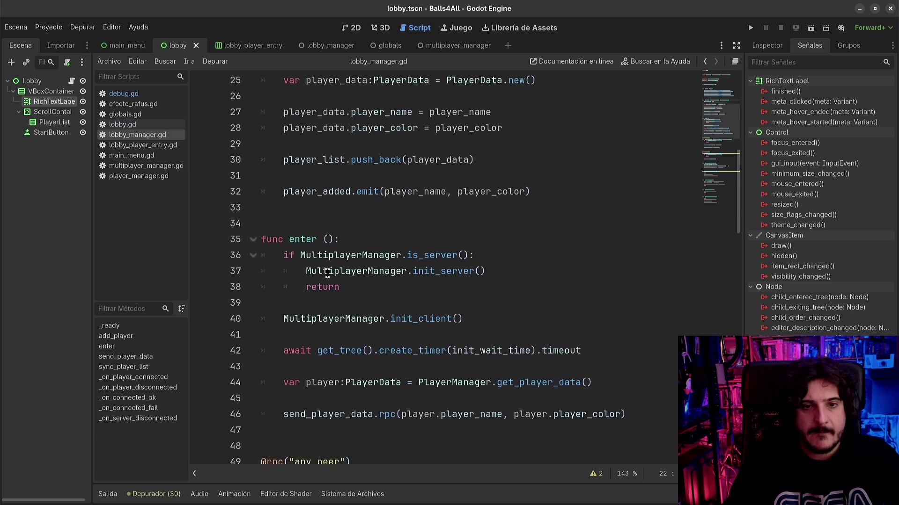
{"action": "scroll", "coordinate": [327, 273], "scroll_direction": "down", "scroll_amount": 3}
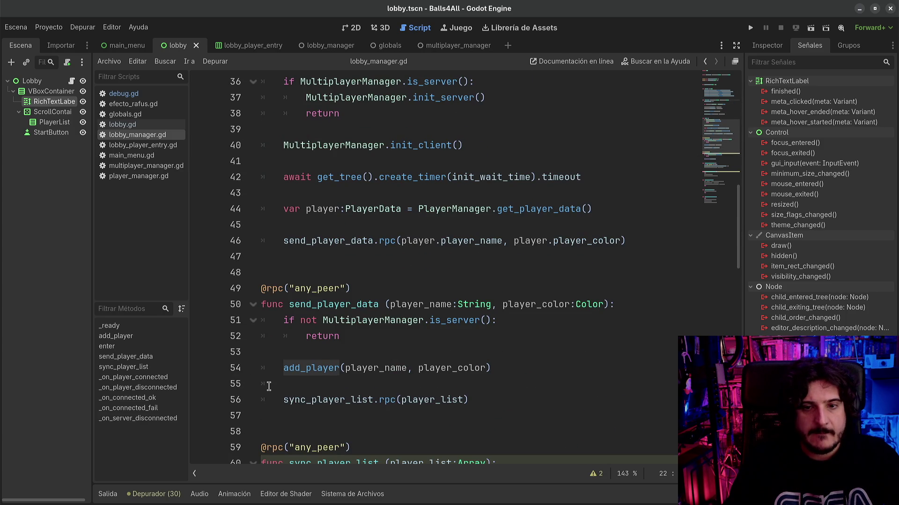
{"action": "scroll", "coordinate": [367, 391], "scroll_direction": "up", "scroll_amount": 9}
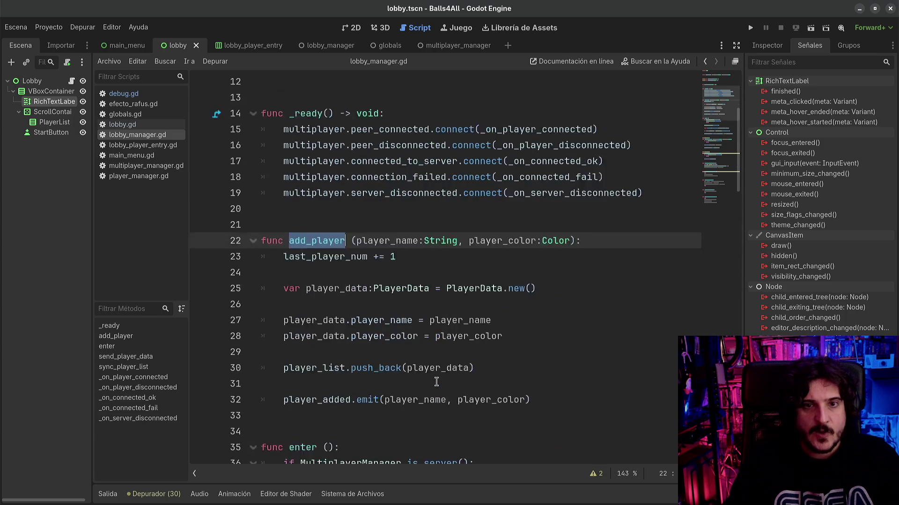
{"action": "scroll", "coordinate": [404, 340], "scroll_direction": "down", "scroll_amount": 1}
{"action": "scroll", "coordinate": [404, 341], "scroll_direction": "down", "scroll_amount": 2}
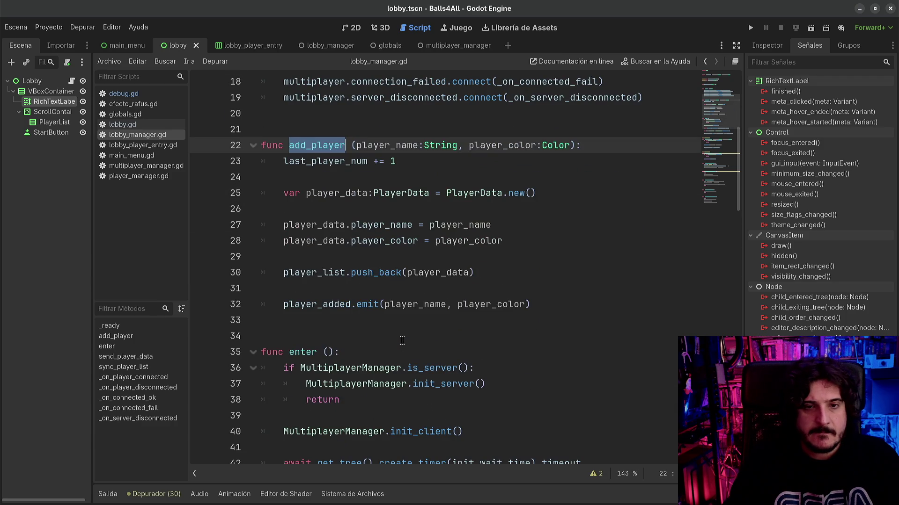
{"action": "left_click", "coordinate": [285, 305]}
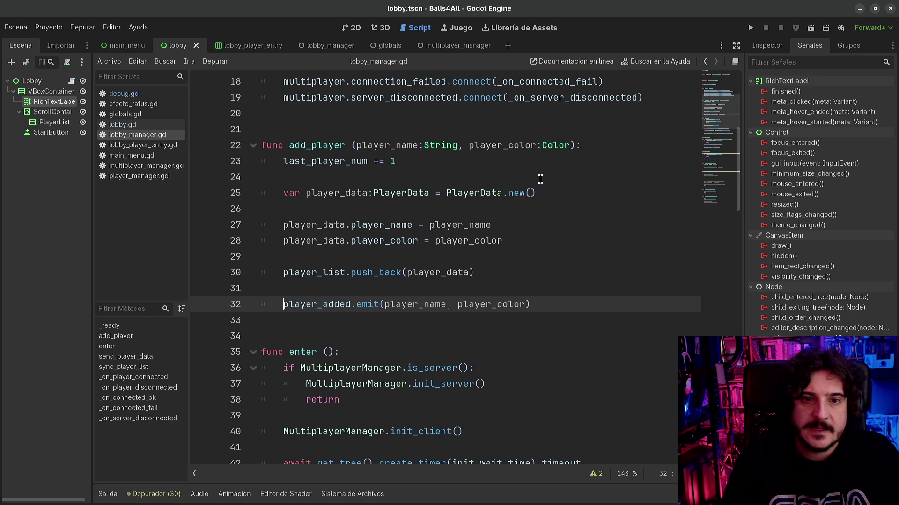
{"action": "left_click", "coordinate": [311, 226]}
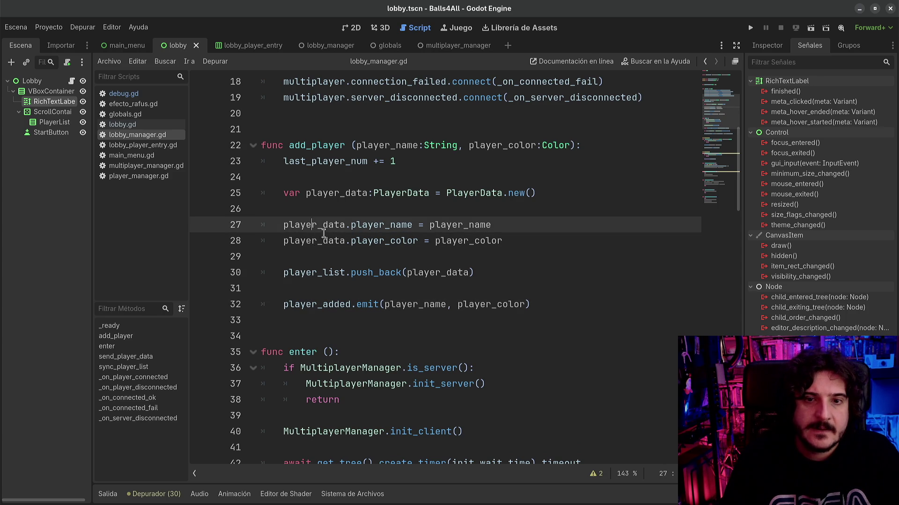
{"action": "left_click", "coordinate": [345, 257]}
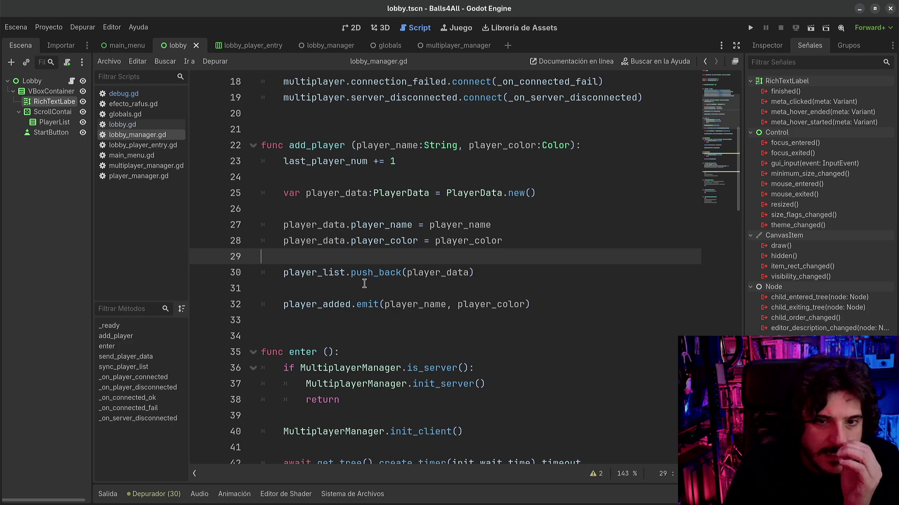
{"action": "left_click", "coordinate": [346, 273]}
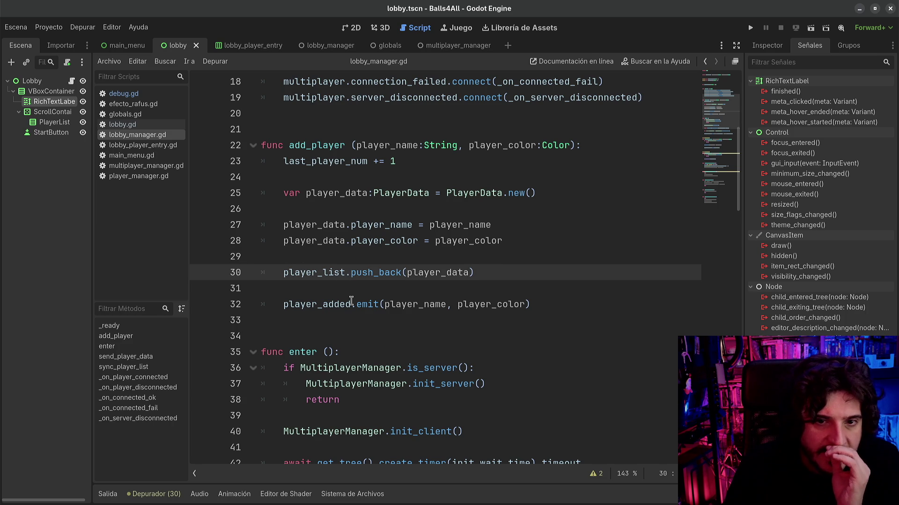
{"action": "scroll", "coordinate": [350, 299], "scroll_direction": "down", "scroll_amount": 4}
{"action": "scroll", "coordinate": [350, 301], "scroll_direction": "down", "scroll_amount": 4}
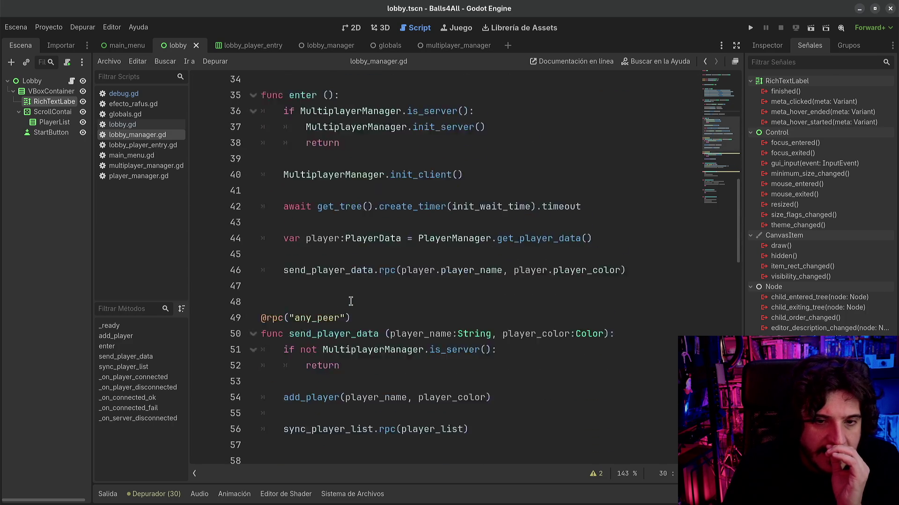
{"action": "left_click", "coordinate": [307, 272]}
{"action": "left_click", "coordinate": [323, 304]}
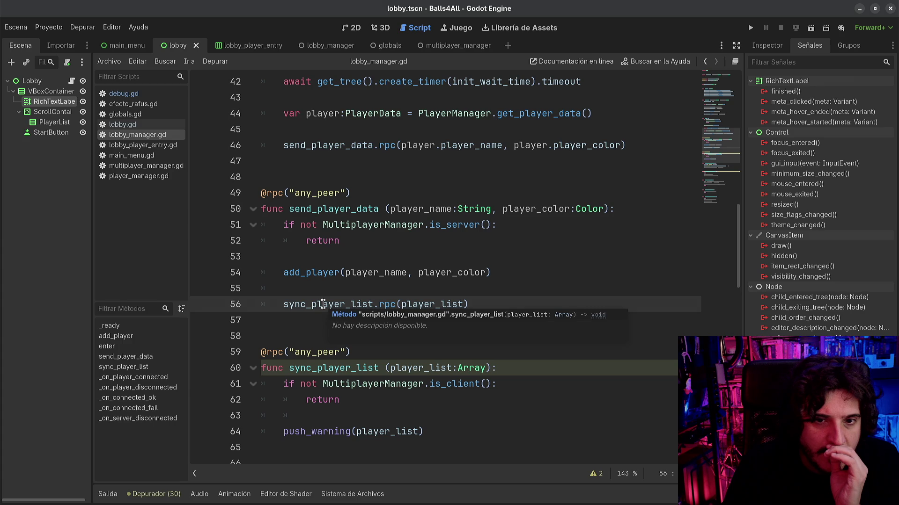
{"action": "scroll", "coordinate": [327, 362], "scroll_direction": "up", "scroll_amount": 4}
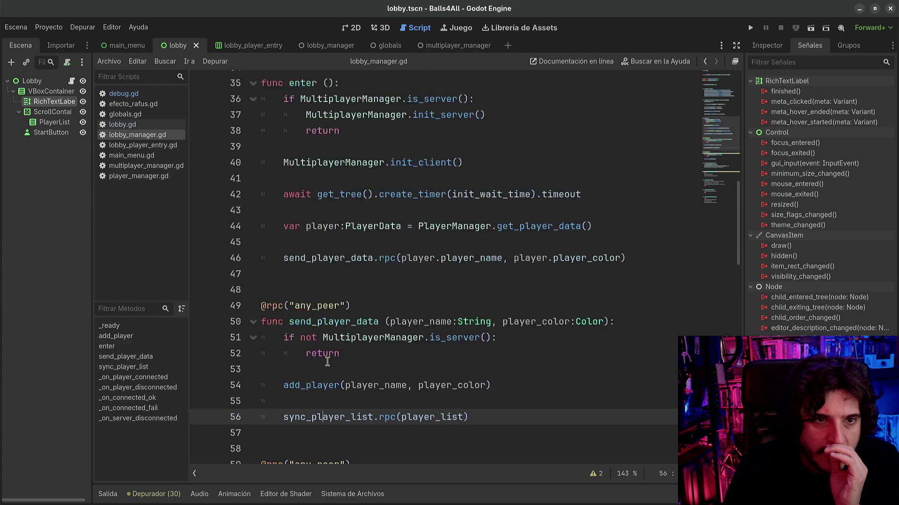
{"action": "scroll", "coordinate": [328, 361], "scroll_direction": "up", "scroll_amount": 1}
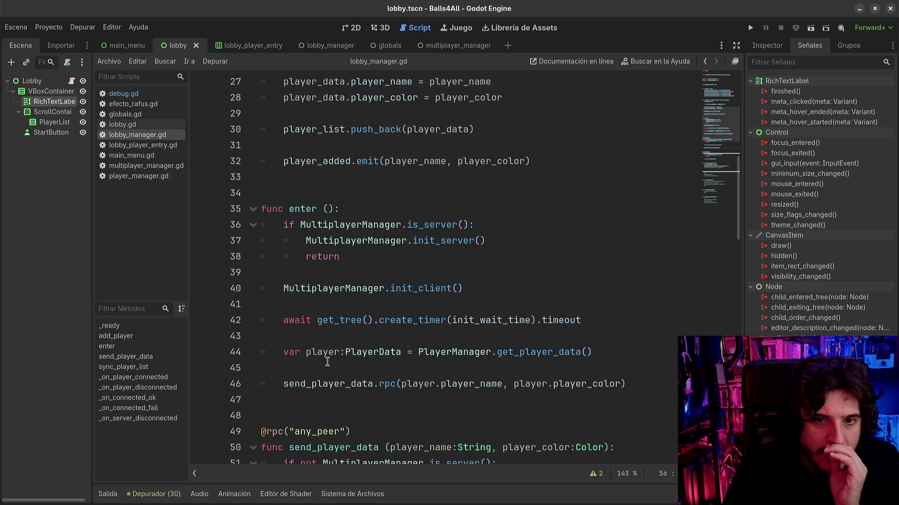
{"action": "scroll", "coordinate": [327, 361], "scroll_direction": "down", "scroll_amount": 4}
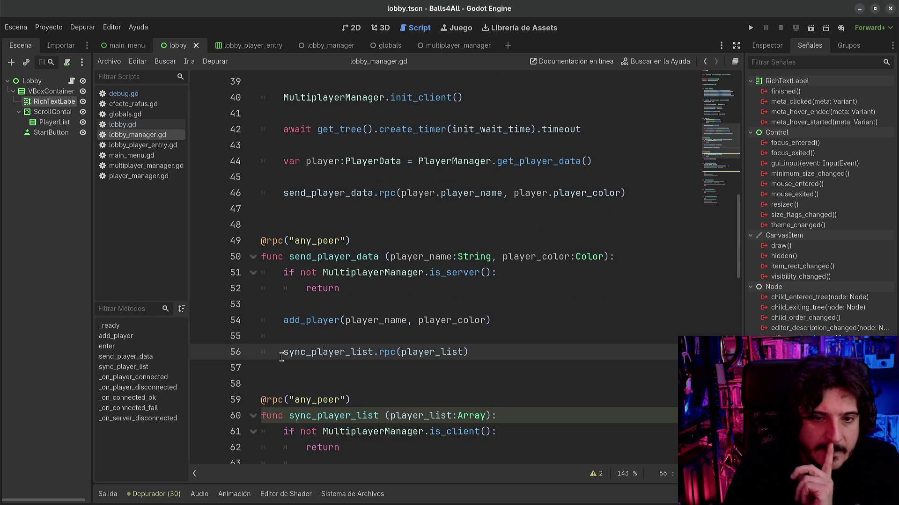
{"action": "scroll", "coordinate": [331, 397], "scroll_direction": "down", "scroll_amount": 2}
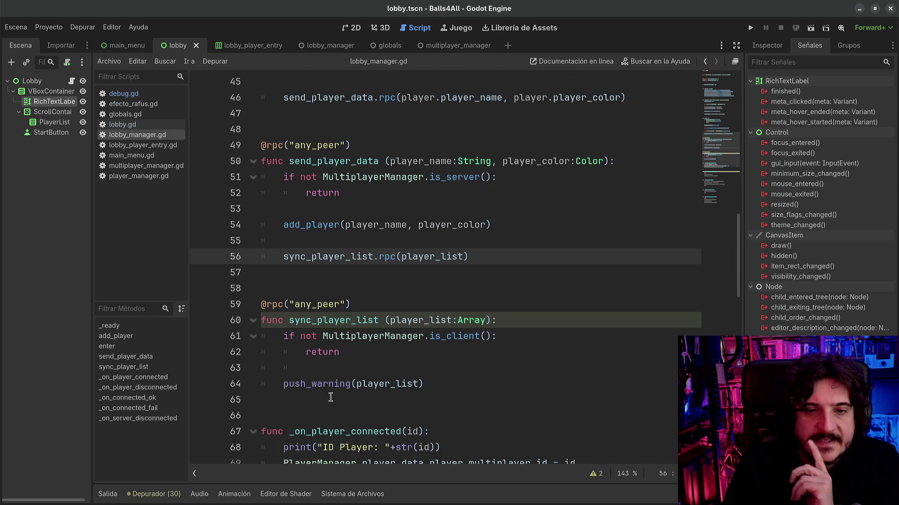
{"action": "scroll", "coordinate": [460, 380], "scroll_direction": "up", "scroll_amount": 8}
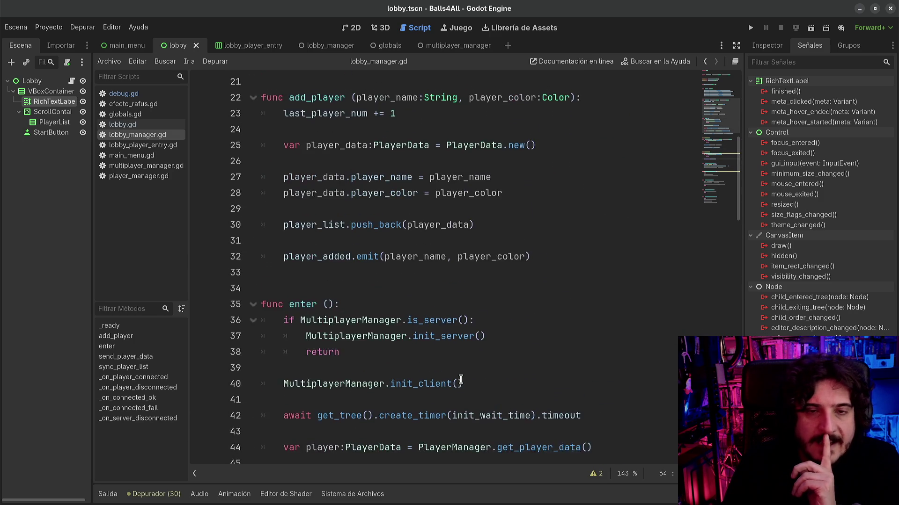
{"action": "scroll", "coordinate": [460, 380], "scroll_direction": "up", "scroll_amount": 1}
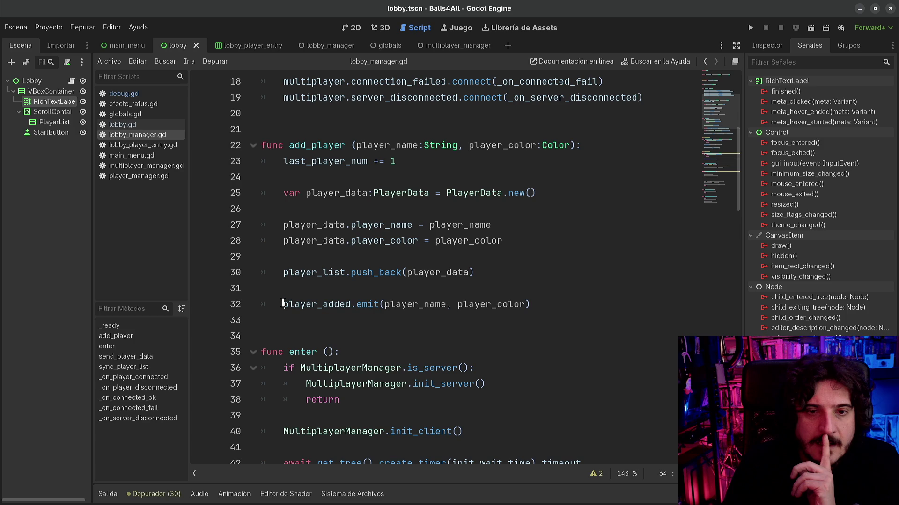
{"action": "mouse_move", "coordinate": [283, 302]}
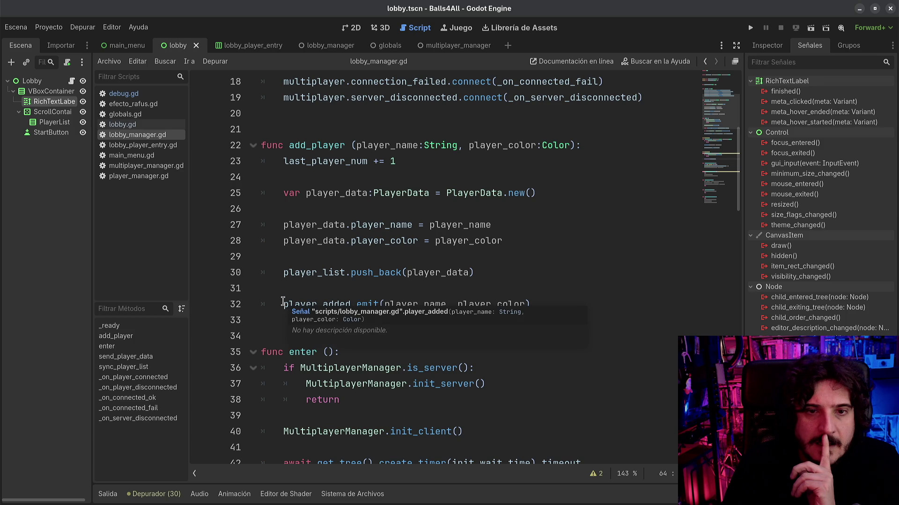
{"action": "left_click", "coordinate": [413, 300]}
{"action": "mouse_move", "coordinate": [326, 308]}
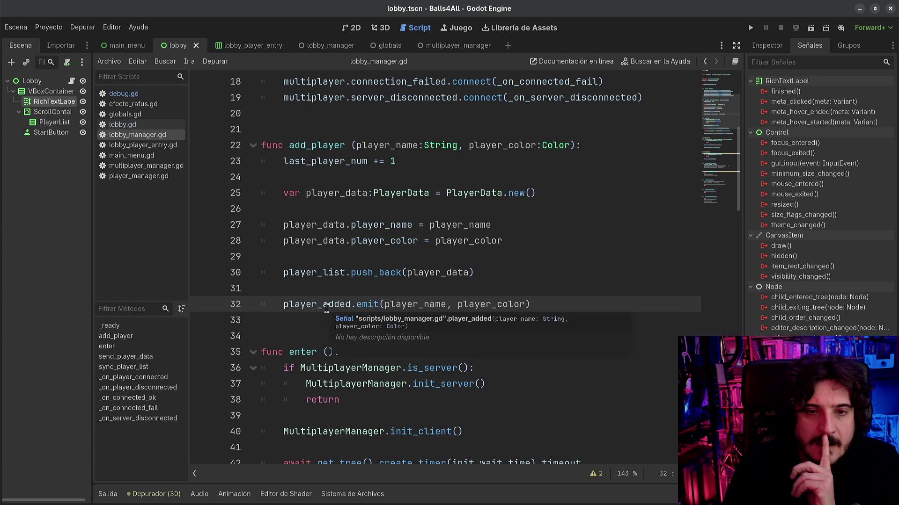
{"action": "scroll", "coordinate": [326, 309], "scroll_direction": "down", "scroll_amount": 9}
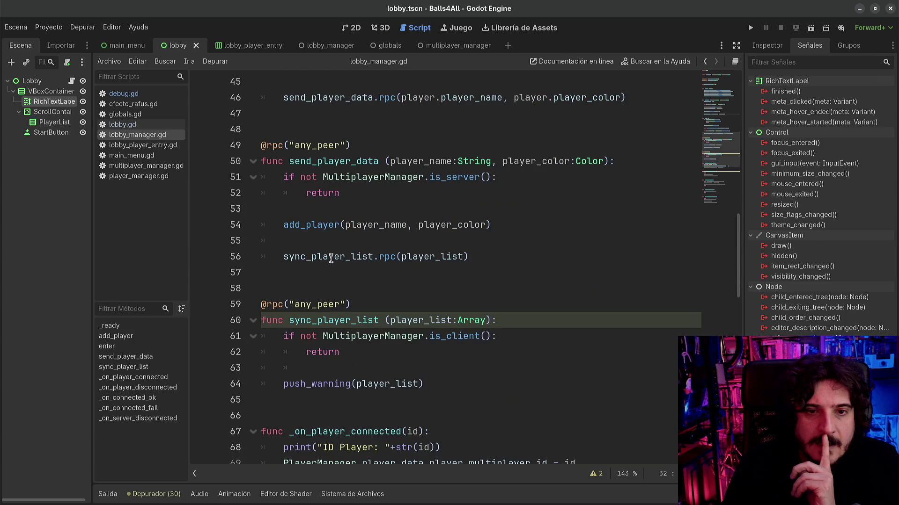
{"action": "scroll", "coordinate": [335, 266], "scroll_direction": "up", "scroll_amount": 14}
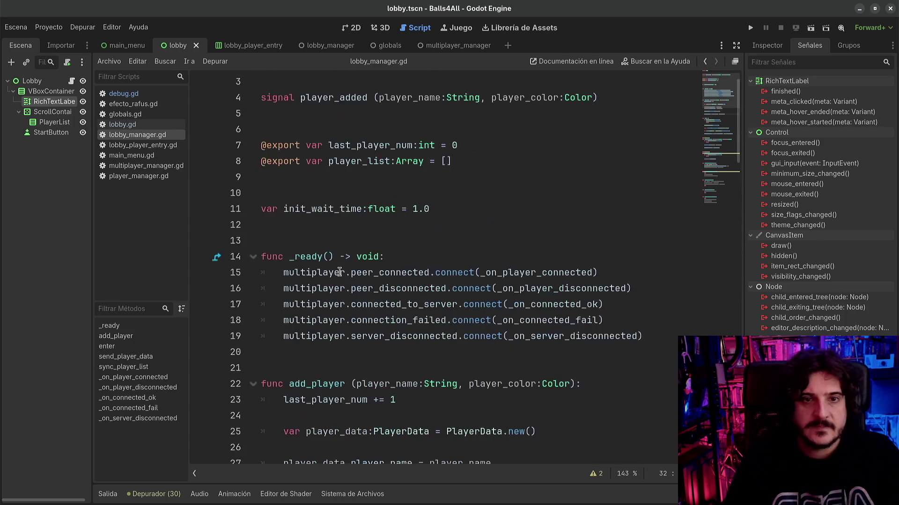
{"action": "scroll", "coordinate": [334, 275], "scroll_direction": "down", "scroll_amount": 4}
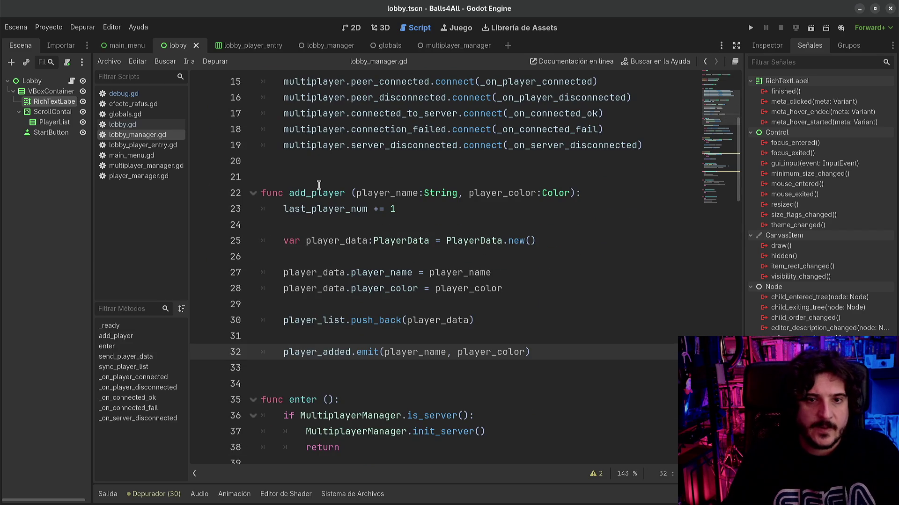
{"action": "double_click", "coordinate": [319, 190]}
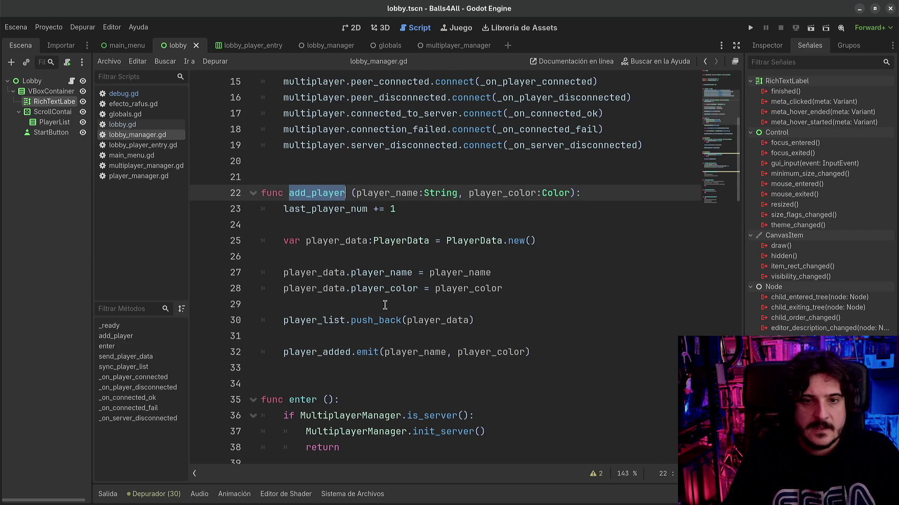
{"action": "scroll", "coordinate": [333, 335], "scroll_direction": "down", "scroll_amount": 10}
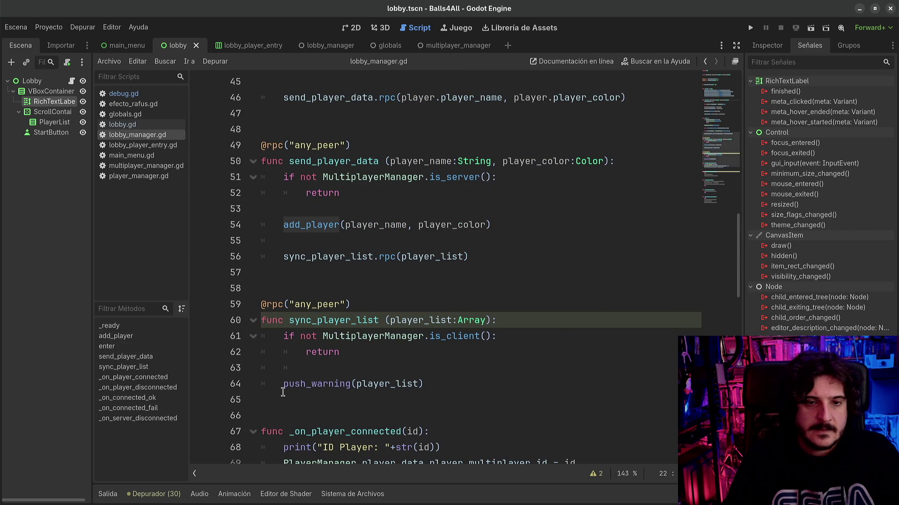
{"action": "mouse_move", "coordinate": [282, 391]}
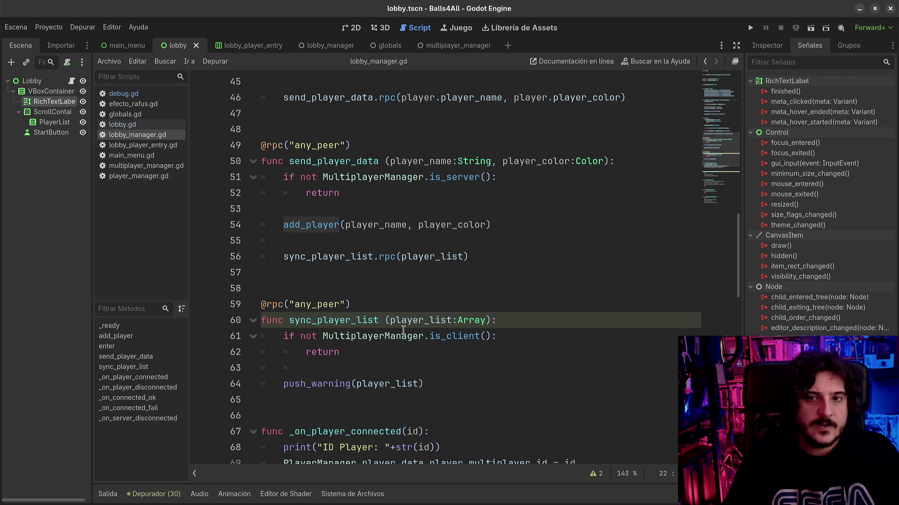
{"action": "mouse_move", "coordinate": [426, 332]}
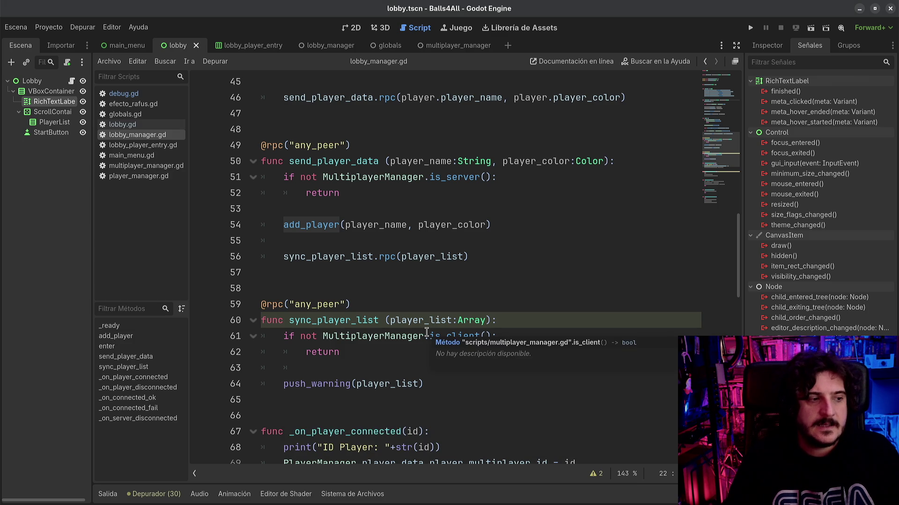
{"action": "key", "text": "F3"}
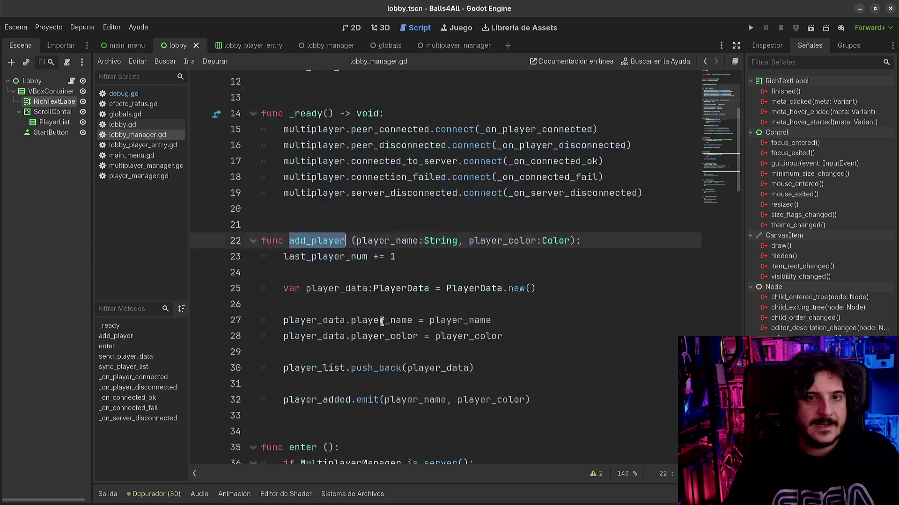
{"action": "scroll", "coordinate": [382, 323], "scroll_direction": "up", "scroll_amount": 4}
{"action": "left_click", "coordinate": [635, 129]}
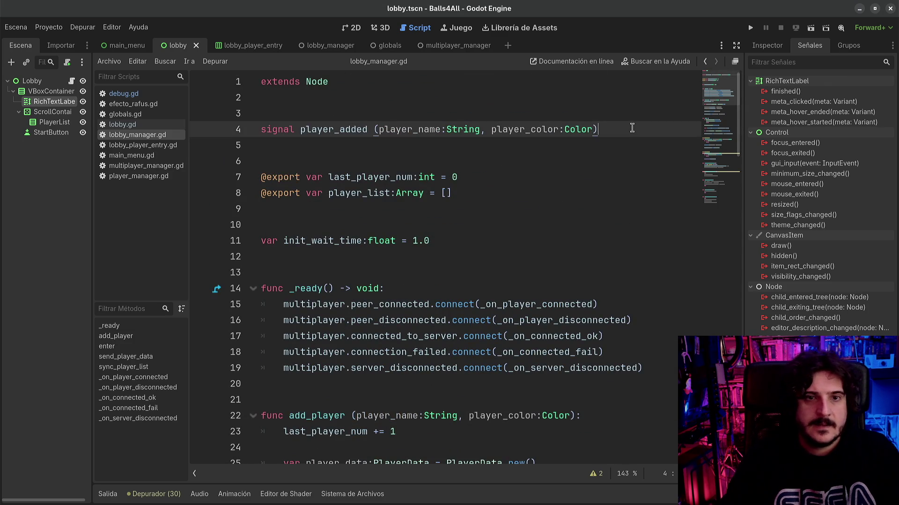
- Add 'signal player_list_updated' below player_added in lobby_manager.gd and save
{"action": "key", "text": "Return"}
{"action": "type", "text": "signal player_list"}
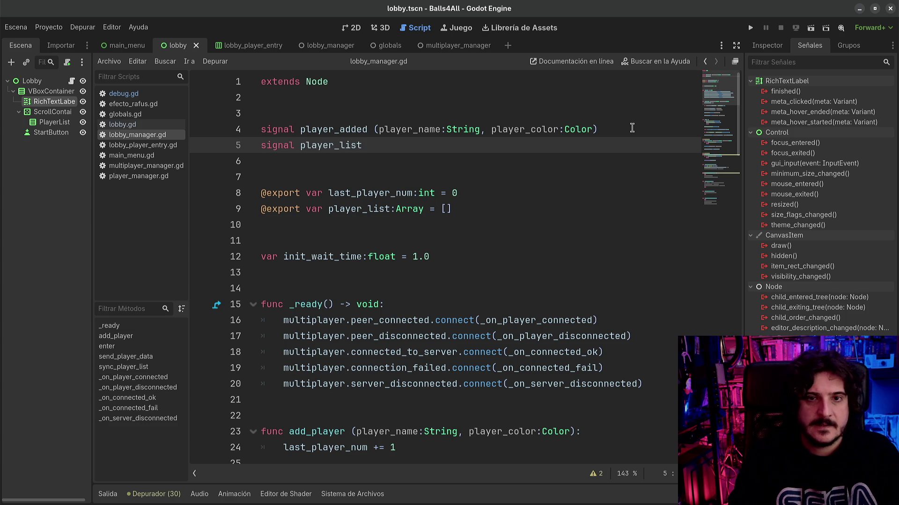
{"action": "type", "text": "_updated "}
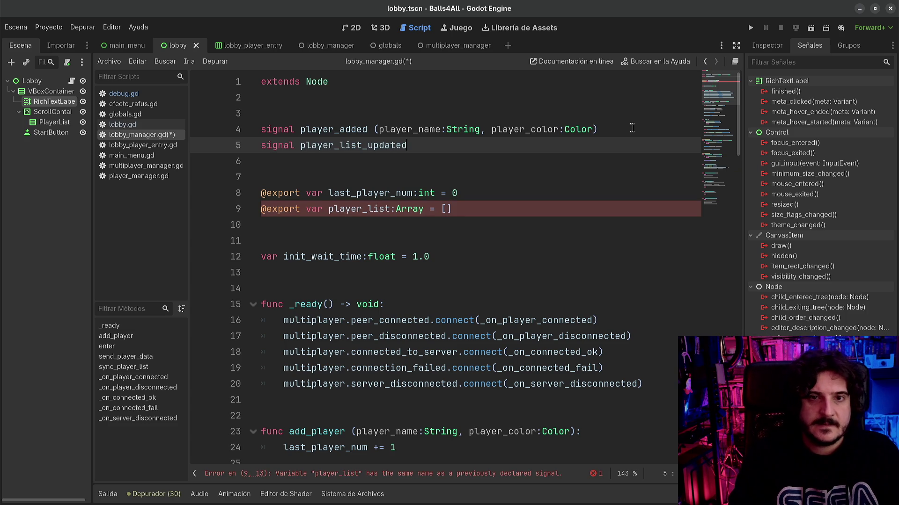
{"action": "type", "text": "("}
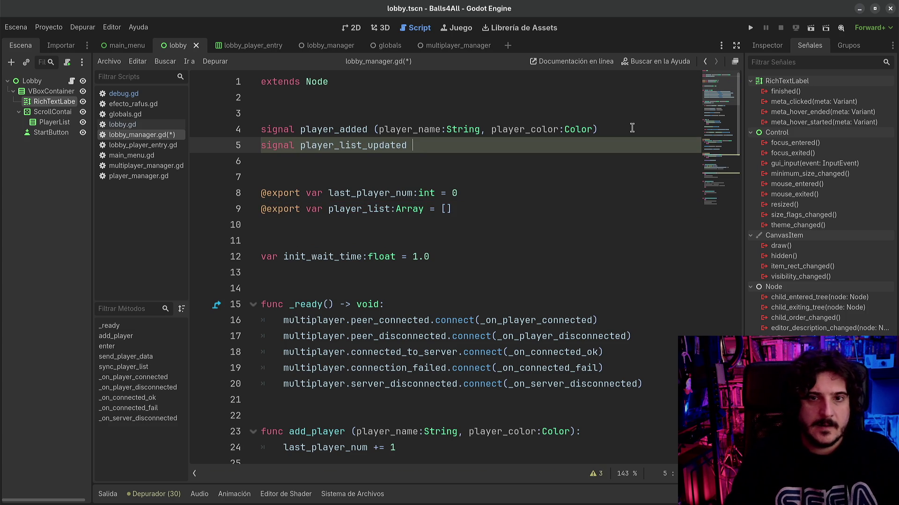
{"action": "key", "text": "ctrl+s"}
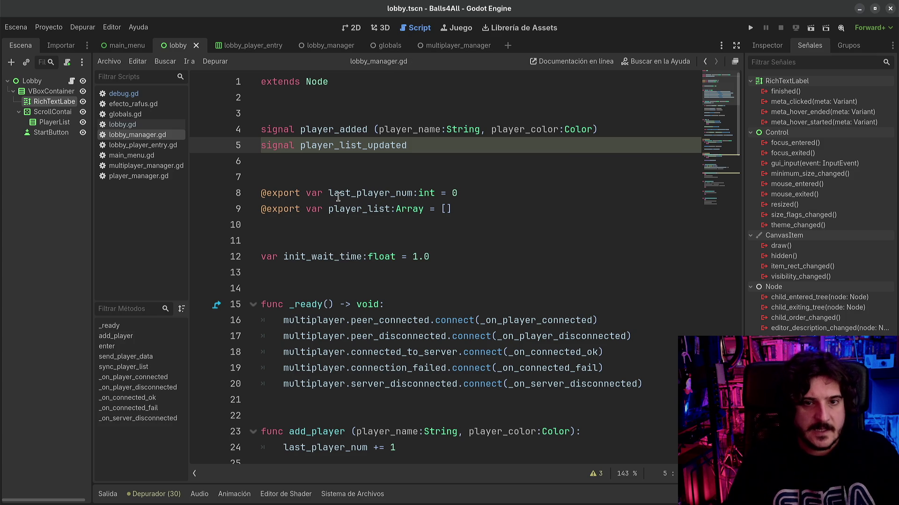
- Scroll down to sync_player_list and place the caret before its parameter name
{"action": "scroll", "coordinate": [356, 214], "scroll_direction": "down", "scroll_amount": 2}
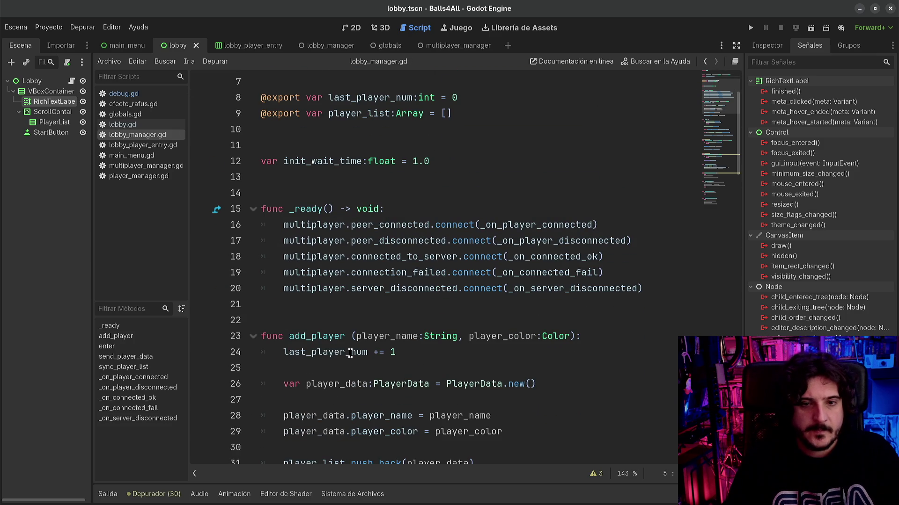
{"action": "scroll", "coordinate": [350, 353], "scroll_direction": "down", "scroll_amount": 2}
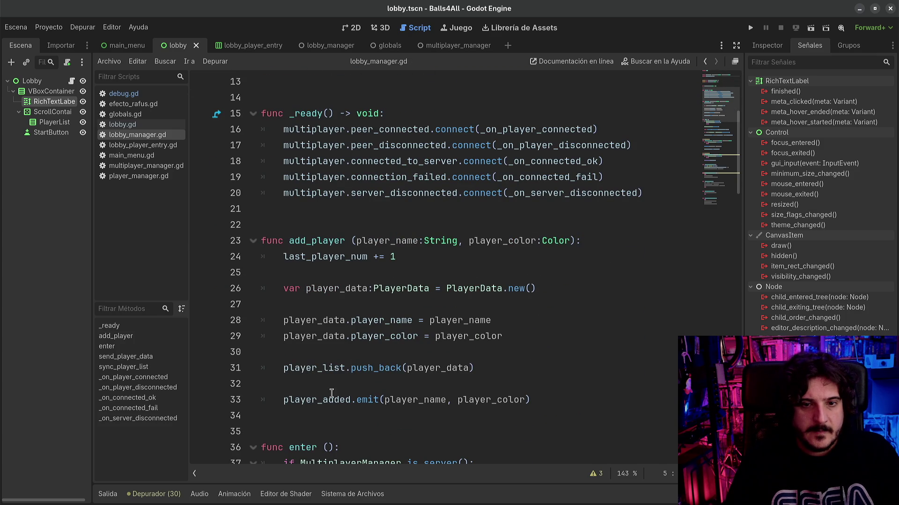
{"action": "left_click", "coordinate": [318, 369]}
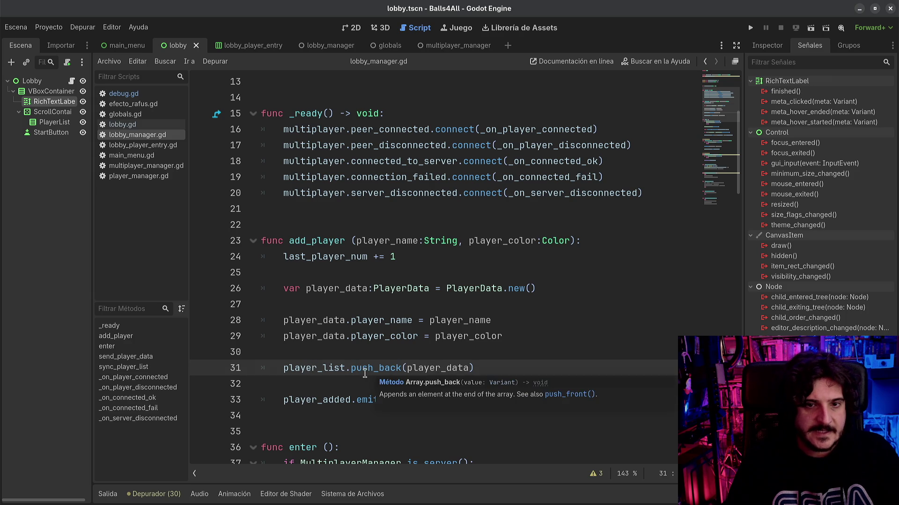
{"action": "scroll", "coordinate": [322, 369], "scroll_direction": "down", "scroll_amount": 8}
{"action": "scroll", "coordinate": [322, 369], "scroll_direction": "down", "scroll_amount": 2}
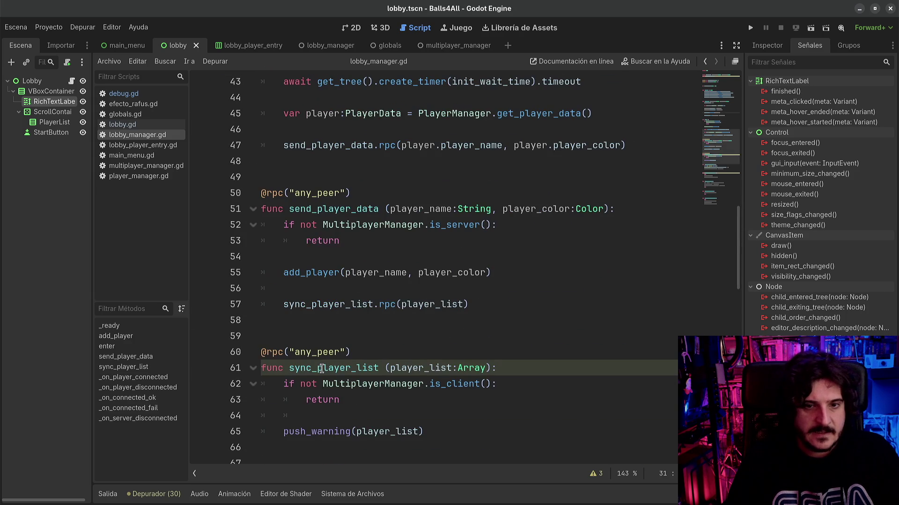
{"action": "left_click", "coordinate": [385, 369]}
- Rename sync_player_list's parameter to _player_list and use it in push_warning
{"action": "type", "text": "_"}
{"action": "scroll", "coordinate": [459, 312], "scroll_direction": "down", "scroll_amount": 3}
{"action": "left_click", "coordinate": [452, 293]}
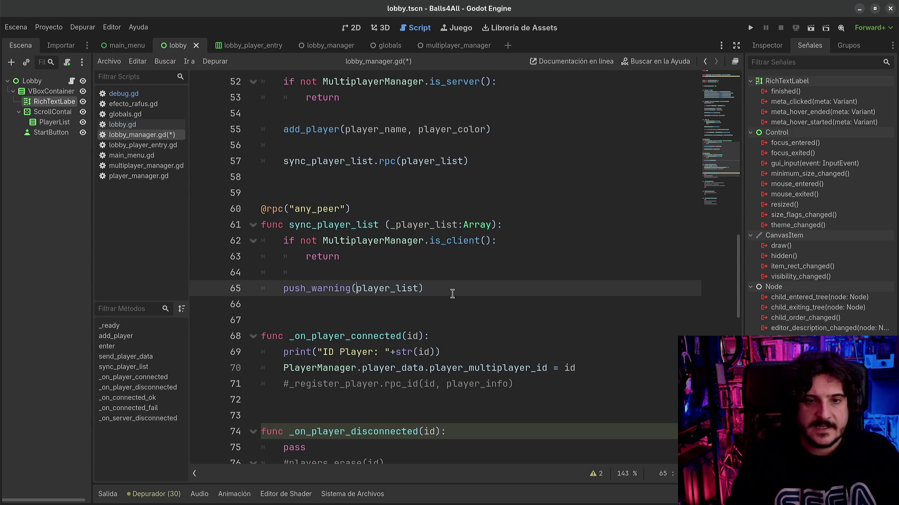
{"action": "type", "text": "_"}
{"action": "key", "text": "Escape"}
- Add player_list_updated.emit() below the push_warning call and save
{"action": "key", "text": "Return"}
{"action": "key", "text": "Return"}
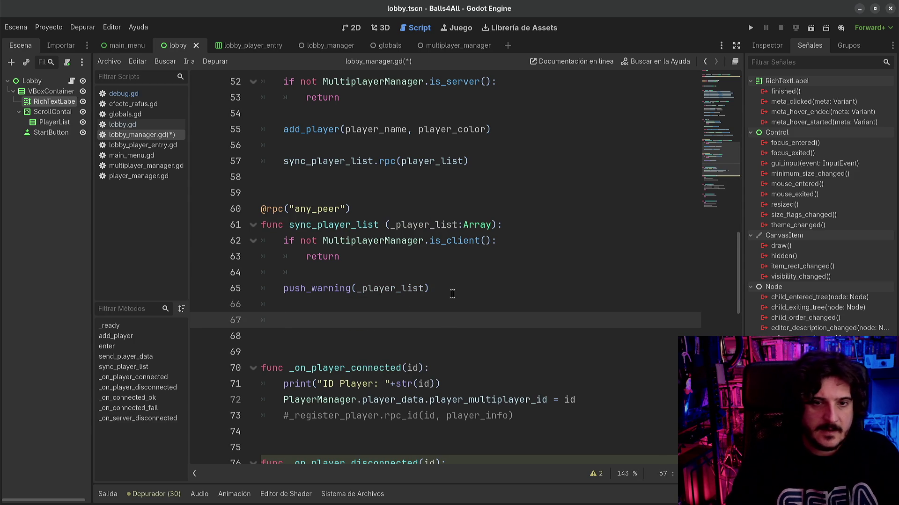
{"action": "type", "text": "player_lis"}
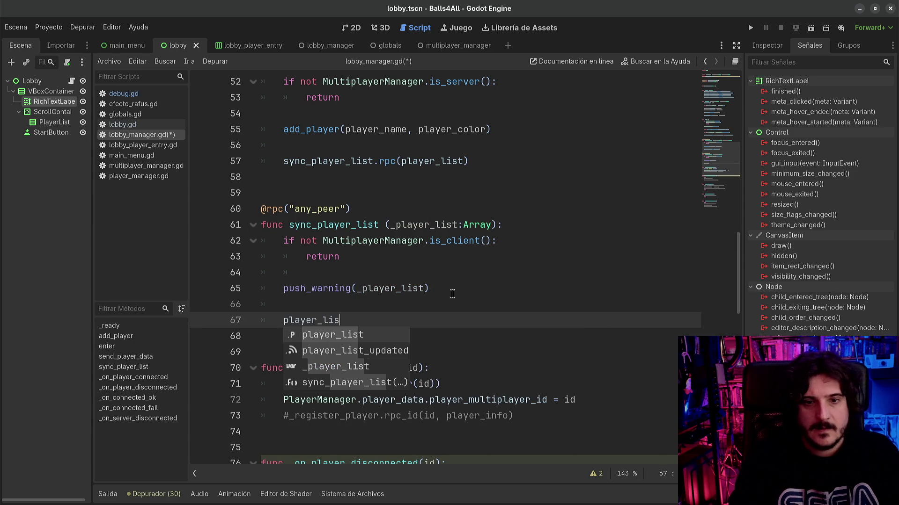
{"action": "type", "text": "t."}
{"action": "key", "text": "BackSpace"}
{"action": "type", "text": "_"}
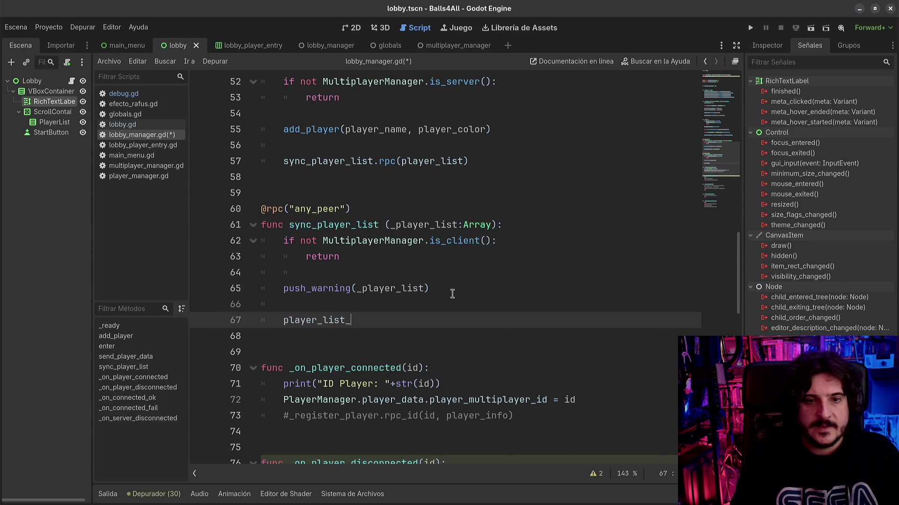
{"action": "key", "text": "Return"}
{"action": "type", "text": ".emit"}
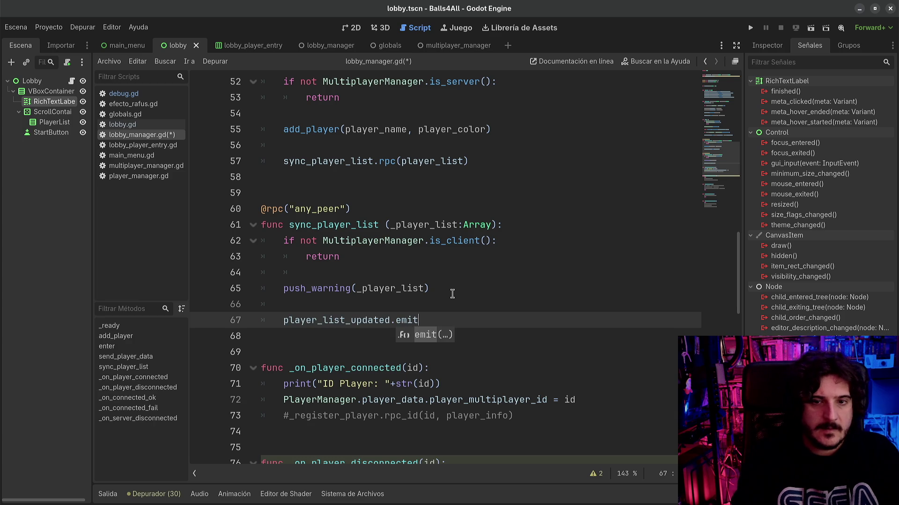
{"action": "type", "text": "()"}
{"action": "key", "text": "ctrl+s"}
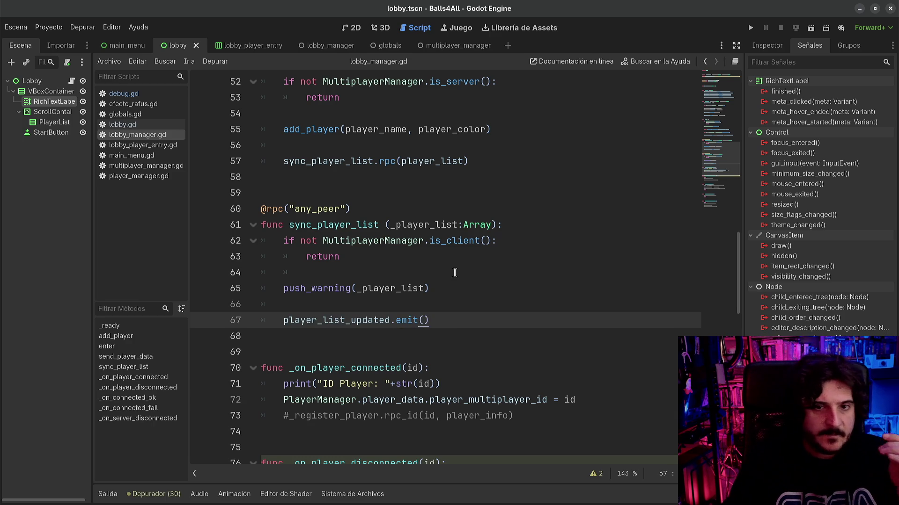
- Insert 'player_list = _player_list' before the emit call and save lobby_manager.gd
{"action": "double_click", "coordinate": [397, 289]}
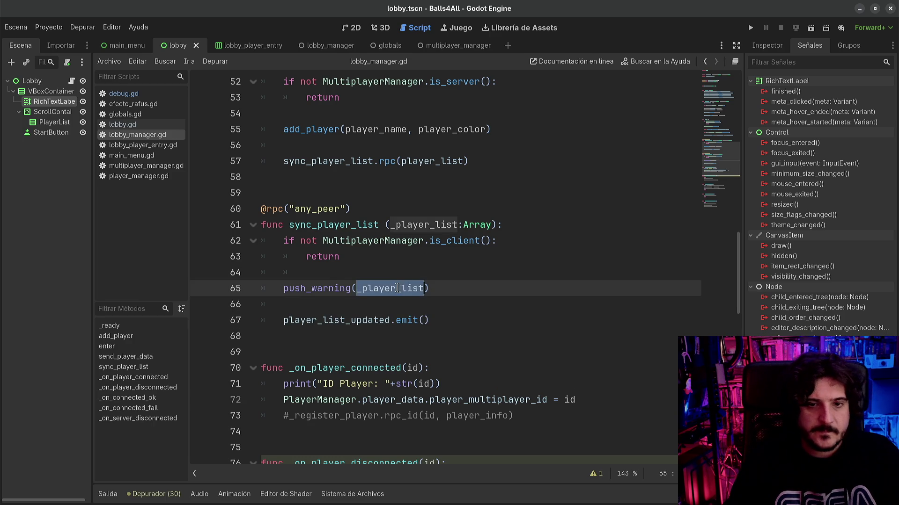
{"action": "left_click", "coordinate": [439, 288]}
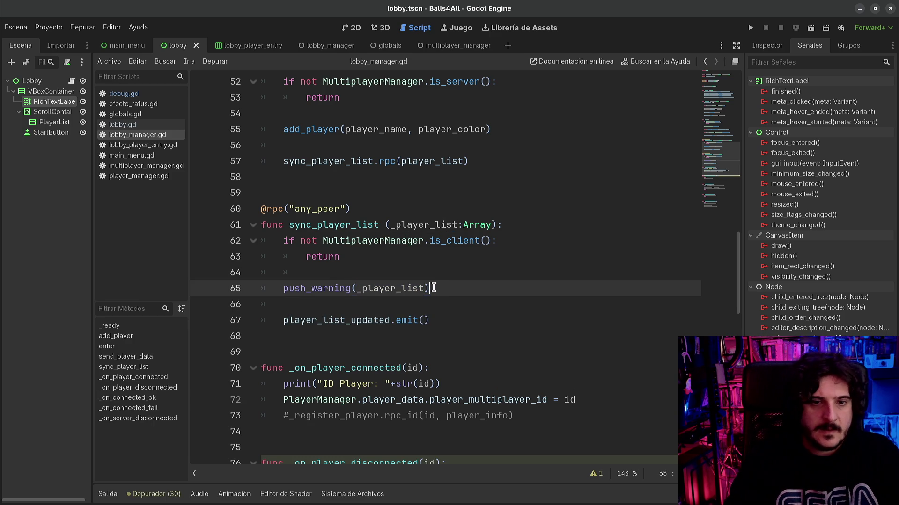
{"action": "key", "text": "Return"}
{"action": "key", "text": "Return"}
{"action": "type", "text": "player_"}
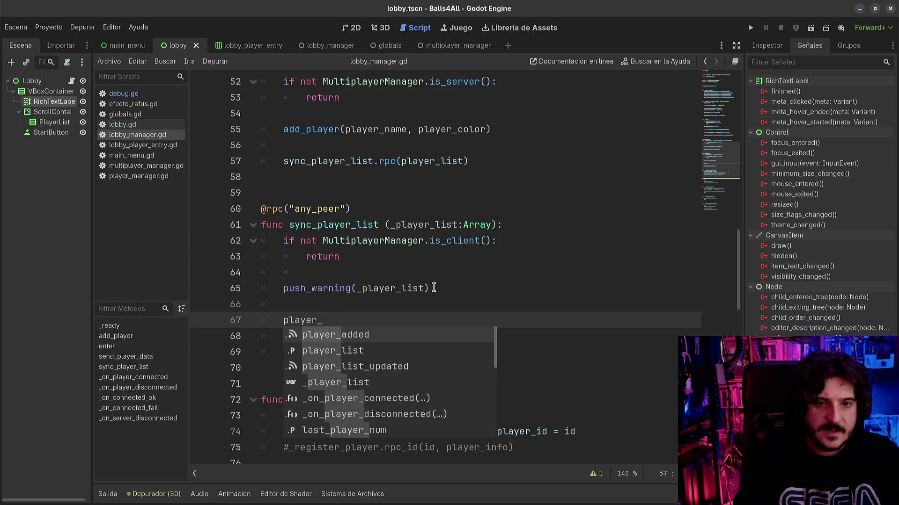
{"action": "key", "text": "Down"}
{"action": "key", "text": "Return"}
{"action": "type", "text": "= _player_list"}
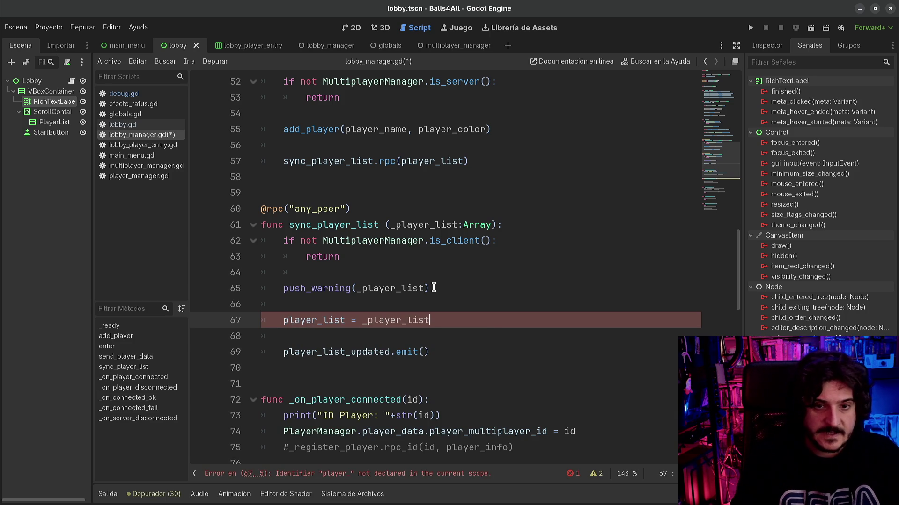
{"action": "key", "text": "ctrl+s"}
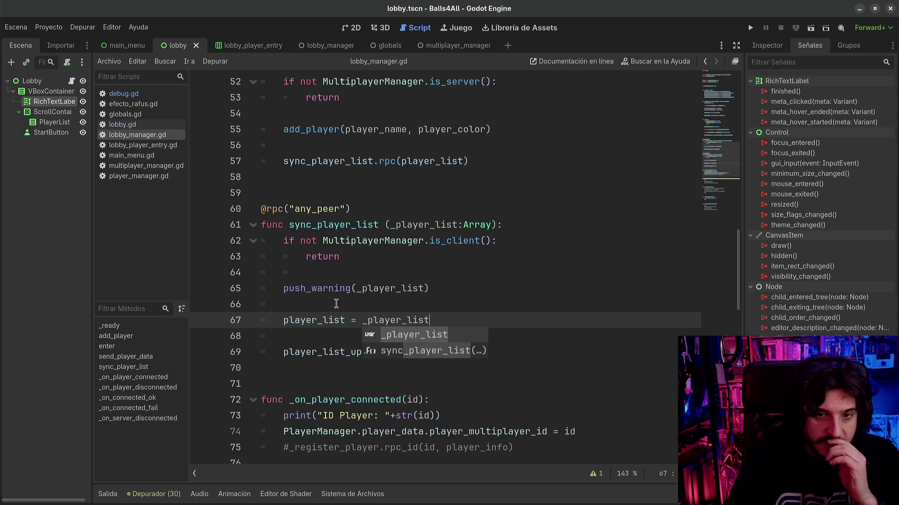
{"action": "left_click", "coordinate": [314, 327]}
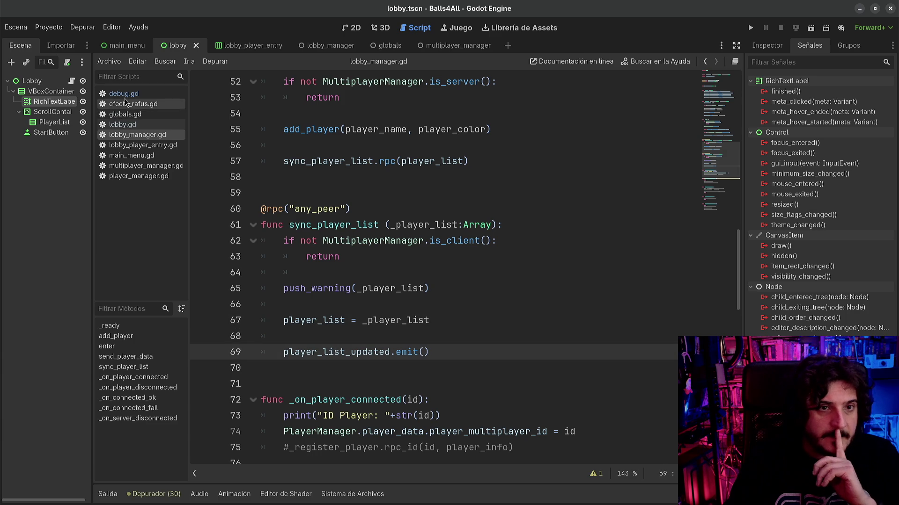
- In lobby.gd, duplicate the player_added connect line and change it to connect player_list_updated to _on_player_list_updated
{"action": "left_click", "coordinate": [71, 81]}
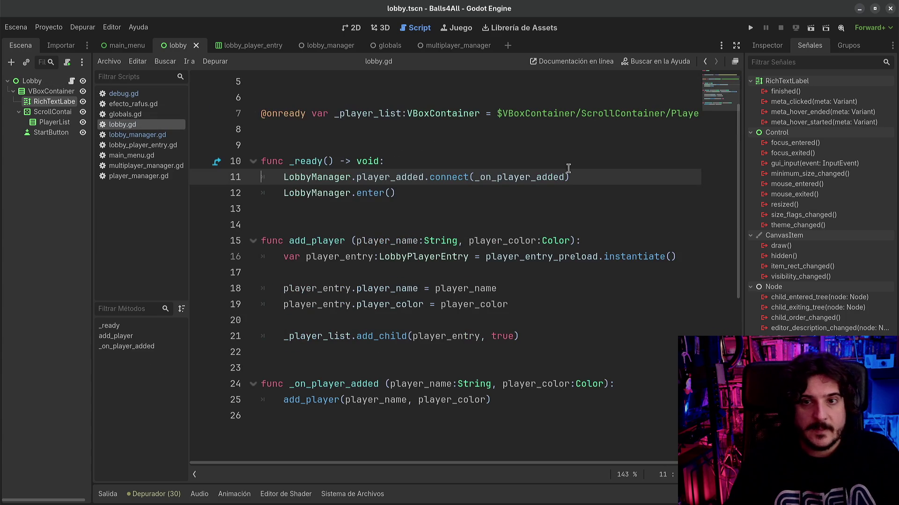
{"action": "triple_click", "coordinate": [577, 177]}
{"action": "key", "text": "ctrl+shift+d"}
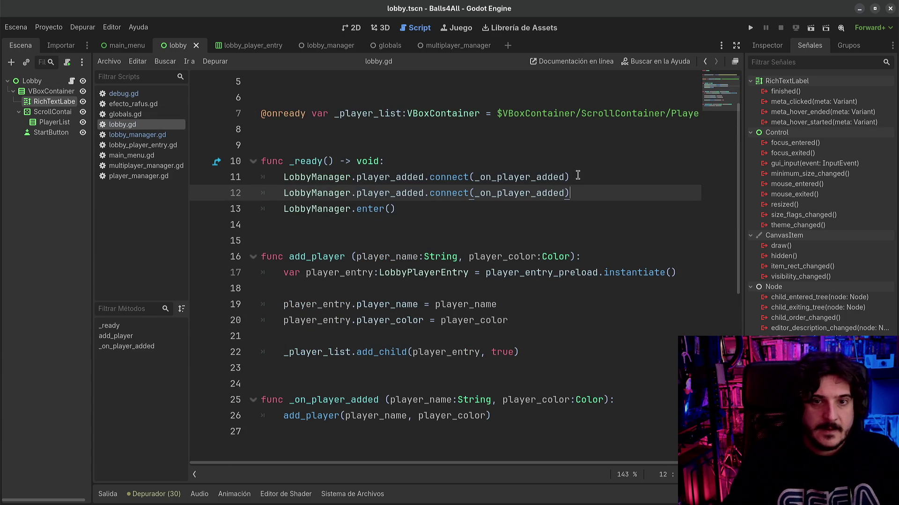
{"action": "left_click", "coordinate": [396, 193]}
{"action": "key", "text": "shift+Right"}
{"action": "key", "text": "shift+Right"}
{"action": "key", "text": "shift+Right"}
{"action": "type", "text": "list_updated"}
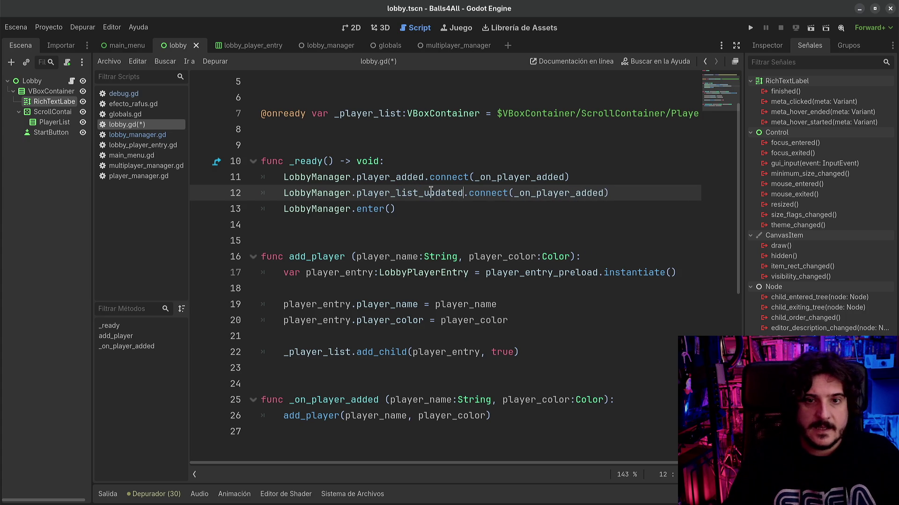
{"action": "left_click_drag", "start_coordinate": [604, 193], "coordinate": [537, 193]}
{"action": "type", "text": "player_list_updated"}
{"action": "double_click", "coordinate": [578, 193]}
- Add a new func _on_player_list_updated() at the end of lobby.gd
{"action": "scroll", "coordinate": [444, 281], "scroll_direction": "down", "scroll_amount": 2}
{"action": "left_click", "coordinate": [323, 399]}
{"action": "key", "text": "Return"}
{"action": "key", "text": "Return"}
{"action": "type", "text": "func "}
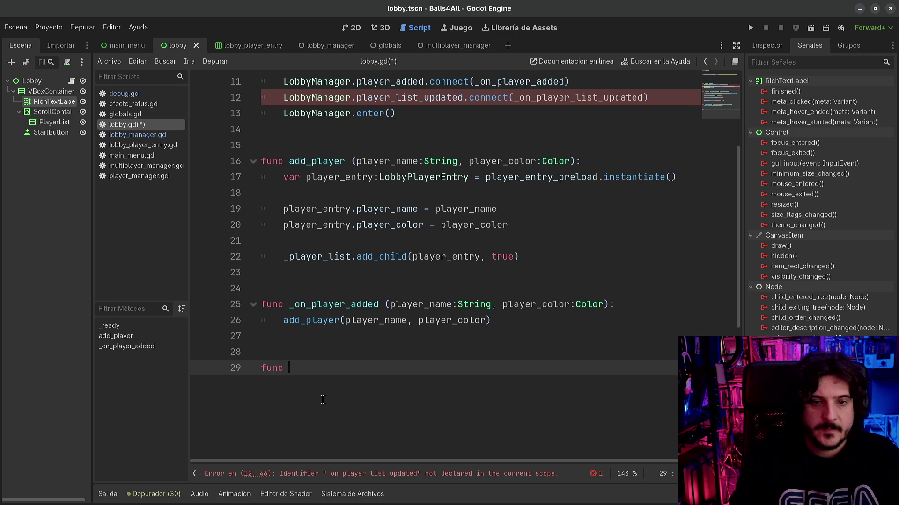
{"action": "type", "text": "_"}
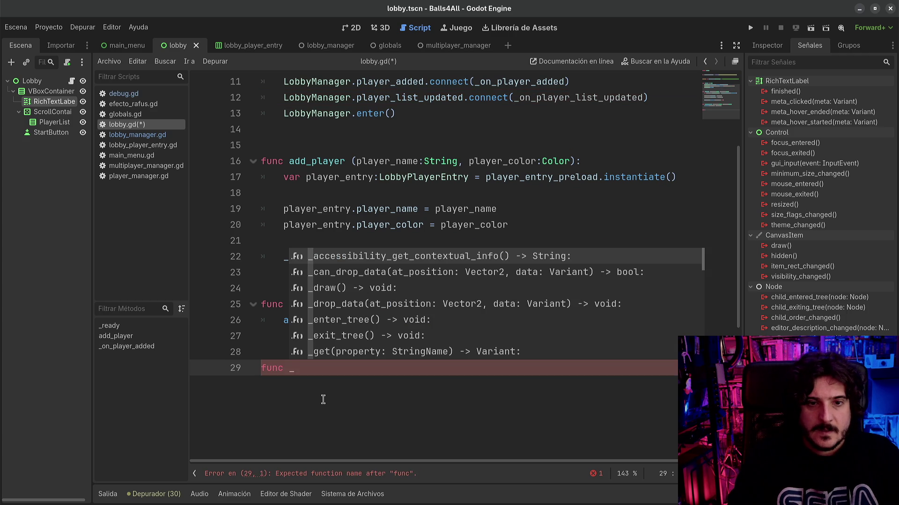
{"action": "type", "text": "on_player_list_updated ()"}
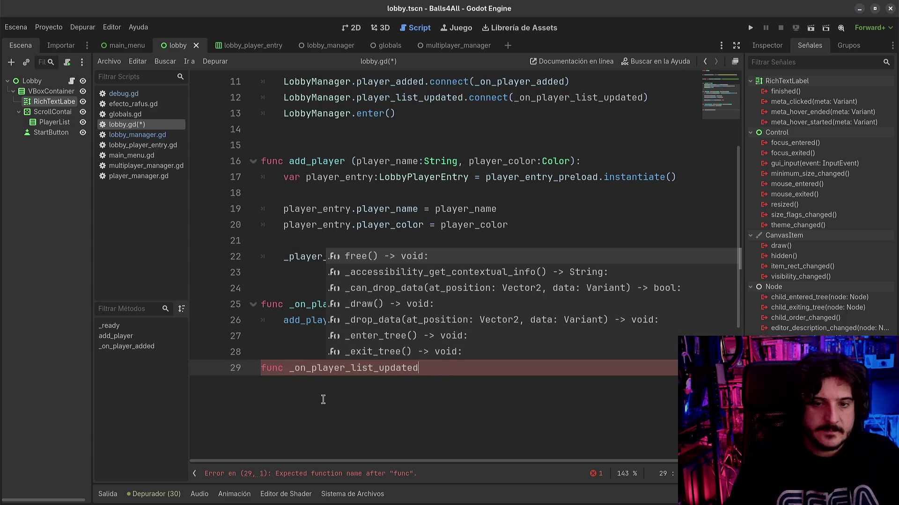
{"action": "key", "text": "Return"}
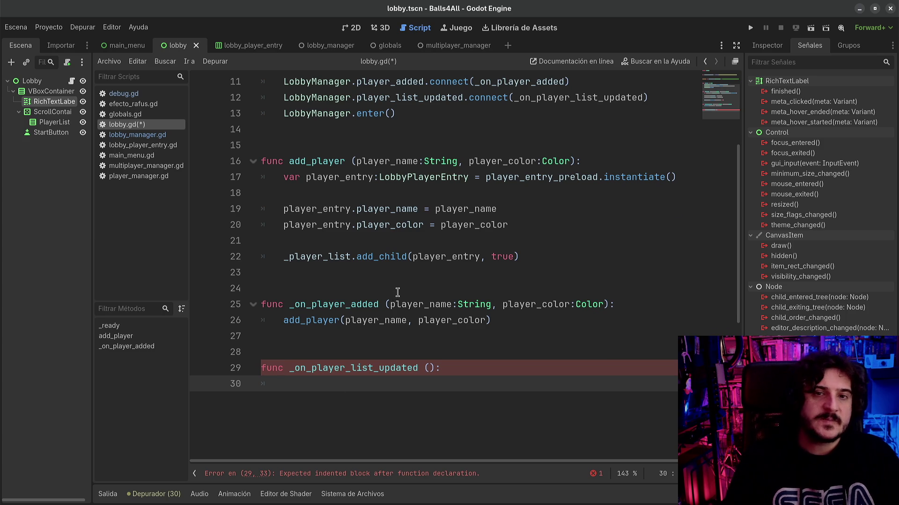
- Give _on_player_list_updated a player_list:Array parameter and a pass body, then save
{"action": "scroll", "coordinate": [398, 292], "scroll_direction": "up", "scroll_amount": 1}
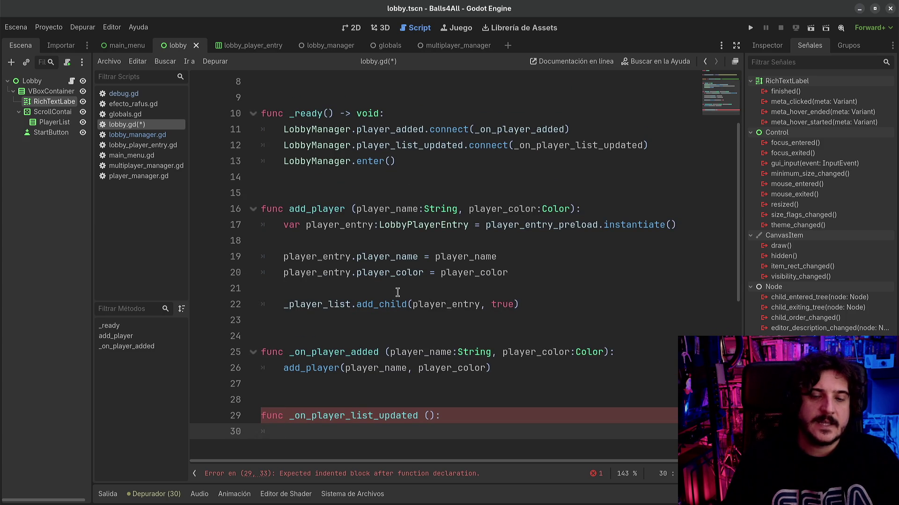
{"action": "left_click", "coordinate": [429, 416]}
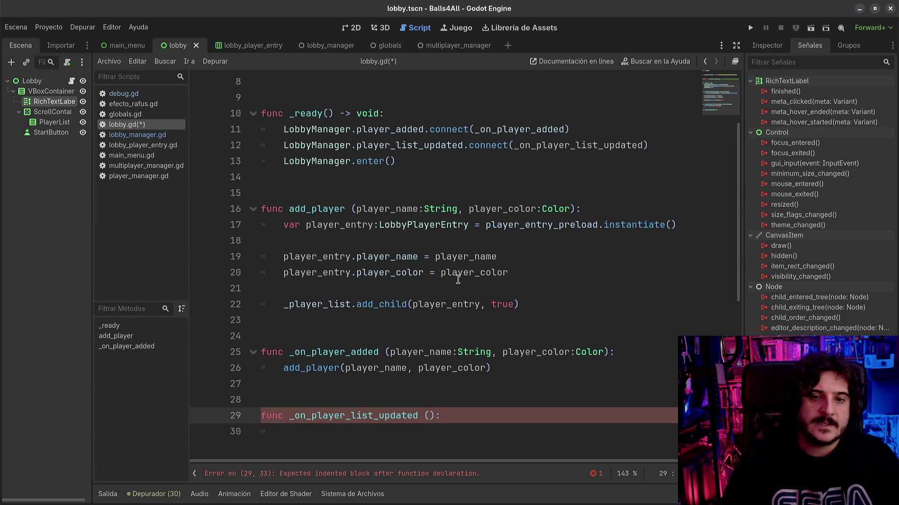
{"action": "type", "text": "player_list"}
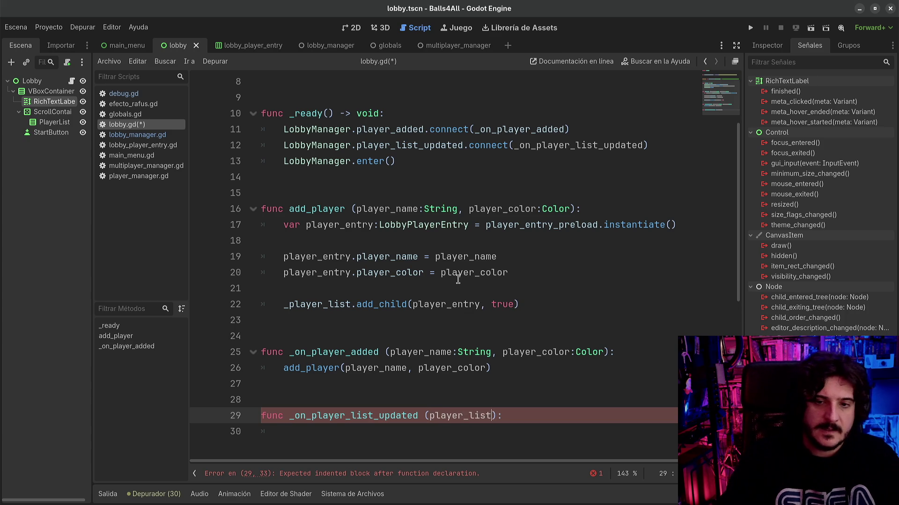
{"action": "key", "text": "Return"}
{"action": "type", "text": "pass"}
{"action": "key", "text": "Up"}
{"action": "type", "text": ":"}
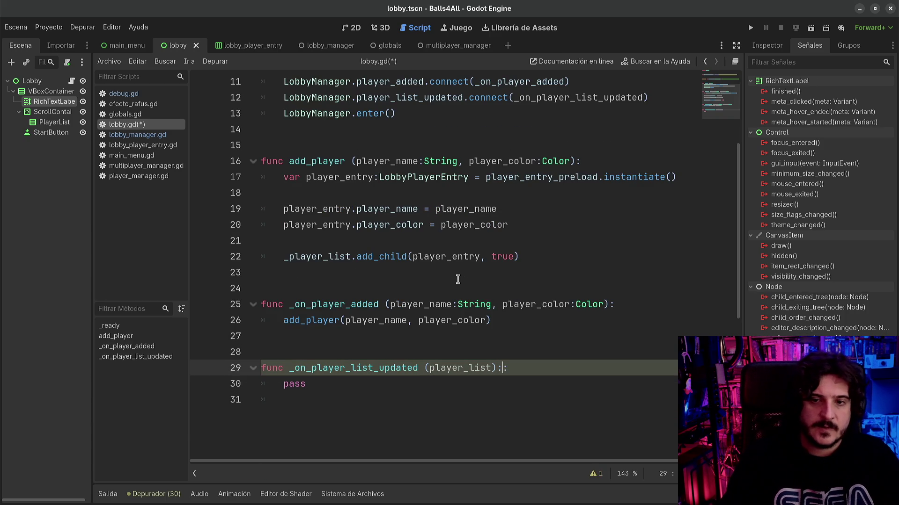
{"action": "type", "text": ":Array"}
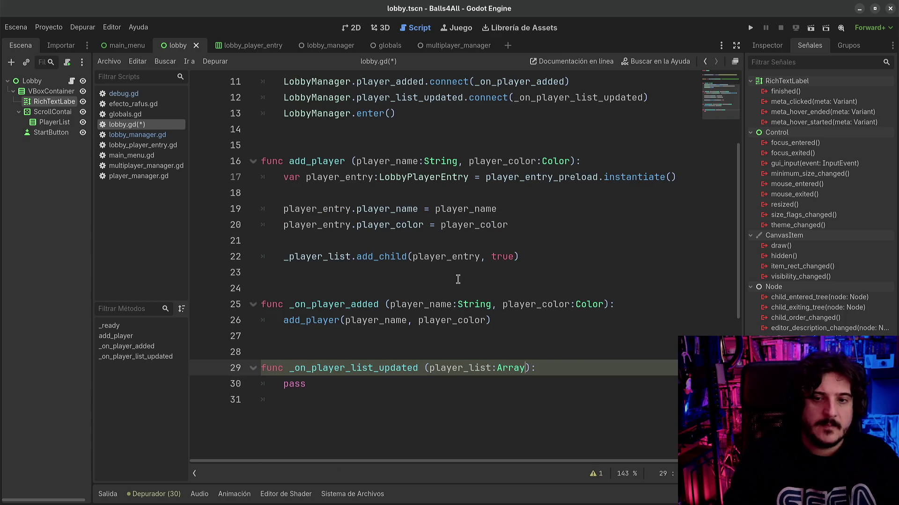
{"action": "key", "text": "ctrl+s"}
{"action": "left_click", "coordinate": [158, 145]}
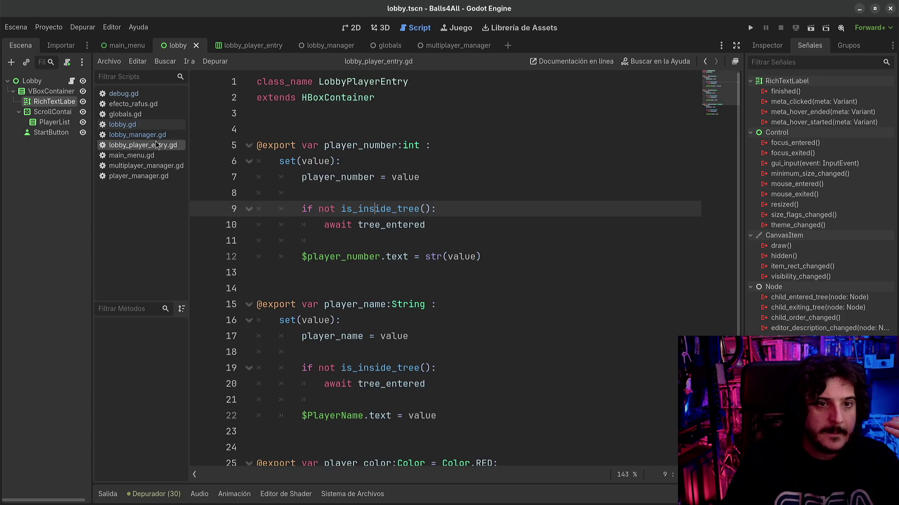
- Reopen lobby_manager.gd and review how player_list is used in sync_player_list
{"action": "left_click", "coordinate": [154, 135]}
{"action": "scroll", "coordinate": [314, 263], "scroll_direction": "up", "scroll_amount": 15}
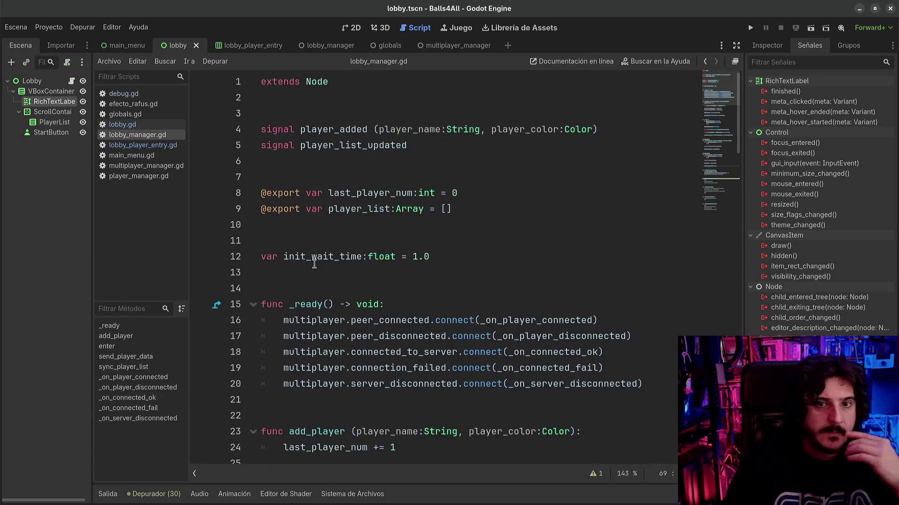
{"action": "double_click", "coordinate": [346, 209]}
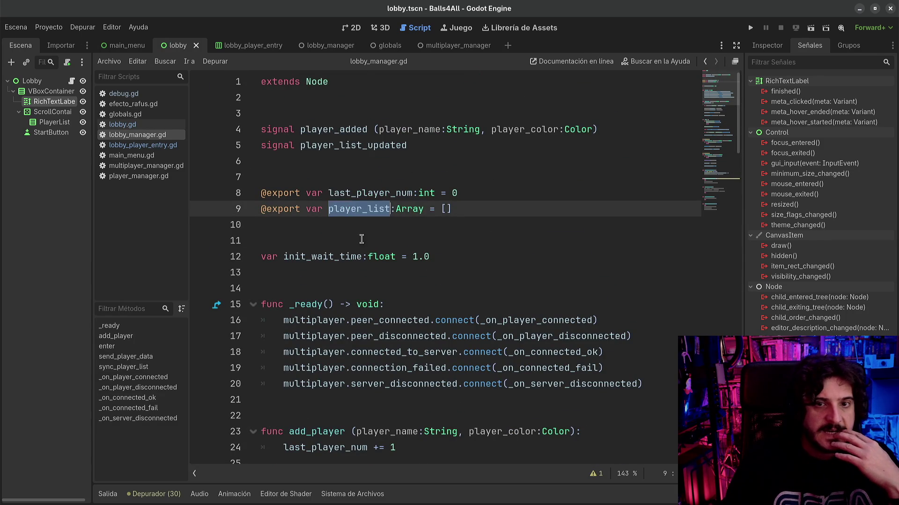
{"action": "scroll", "coordinate": [365, 271], "scroll_direction": "down", "scroll_amount": 9}
{"action": "scroll", "coordinate": [367, 281], "scroll_direction": "down", "scroll_amount": 6}
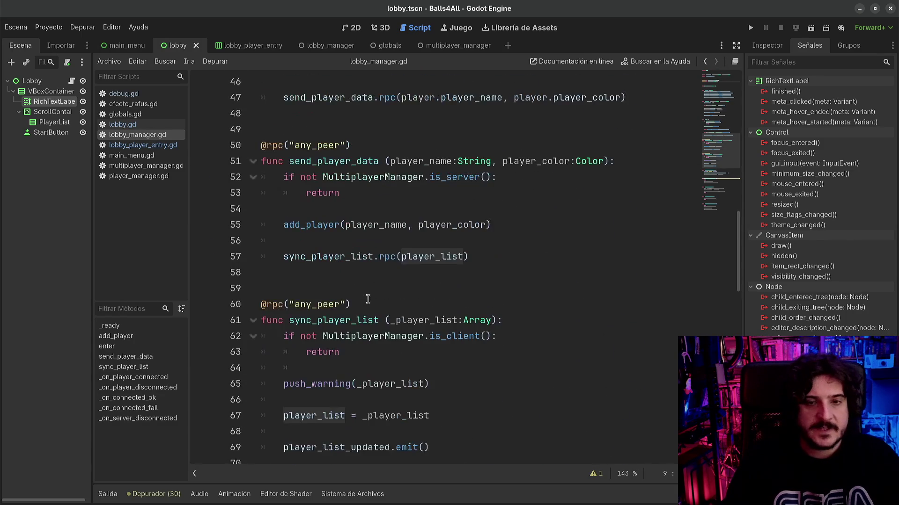
{"action": "left_click", "coordinate": [419, 261]}
{"action": "scroll", "coordinate": [423, 260], "scroll_direction": "down", "scroll_amount": 3}
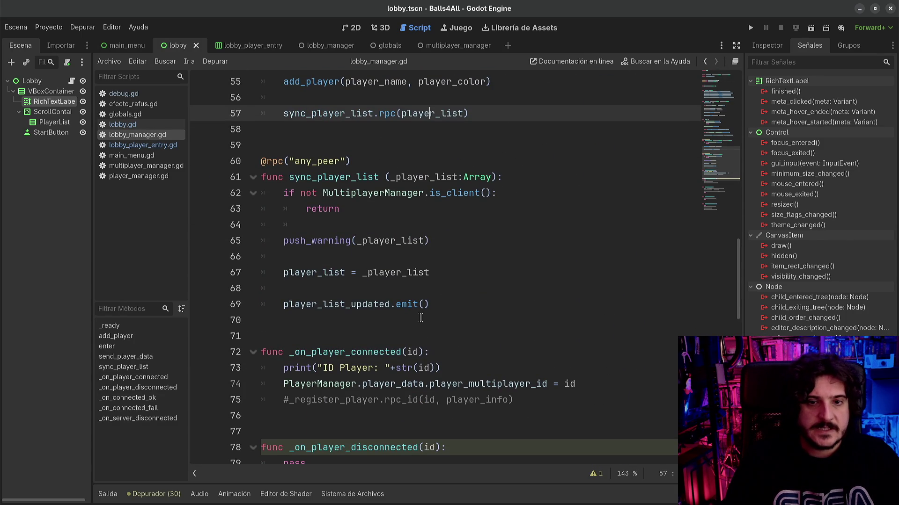
- Pass player_list as the argument of player_list_updated.emit() on line 69
{"action": "left_click", "coordinate": [423, 303]}
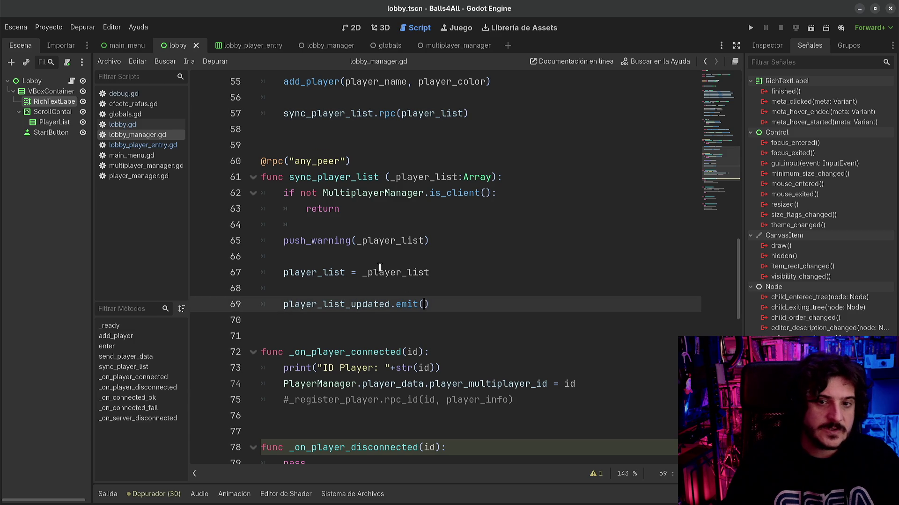
{"action": "left_click", "coordinate": [323, 275]}
{"action": "left_click", "coordinate": [427, 304]}
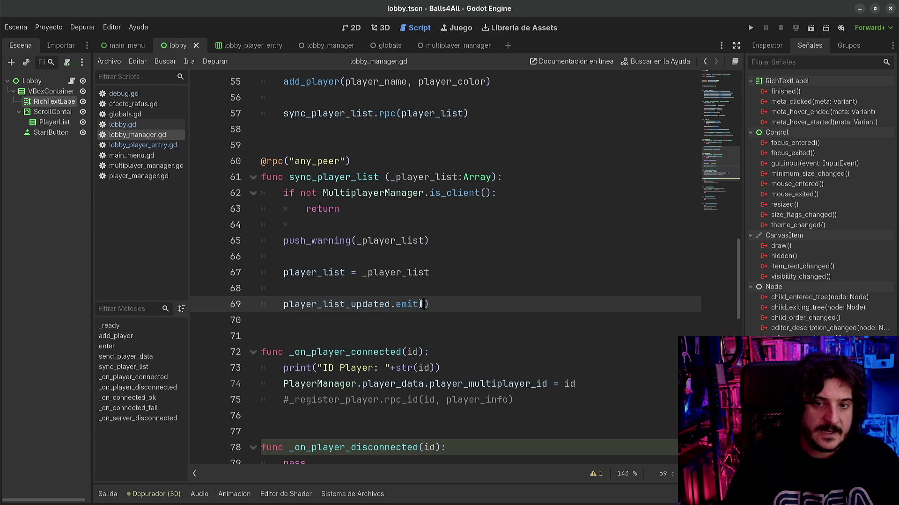
{"action": "type", "text": "player_list"}
{"action": "scroll", "coordinate": [436, 309], "scroll_direction": "up", "scroll_amount": 12}
{"action": "scroll", "coordinate": [437, 308], "scroll_direction": "up", "scroll_amount": 6}
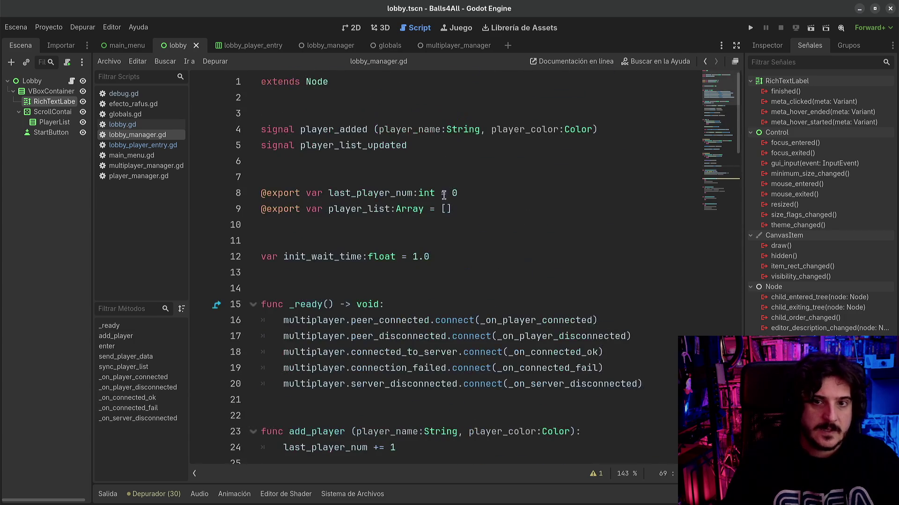
{"action": "left_click", "coordinate": [426, 145]}
- Declare the signal as player_list_updated(player_list:Array) on line 5 and save lobby_manager.gd
{"action": "type", "text": "(player_lis"}
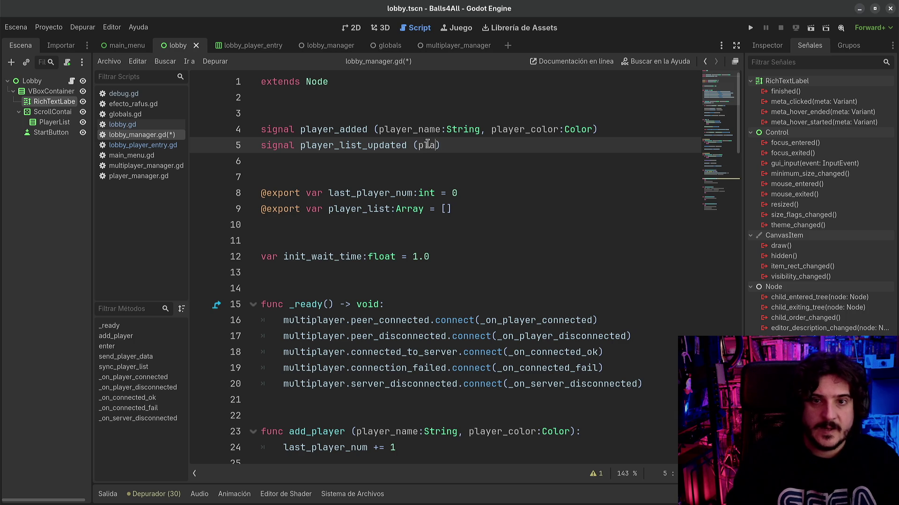
{"action": "type", "text": "t:"}
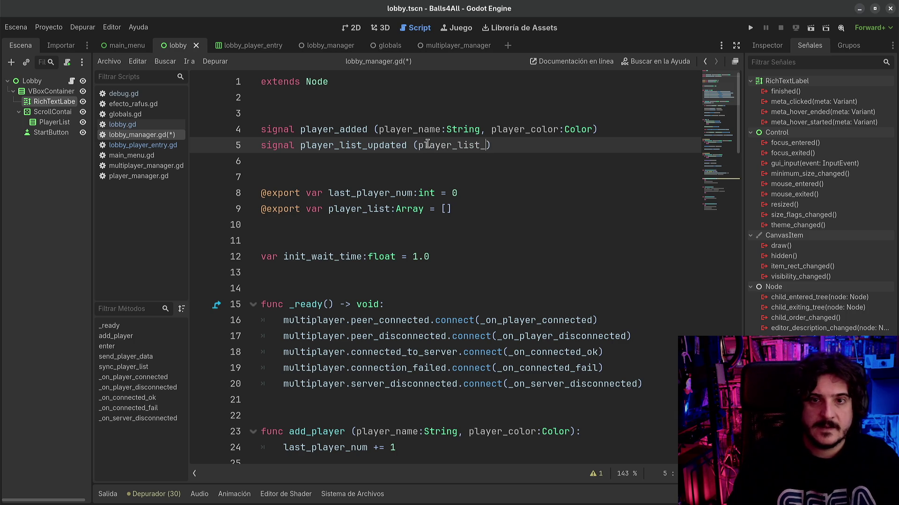
{"action": "type", "text": "Array"}
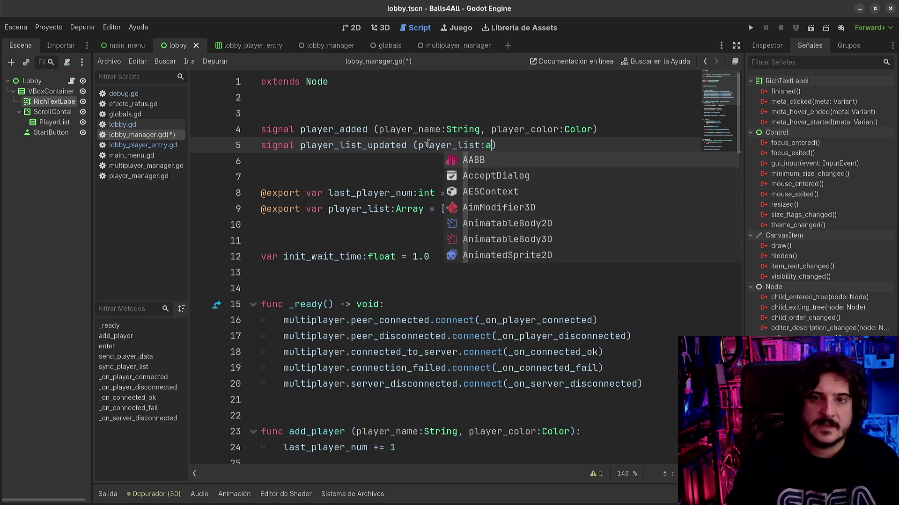
{"action": "key", "text": "ctrl+s"}
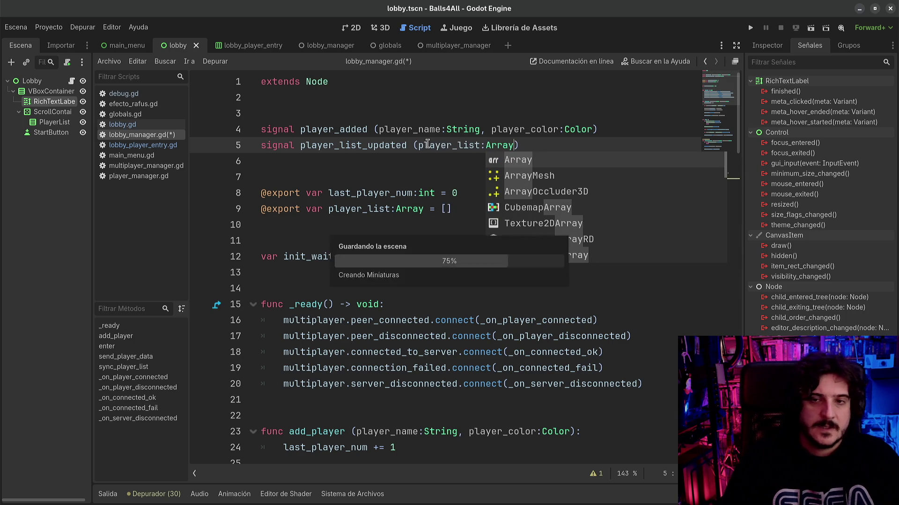
{"action": "left_click", "coordinate": [462, 131]}
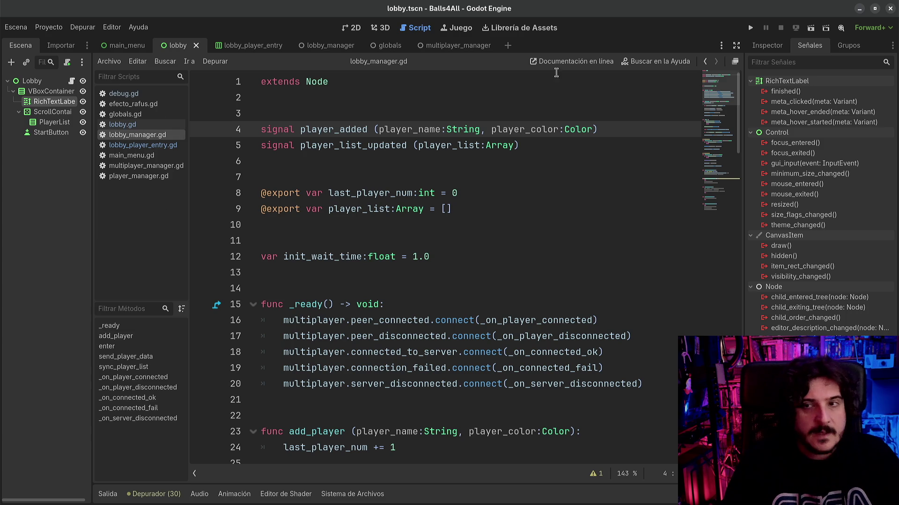
- Open lobby.gd and inspect the PlayerList node in the scene, leaving its name unchanged
{"action": "left_click", "coordinate": [140, 127]}
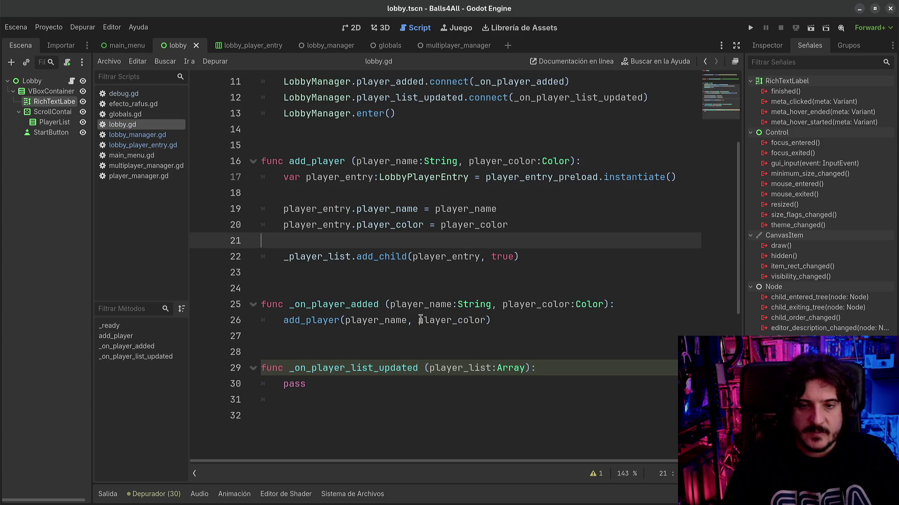
{"action": "double_click", "coordinate": [292, 384]}
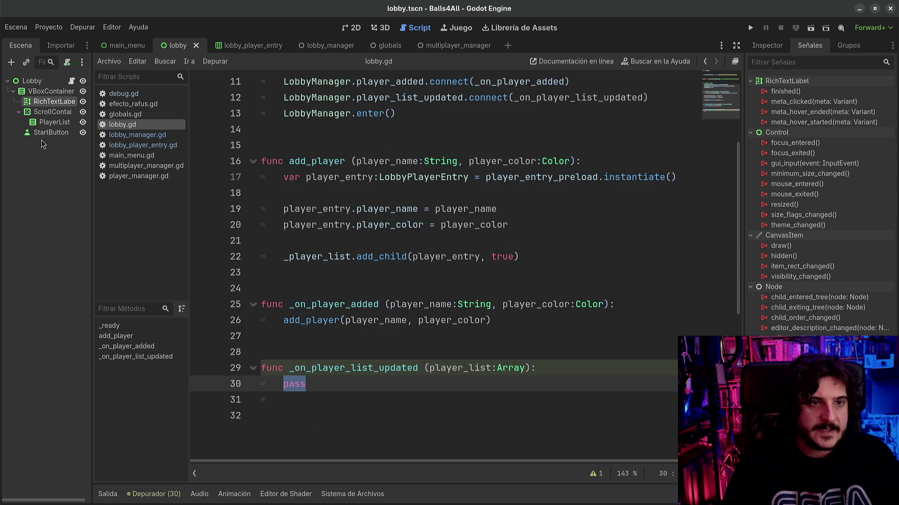
{"action": "left_click", "coordinate": [52, 122]}
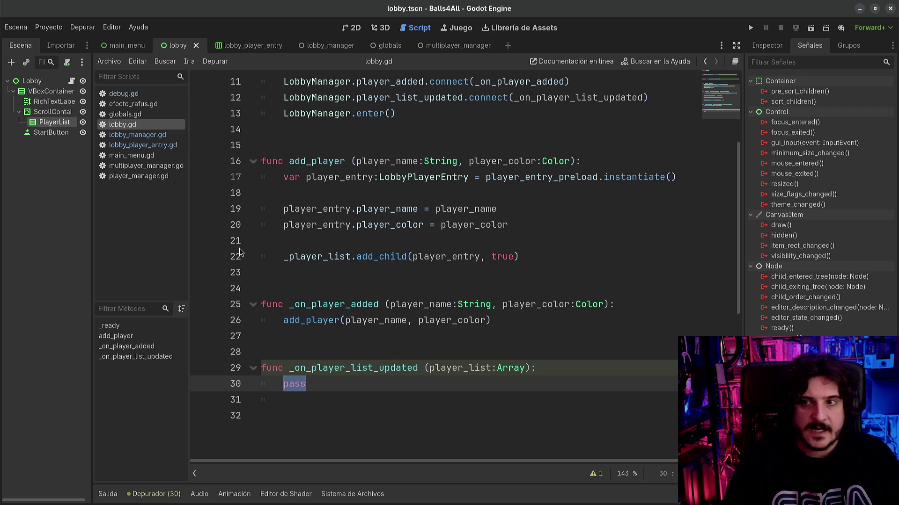
{"action": "double_click", "coordinate": [47, 124]}
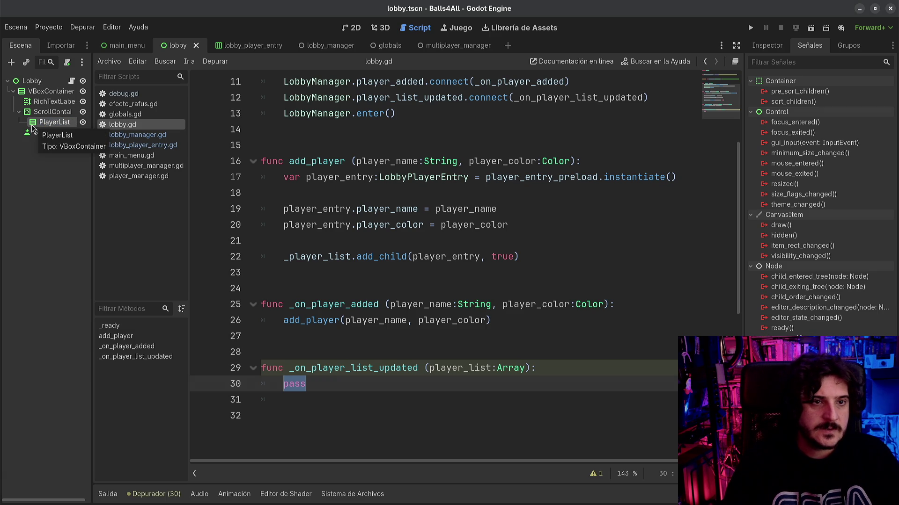
{"action": "left_click", "coordinate": [155, 206]}
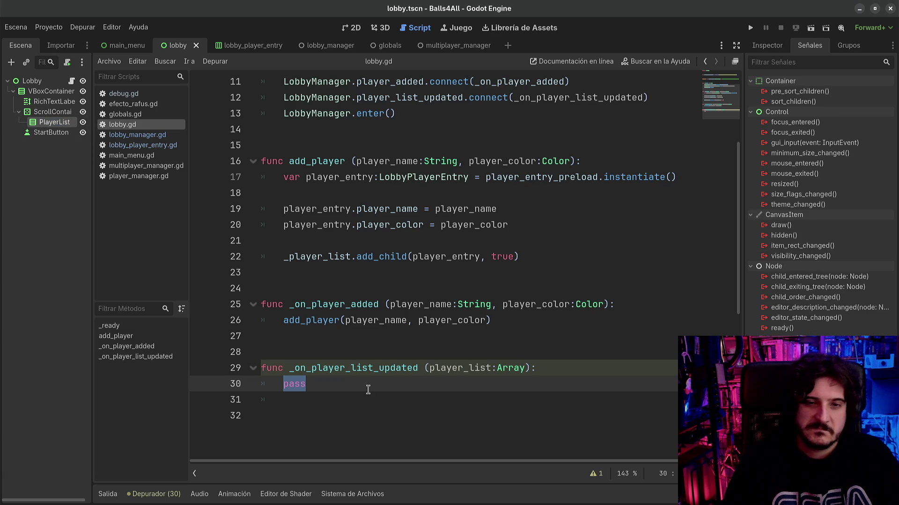
- Review the player_entry line and the _player_list add_child call in lobby.gd
{"action": "scroll", "coordinate": [335, 262], "scroll_direction": "up", "scroll_amount": 4}
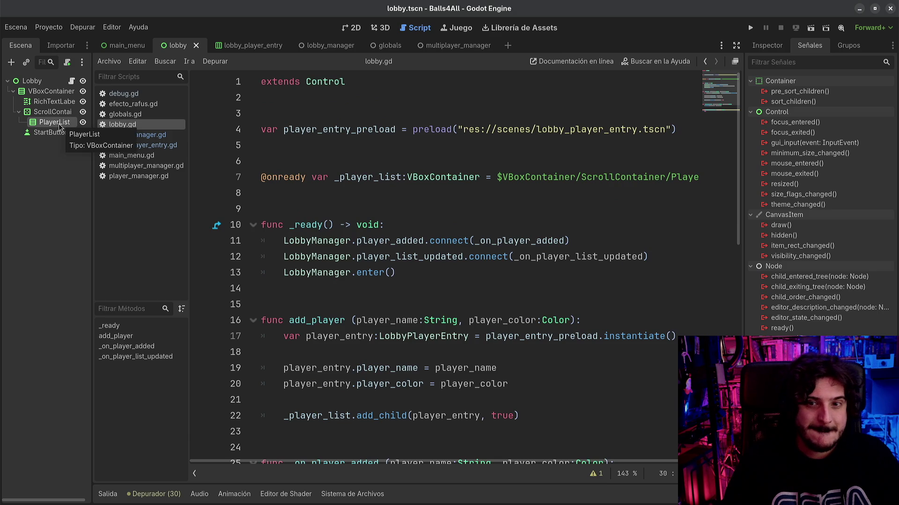
{"action": "scroll", "coordinate": [335, 220], "scroll_direction": "down", "scroll_amount": 4}
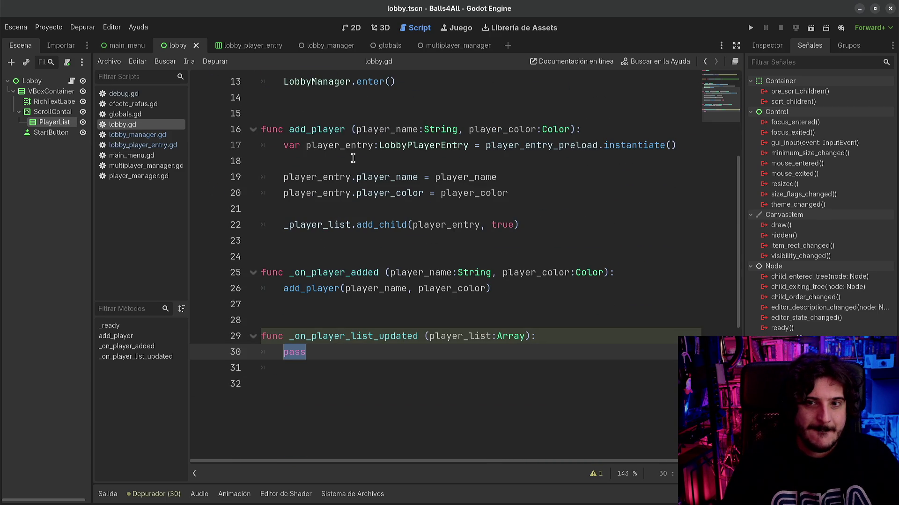
{"action": "left_click", "coordinate": [364, 143]}
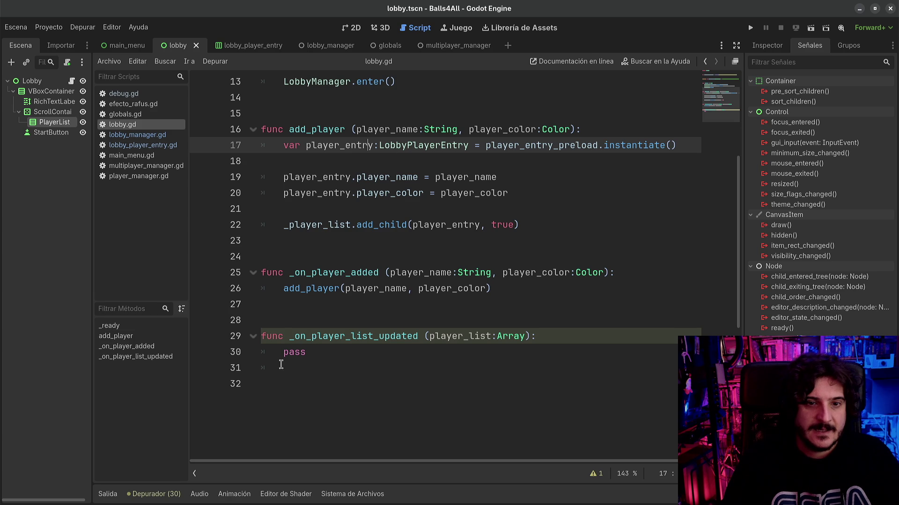
{"action": "double_click", "coordinate": [298, 349]}
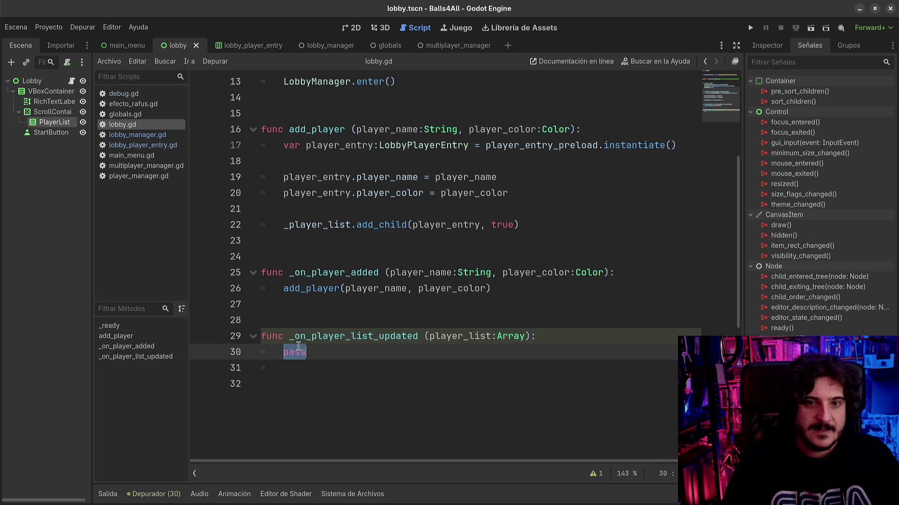
{"action": "double_click", "coordinate": [333, 225]}
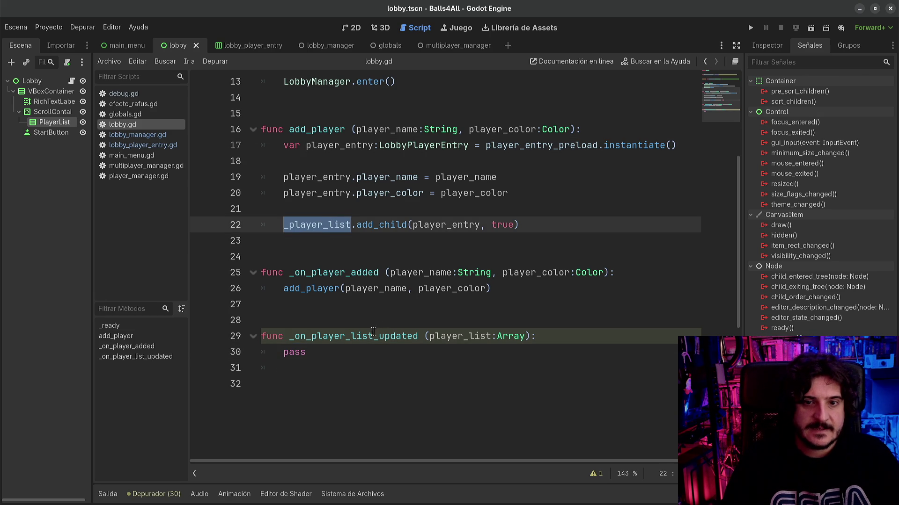
{"action": "scroll", "coordinate": [358, 254], "scroll_direction": "up", "scroll_amount": 1}
{"action": "scroll", "coordinate": [359, 254], "scroll_direction": "up", "scroll_amount": 4}
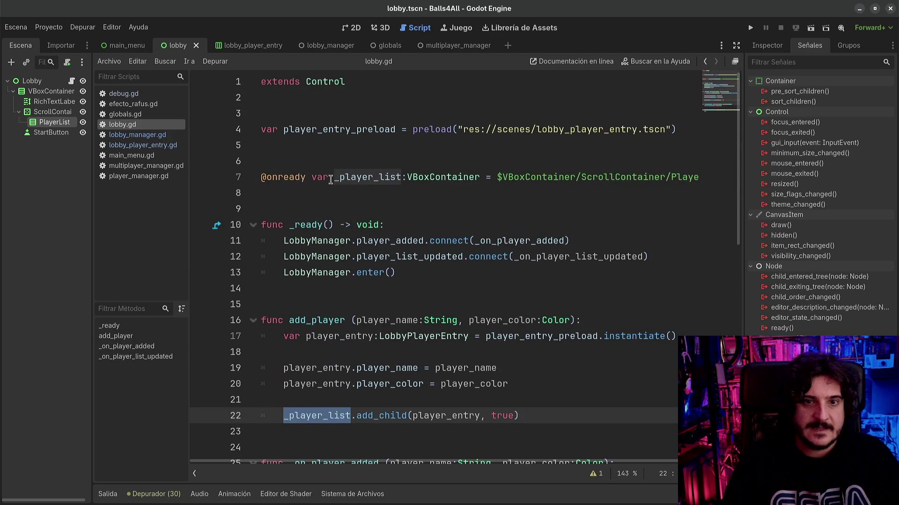
- Check the _player_list declaration on line 7, then select pass in _on_player_list_updated
{"action": "double_click", "coordinate": [345, 178]}
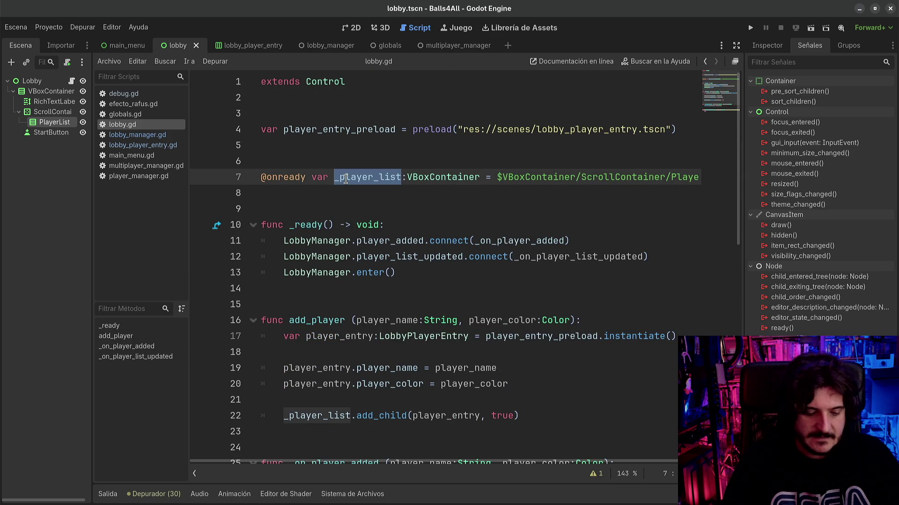
{"action": "scroll", "coordinate": [432, 197], "scroll_direction": "down", "scroll_amount": 6}
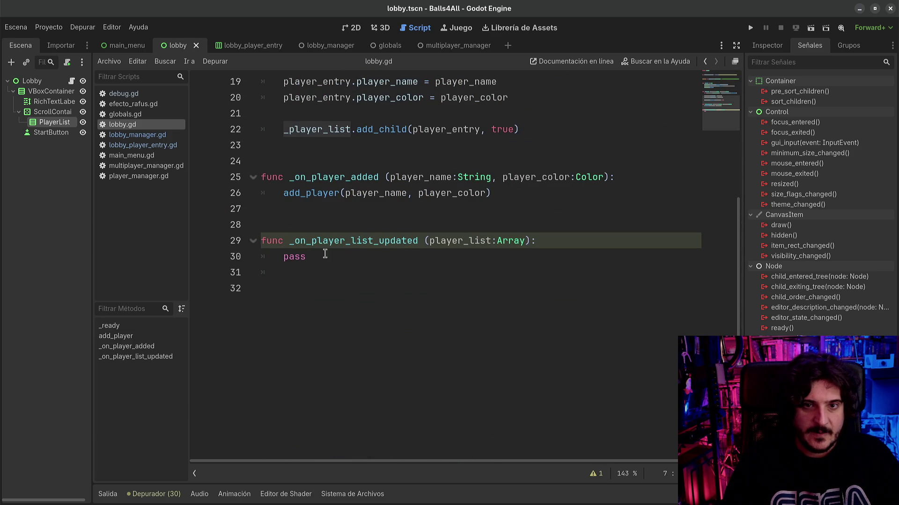
{"action": "left_click", "coordinate": [428, 243]}
{"action": "scroll", "coordinate": [429, 243], "scroll_direction": "up", "scroll_amount": 6}
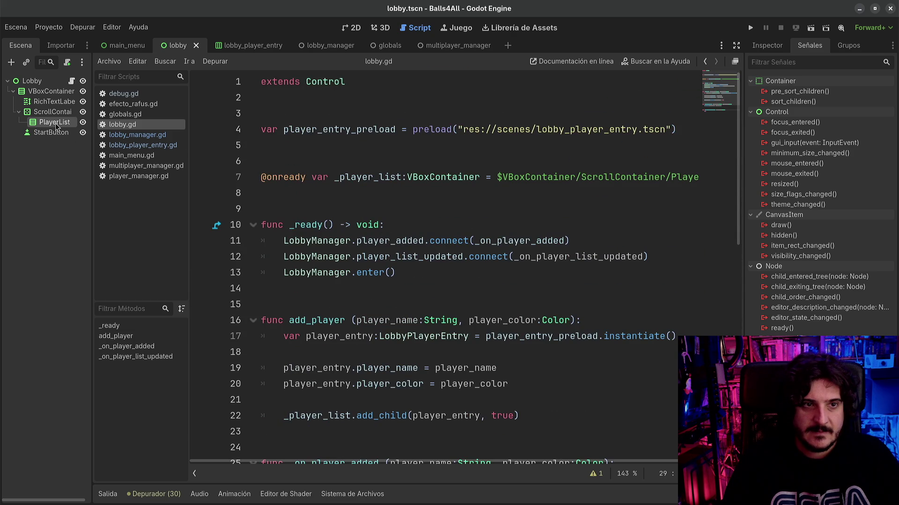
{"action": "scroll", "coordinate": [402, 315], "scroll_direction": "down", "scroll_amount": 5}
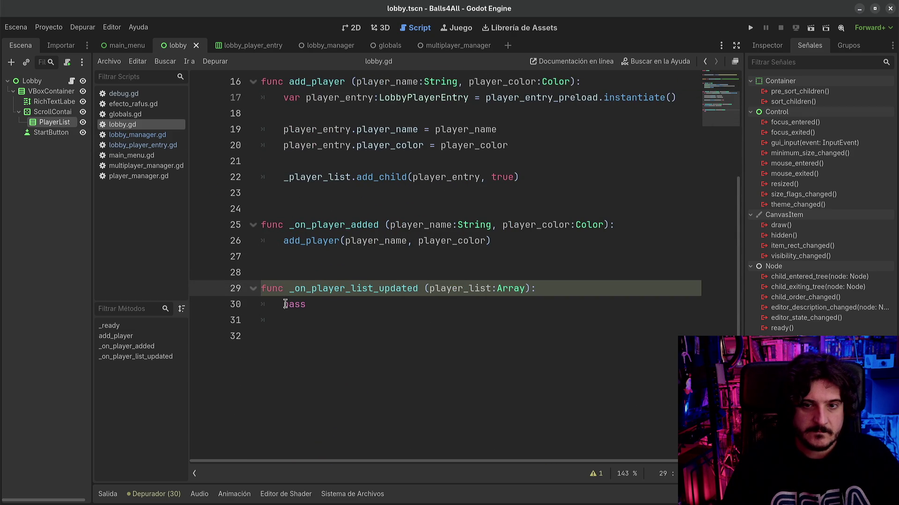
{"action": "double_click", "coordinate": [286, 305]}
- Replace pass with a loop calling queue_free on each of _player_list.get_children()
{"action": "type", "text": "for "}
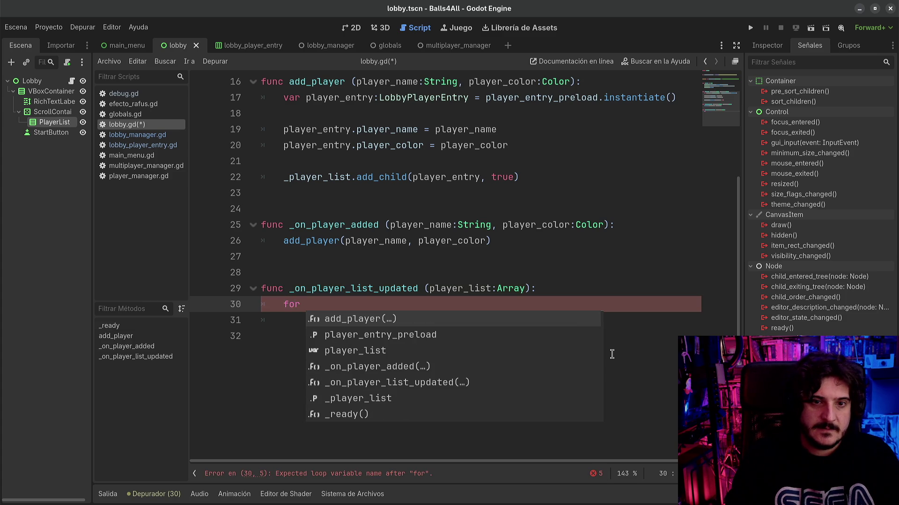
{"action": "type", "text": "player in "}
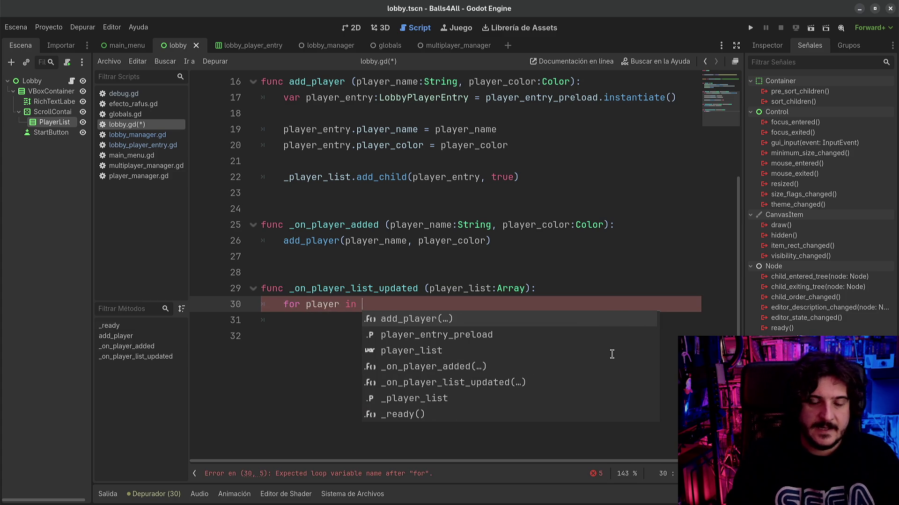
{"action": "type", "text": "_player_list.get"}
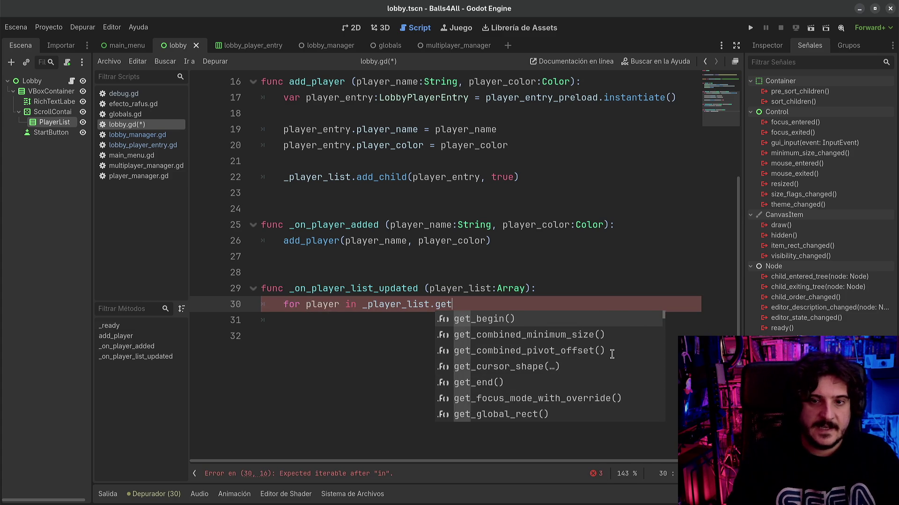
{"action": "type", "text": "_chil"}
{"action": "key", "text": "Down"}
{"action": "key", "text": "Return"}
{"action": "key", "text": "Right"}
{"action": "type", "text": ":"}
{"action": "key", "text": "Return"}
{"action": "type", "text": "layer.qu"}
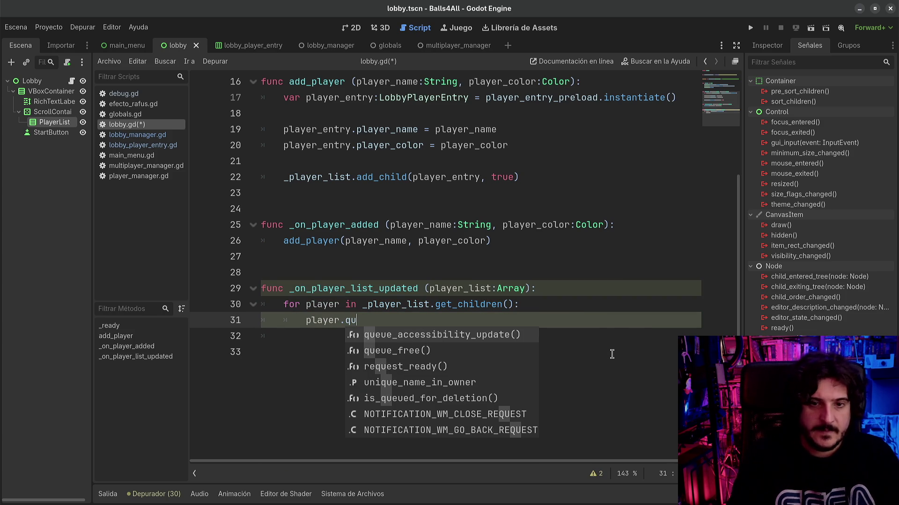
{"action": "key", "text": "Down"}
{"action": "key", "text": "Return"}
{"action": "key", "text": "Return"}
{"action": "key", "text": "Return"}
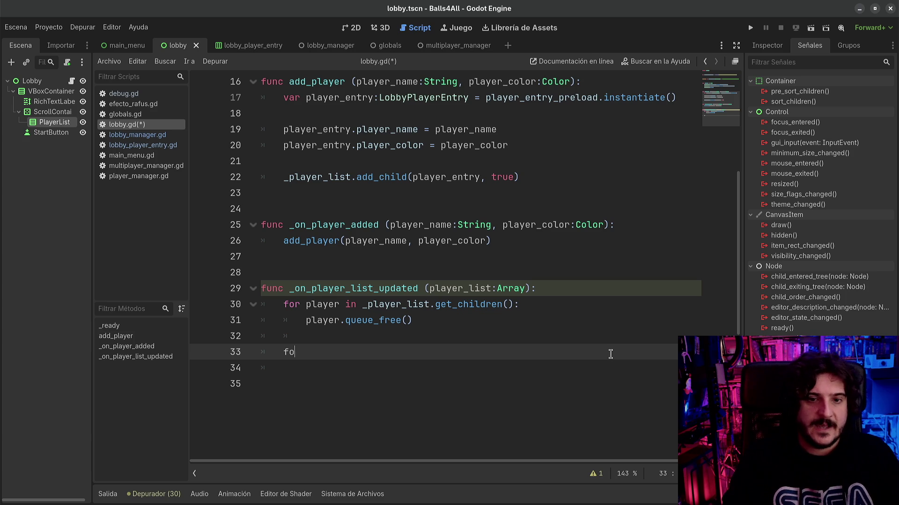
- Add a loop calling add_player(player.player_name, player_color) for each player in player_list, and save
{"action": "type", "text": "player in player_list:"}
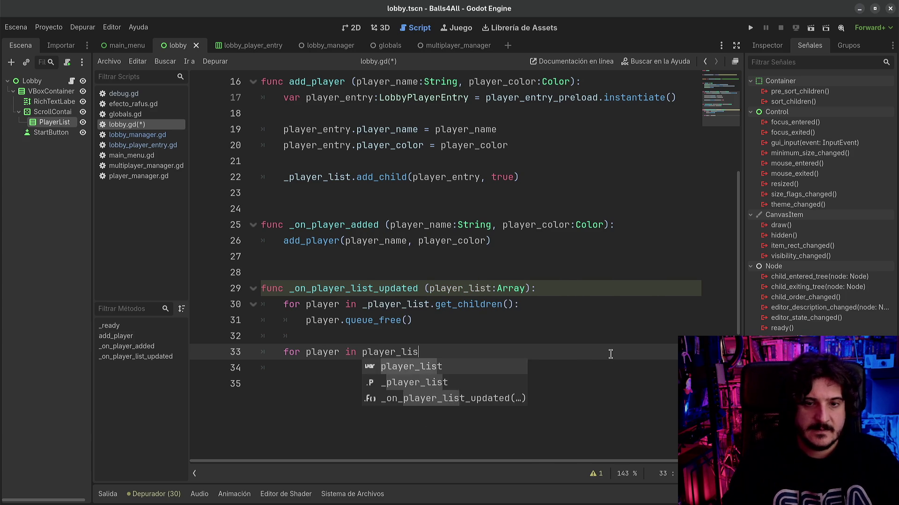
{"action": "key", "text": "Return"}
{"action": "type", "text": "add_player"}
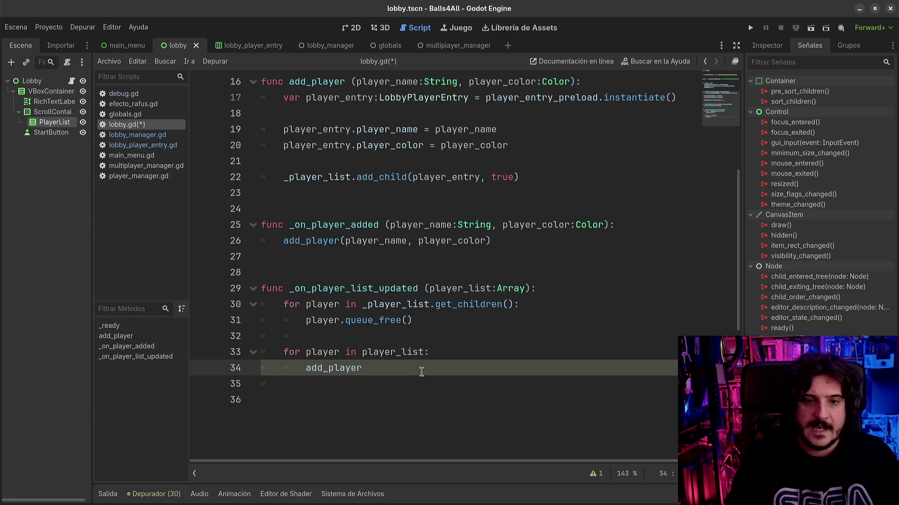
{"action": "type", "text": "(player.p"}
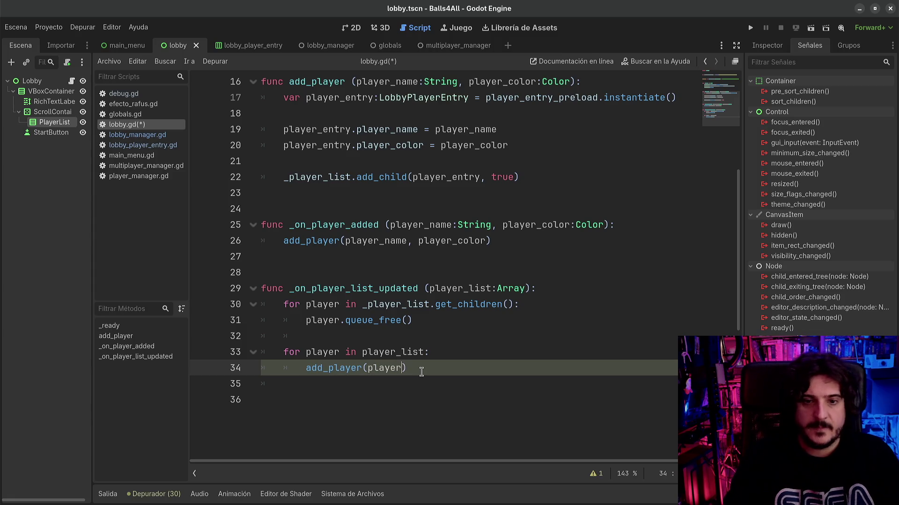
{"action": "type", "text": "layer_name, pl"}
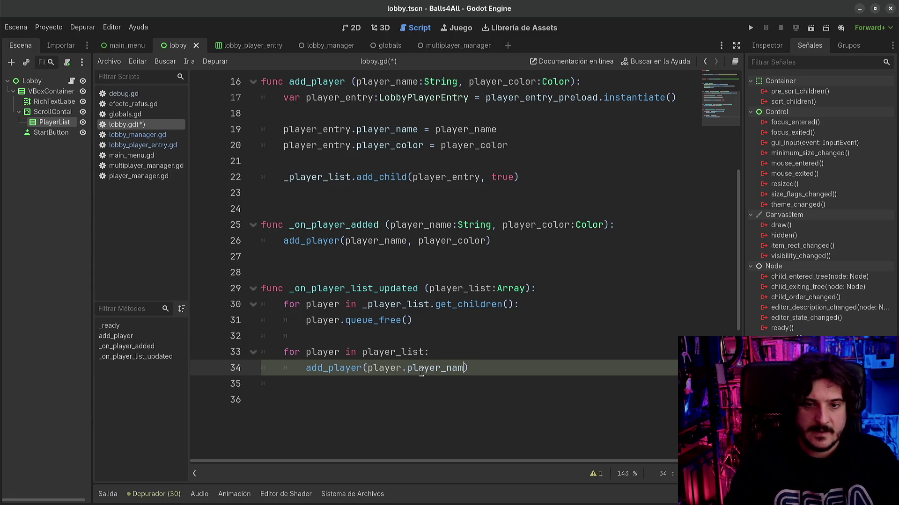
{"action": "type", "text": "ayer_color"}
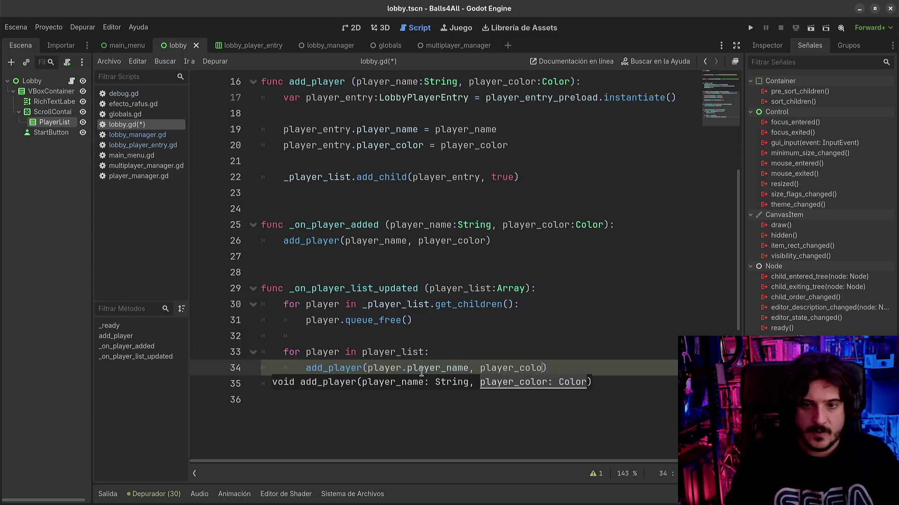
{"action": "key", "text": "ctrl+s"}
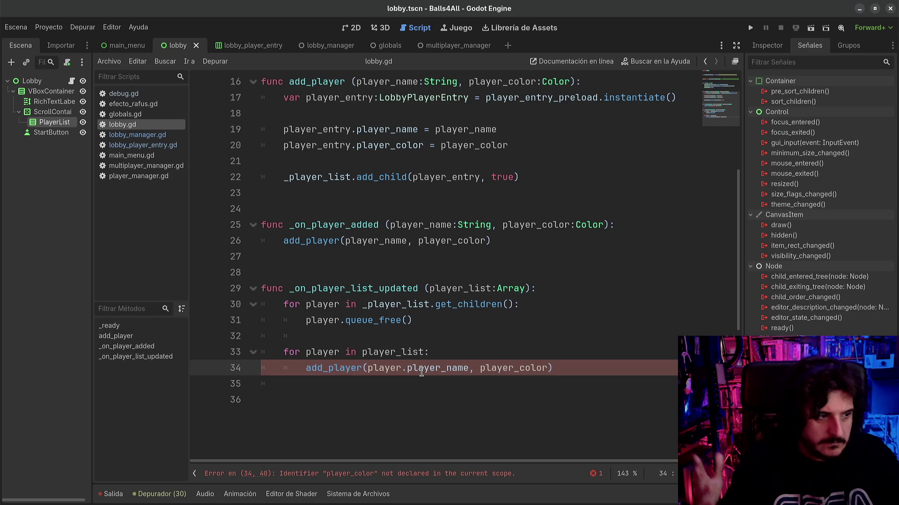
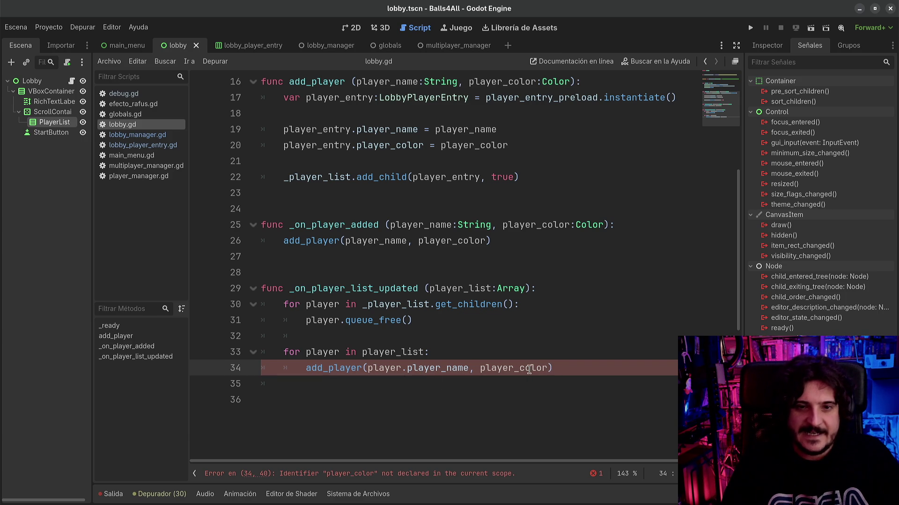
- Prefix player_color with 'player.' on line 34 of lobby.gd
{"action": "left_click_drag", "start_coordinate": [372, 369], "coordinate": [407, 370]}
{"action": "key", "text": "ctrl+c"}
{"action": "left_click", "coordinate": [370, 370]}
{"action": "left_click", "coordinate": [481, 367]}
{"action": "key", "text": "ctrl+v"}
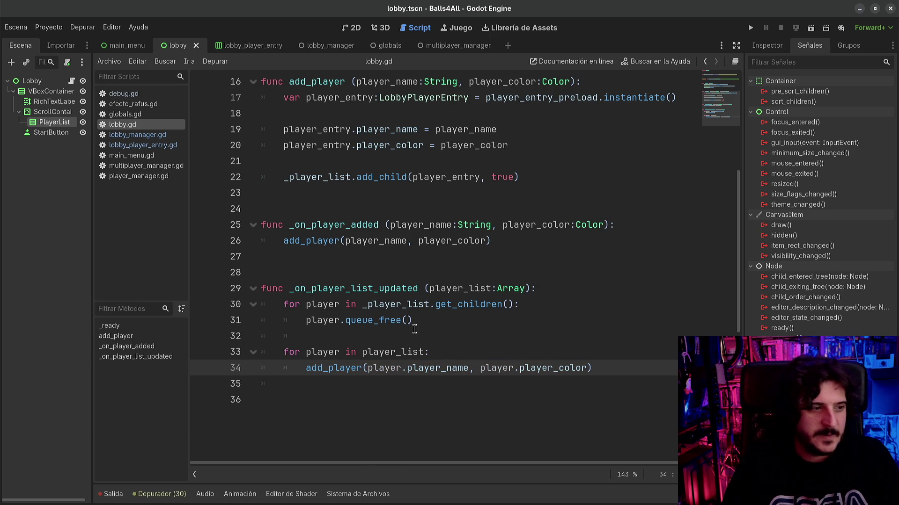
- Run the game, launch the server and join the lobby from Client 1
{"action": "left_click", "coordinate": [397, 346]}
{"action": "key", "text": "F5"}
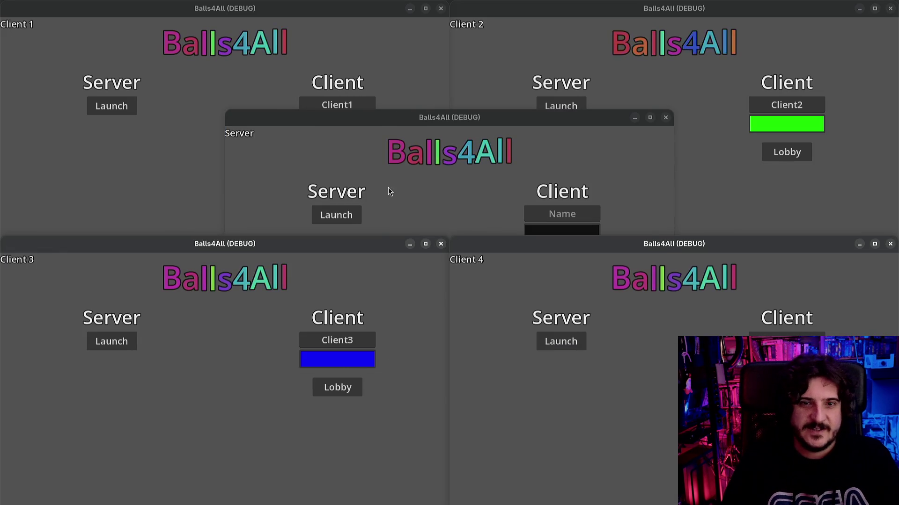
{"action": "left_click", "coordinate": [340, 223]}
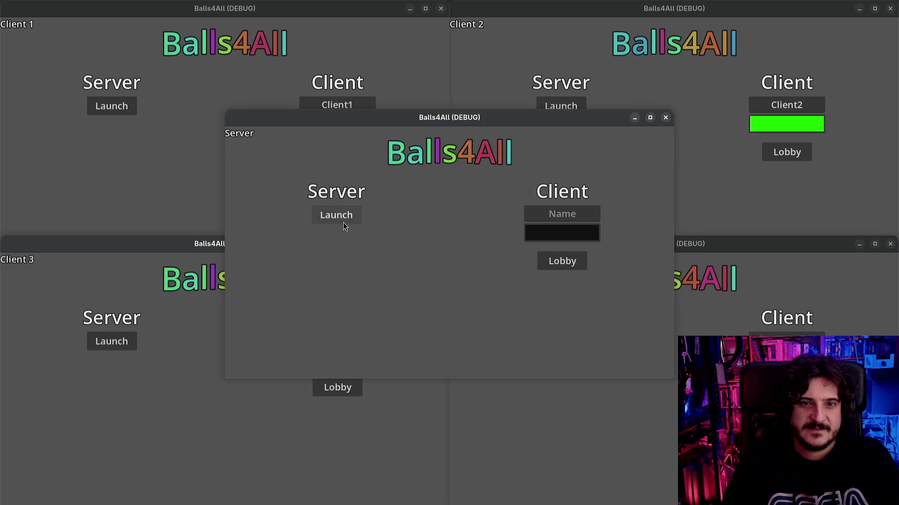
{"action": "left_click", "coordinate": [166, 207]}
{"action": "left_click", "coordinate": [337, 153]}
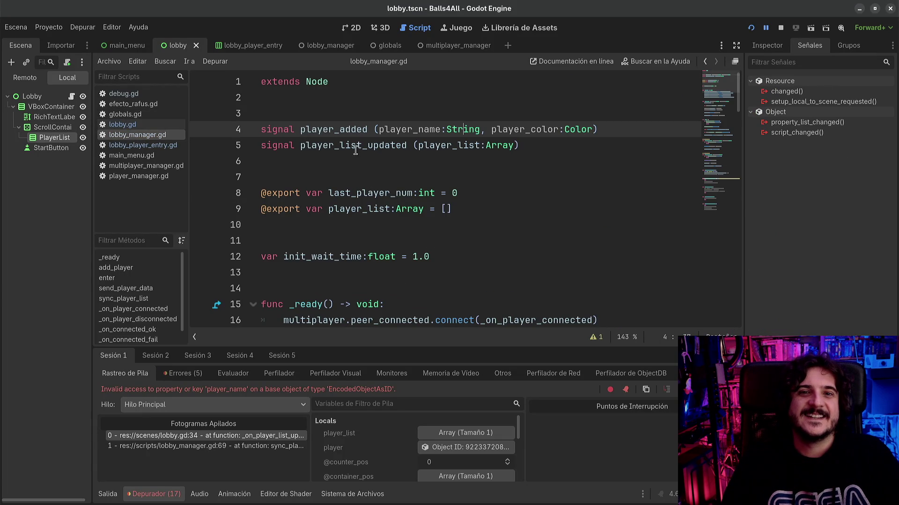
- Inspect player_list and player_data in lobby_manager.gd, then stop the running game
{"action": "double_click", "coordinate": [363, 209]}
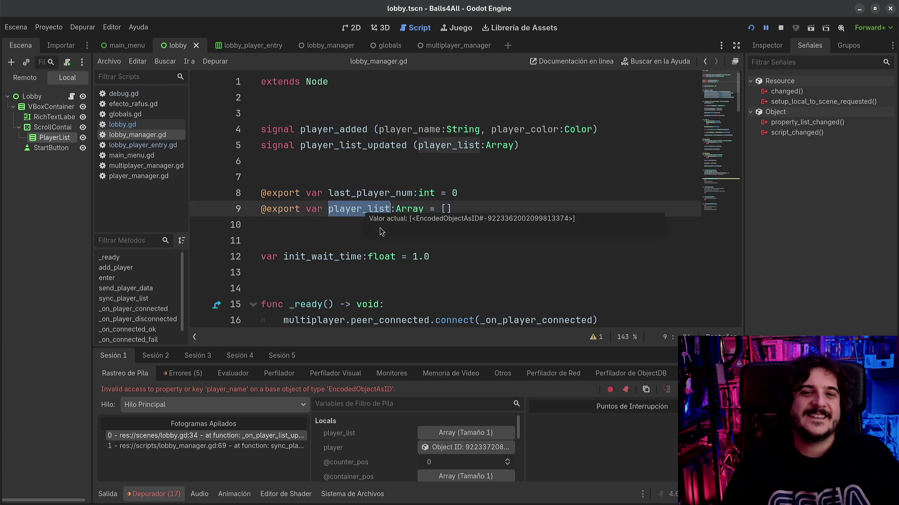
{"action": "scroll", "coordinate": [470, 273], "scroll_direction": "down", "scroll_amount": 3}
{"action": "scroll", "coordinate": [471, 273], "scroll_direction": "down", "scroll_amount": 3}
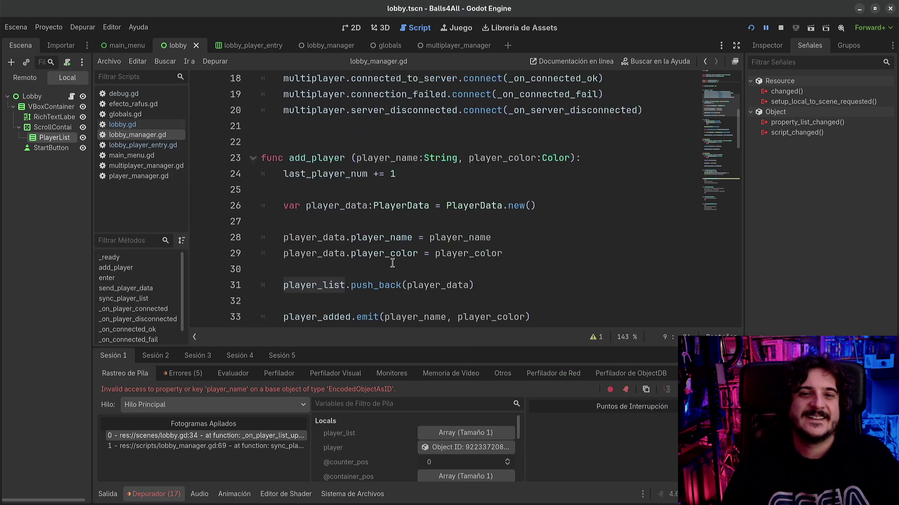
{"action": "double_click", "coordinate": [329, 272]}
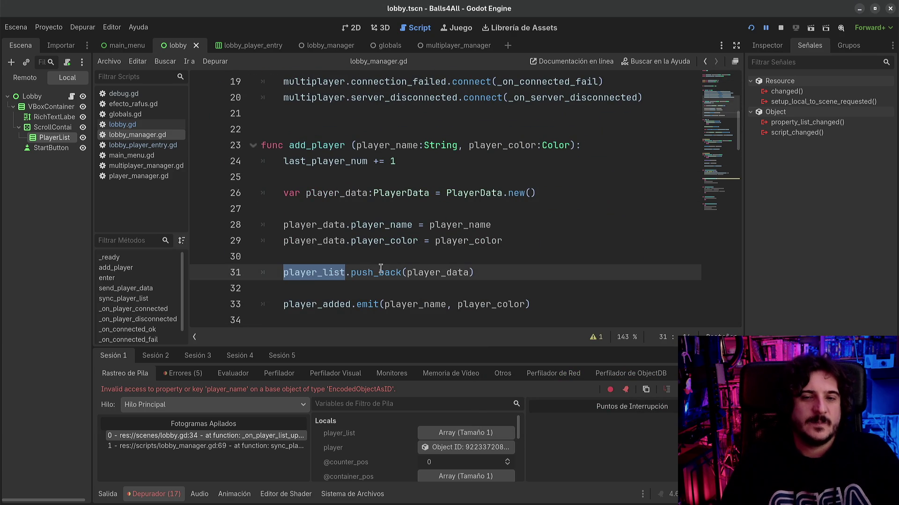
{"action": "double_click", "coordinate": [437, 273]}
{"action": "left_click", "coordinate": [435, 225]}
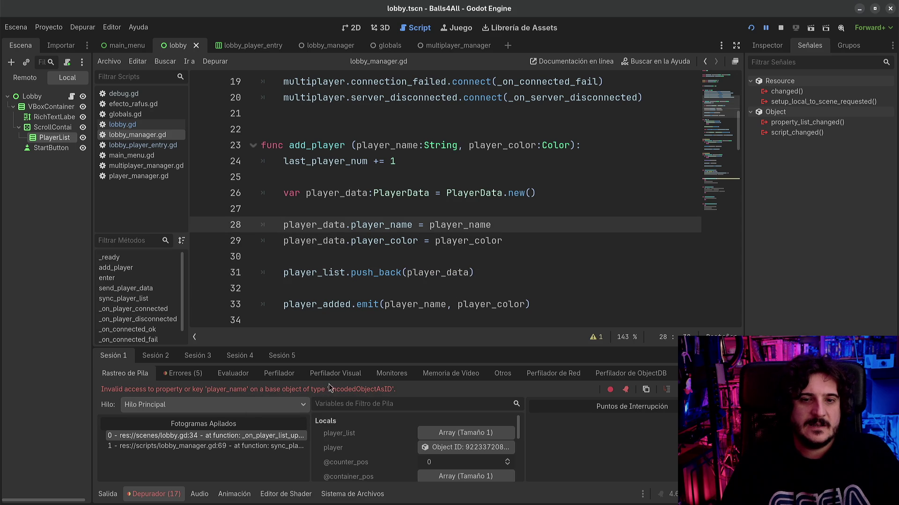
{"action": "left_click", "coordinate": [781, 28]}
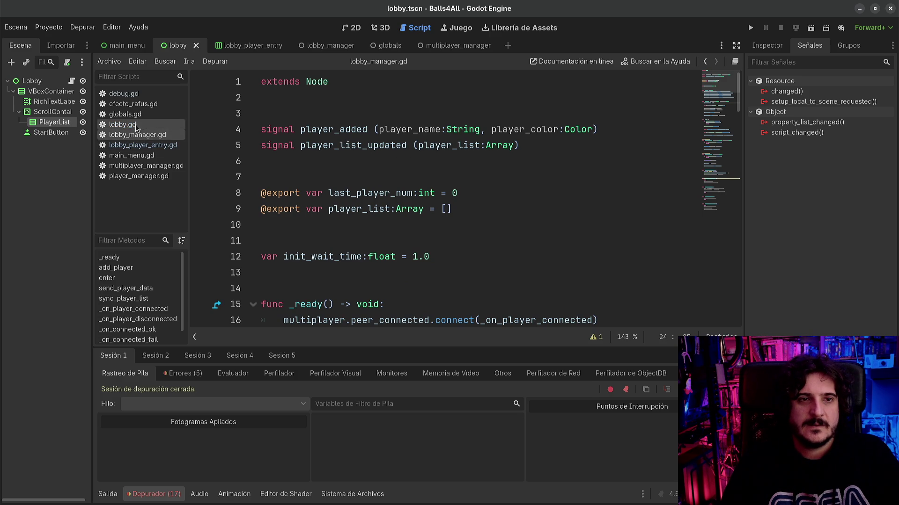
- Remove the stray indentation from empty line 35 of lobby.gd
{"action": "left_click", "coordinate": [123, 124]}
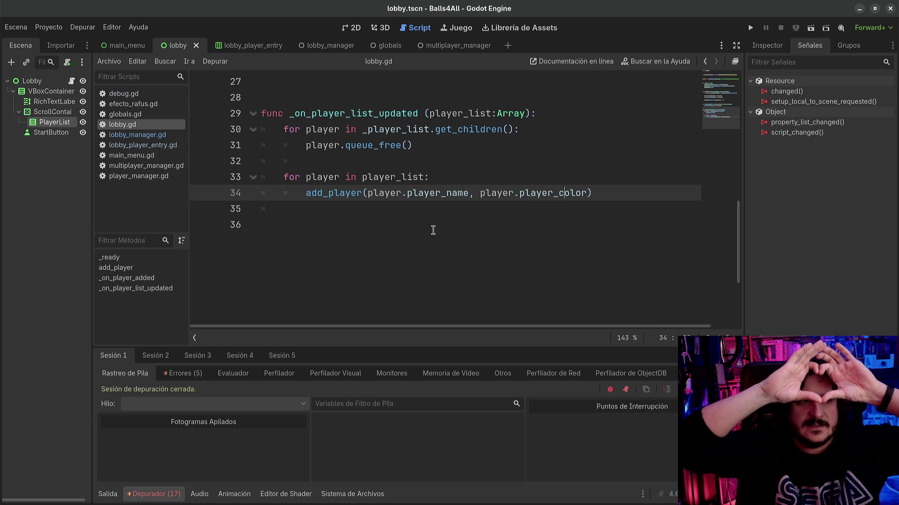
{"action": "scroll", "coordinate": [433, 230], "scroll_direction": "up", "scroll_amount": 7}
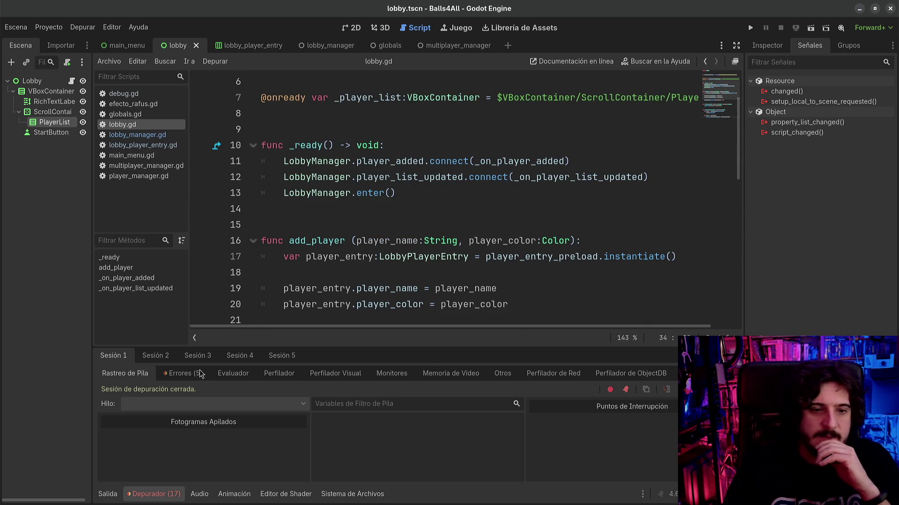
{"action": "left_click", "coordinate": [467, 176]}
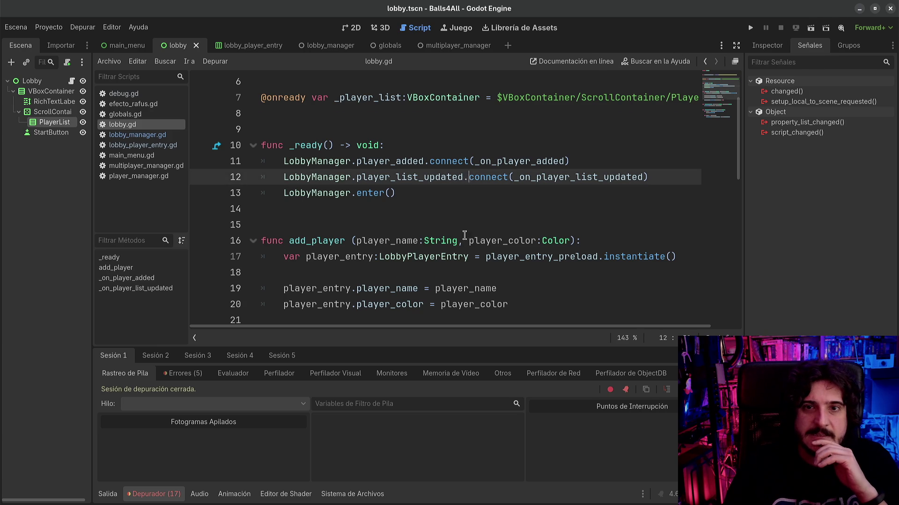
{"action": "scroll", "coordinate": [466, 197], "scroll_direction": "up", "scroll_amount": 2}
{"action": "scroll", "coordinate": [463, 234], "scroll_direction": "down", "scroll_amount": 6}
{"action": "scroll", "coordinate": [459, 239], "scroll_direction": "down", "scroll_amount": 3}
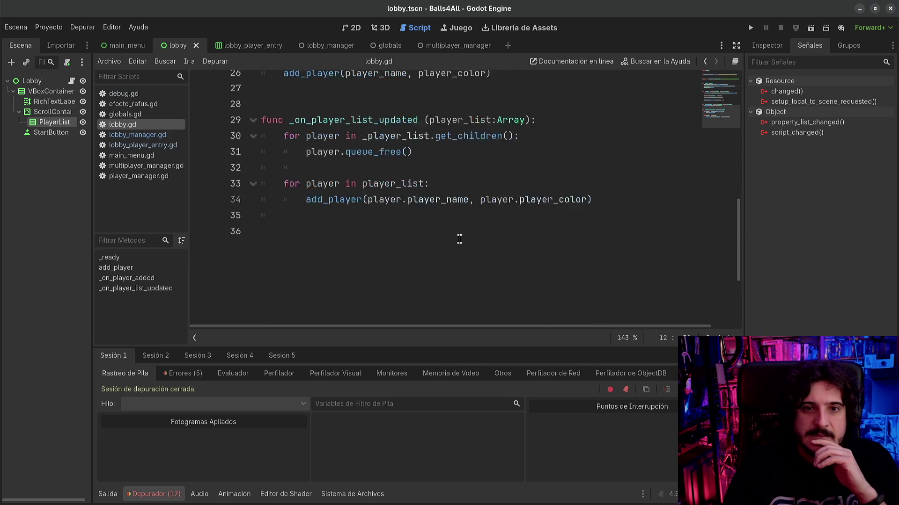
{"action": "scroll", "coordinate": [421, 239], "scroll_direction": "up", "scroll_amount": 1}
{"action": "left_click", "coordinate": [289, 237]}
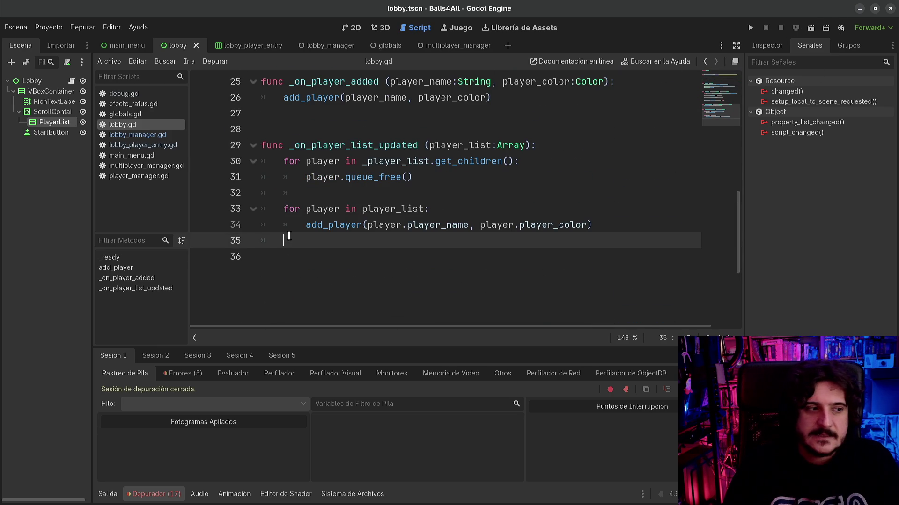
{"action": "key", "text": "BackSpace"}
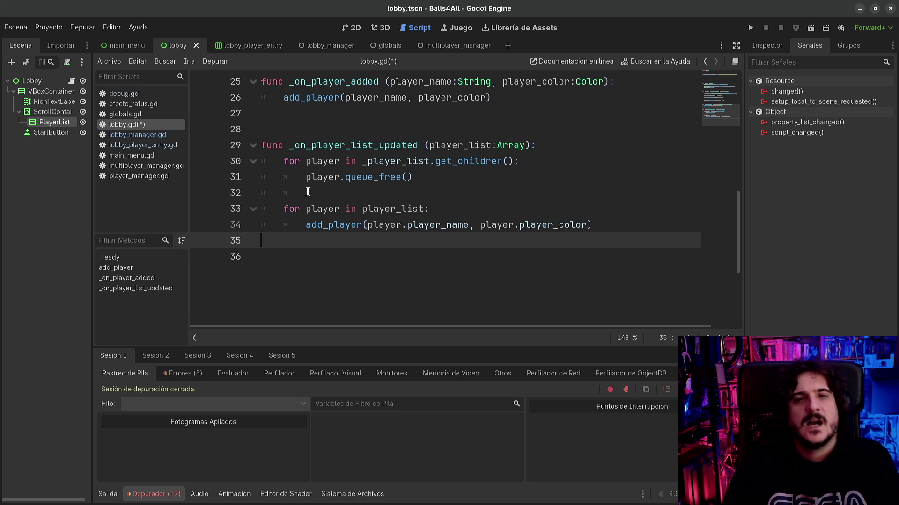
- Switch back to lobby_manager.gd in the script list
{"action": "scroll", "coordinate": [366, 217], "scroll_direction": "up", "scroll_amount": 1}
{"action": "scroll", "coordinate": [367, 217], "scroll_direction": "up", "scroll_amount": 4}
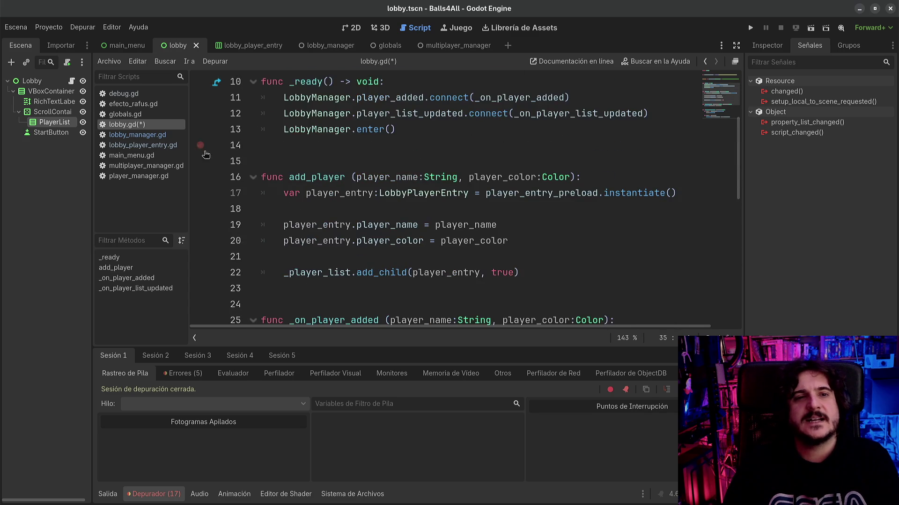
{"action": "left_click", "coordinate": [159, 145]}
{"action": "left_click", "coordinate": [164, 137]}
{"action": "left_click", "coordinate": [381, 193]}
{"action": "scroll", "coordinate": [378, 240], "scroll_direction": "down", "scroll_amount": 10}
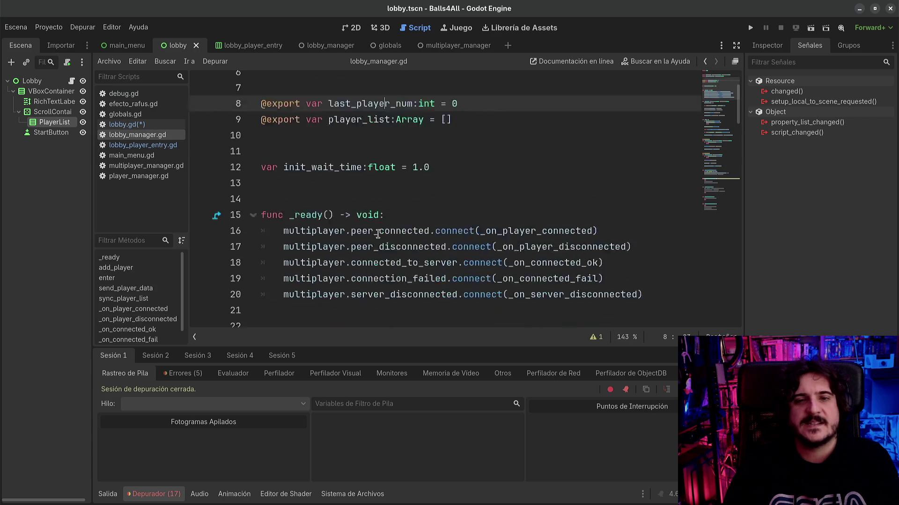
- Collapse the bottom output panel so lobby_manager.gd fills the editor
{"action": "scroll", "coordinate": [378, 240], "scroll_direction": "down", "scroll_amount": 4}
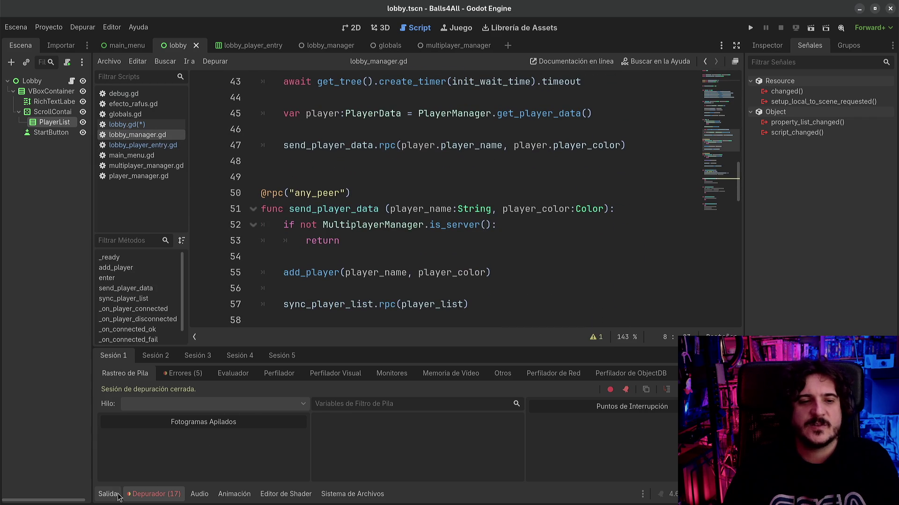
{"action": "left_click", "coordinate": [109, 494]}
{"action": "left_click", "coordinate": [114, 495]}
{"action": "left_click", "coordinate": [385, 366]}
{"action": "scroll", "coordinate": [385, 370], "scroll_direction": "down", "scroll_amount": 6}
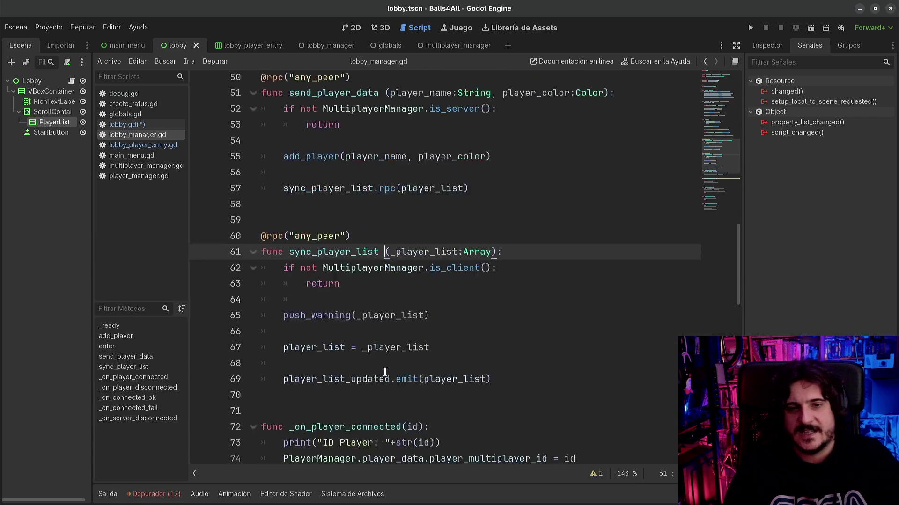
{"action": "scroll", "coordinate": [385, 369], "scroll_direction": "down", "scroll_amount": 2}
{"action": "scroll", "coordinate": [384, 370], "scroll_direction": "up", "scroll_amount": 4}
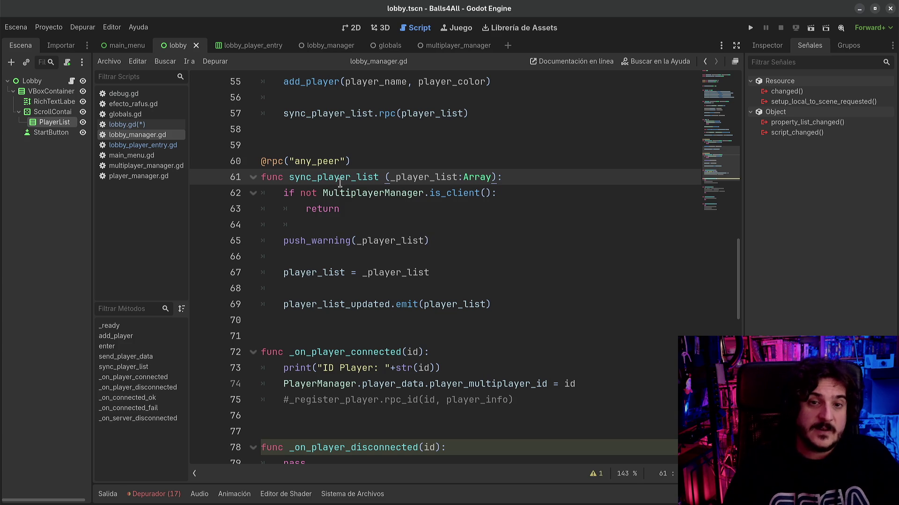
- Review sync_player_list, its _player_list parameter, player_list_updated and the rpc call on line 57
{"action": "double_click", "coordinate": [339, 178]}
{"action": "double_click", "coordinate": [396, 178]}
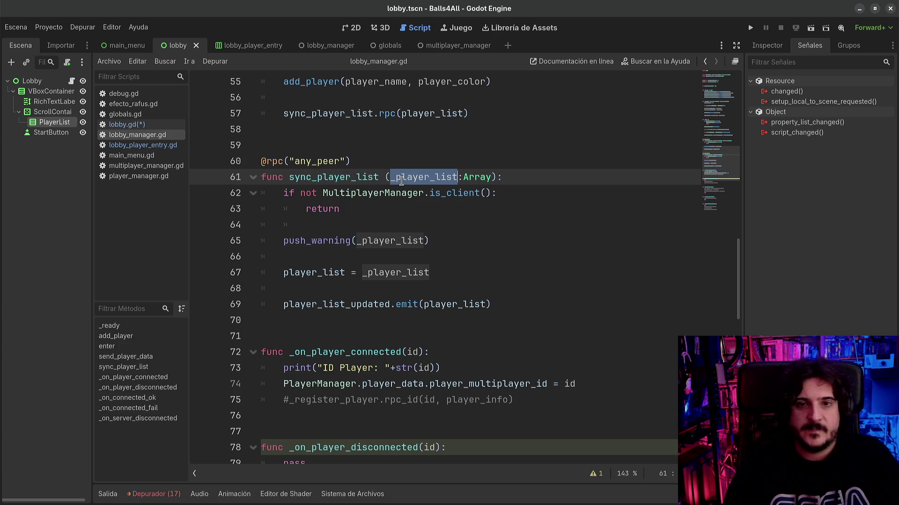
{"action": "double_click", "coordinate": [302, 304]}
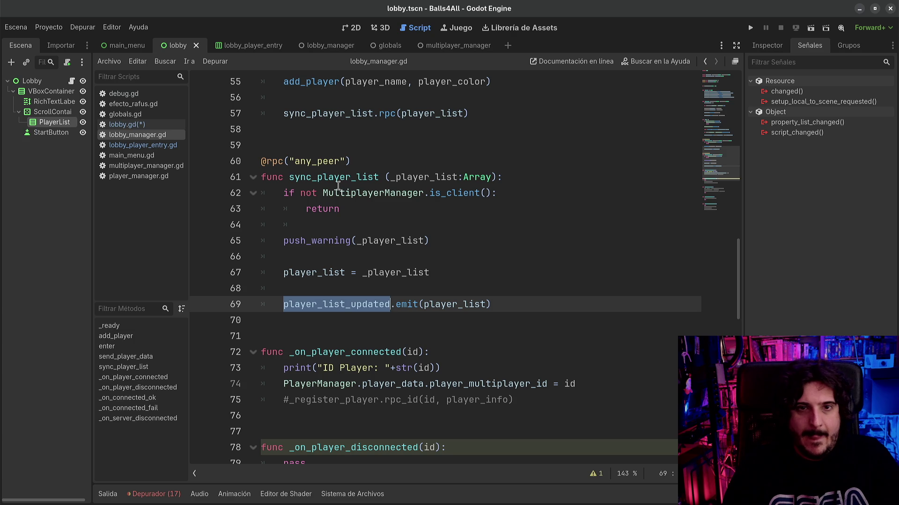
{"action": "double_click", "coordinate": [347, 192]}
{"action": "scroll", "coordinate": [397, 248], "scroll_direction": "up", "scroll_amount": 1}
{"action": "scroll", "coordinate": [397, 248], "scroll_direction": "up", "scroll_amount": 3}
{"action": "double_click", "coordinate": [428, 210]}
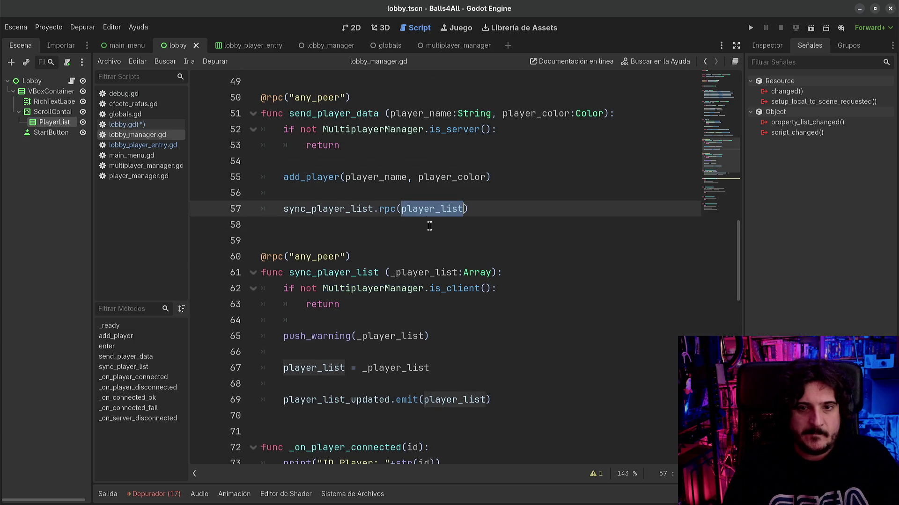
{"action": "left_click", "coordinate": [460, 272]}
{"action": "left_click", "coordinate": [496, 274], "text": "shift"}
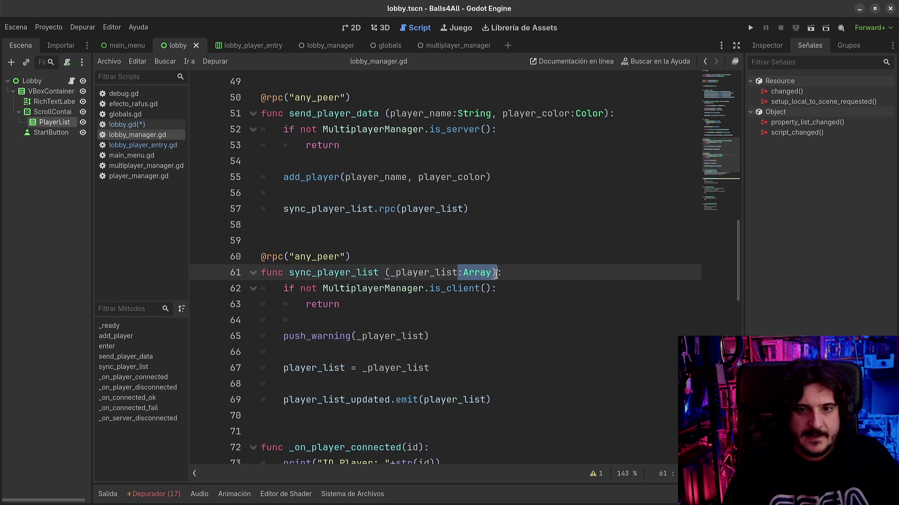
- Make the parameter a String and declare player_list_json using JSON.stringify on line 57
{"action": "type", "text": "_list:String"}
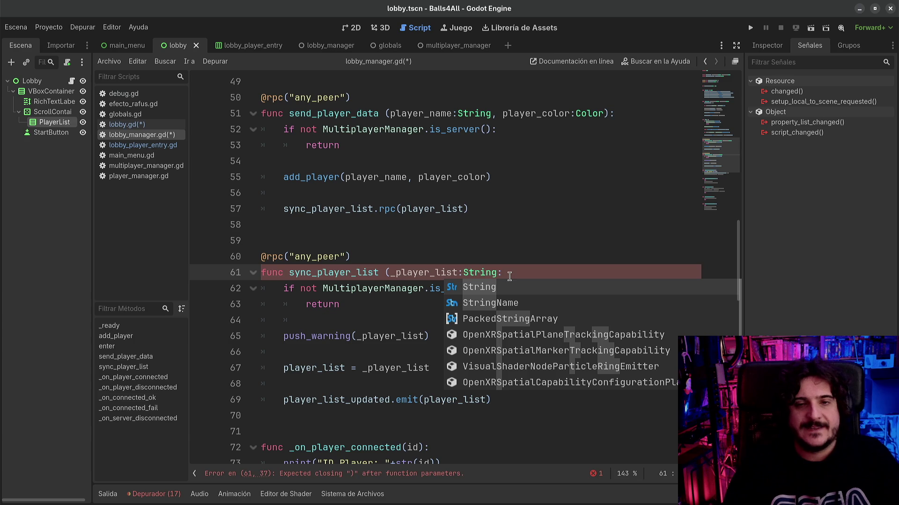
{"action": "left_click", "coordinate": [514, 217]}
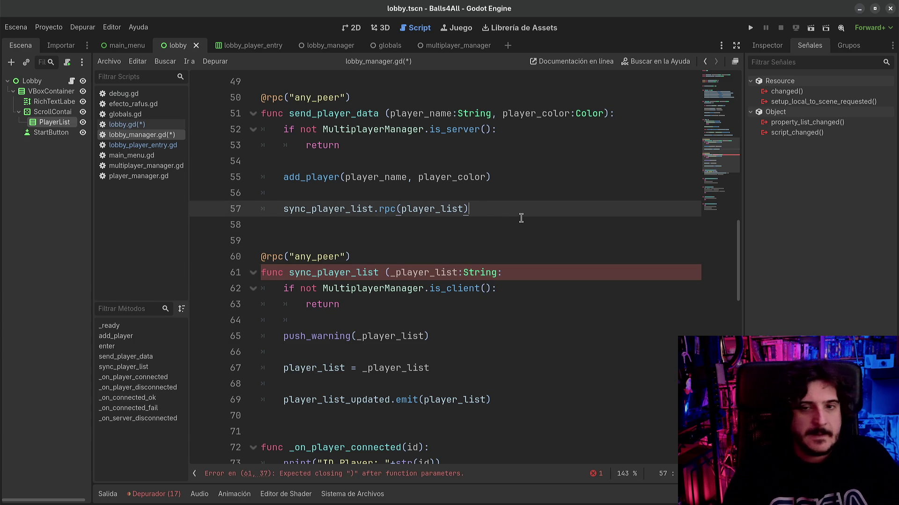
{"action": "left_click", "coordinate": [513, 180]}
{"action": "key", "text": "Return"}
{"action": "key", "text": "Return"}
{"action": "type", "text": "layer"}
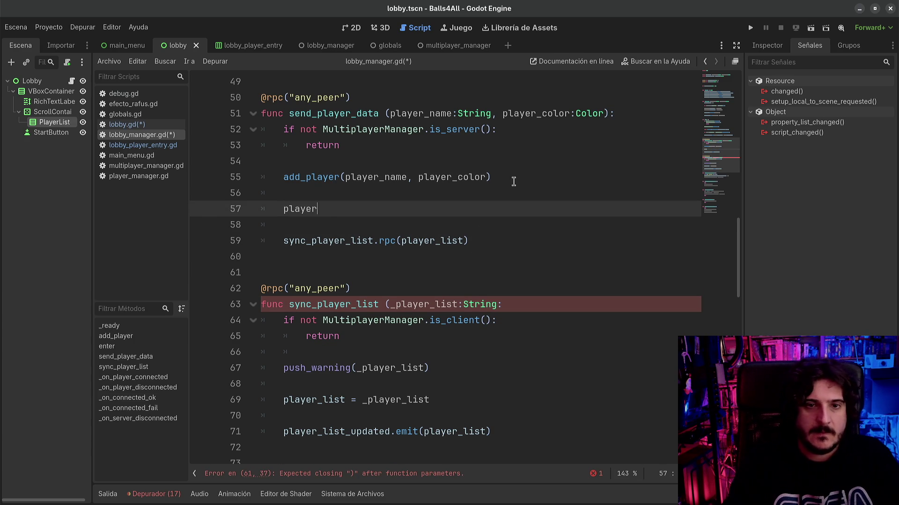
{"action": "type", "text": "_list_jsontring = "}
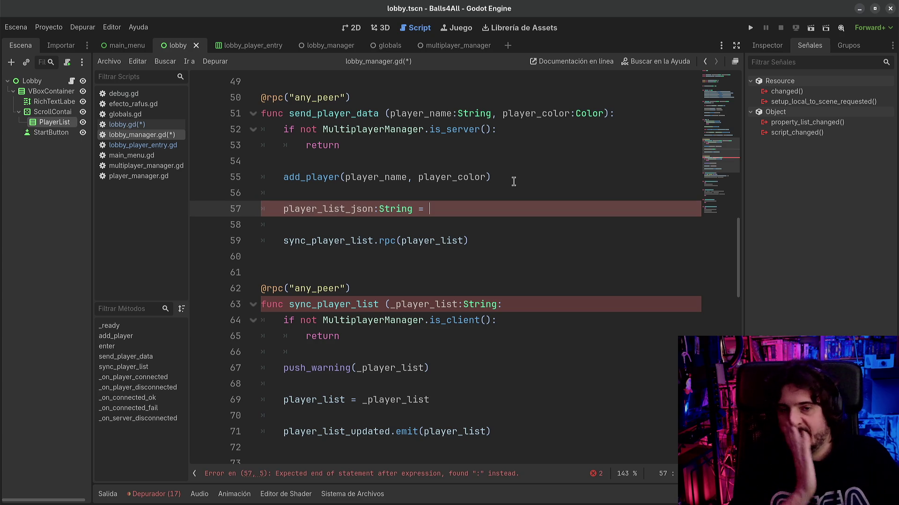
{"action": "type", "text": "JSON"}
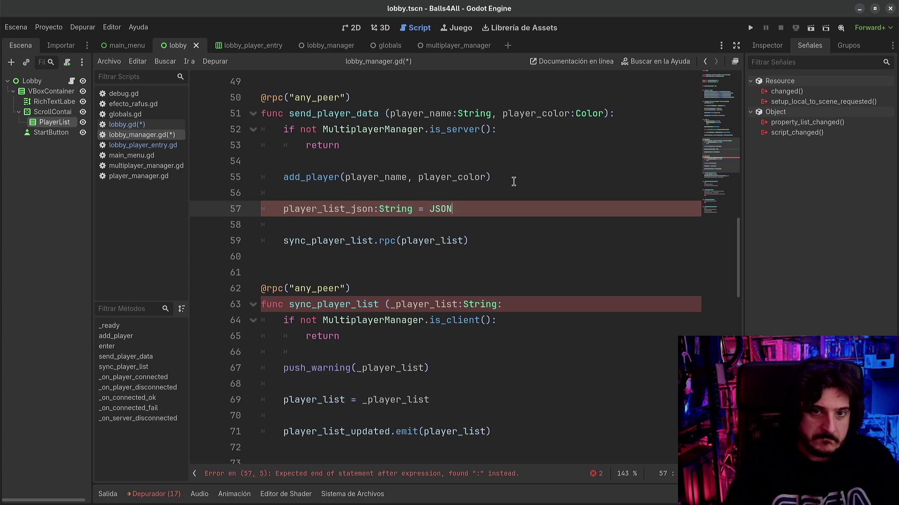
{"action": "type", "text": "var"}
{"action": "key", "text": "End"}
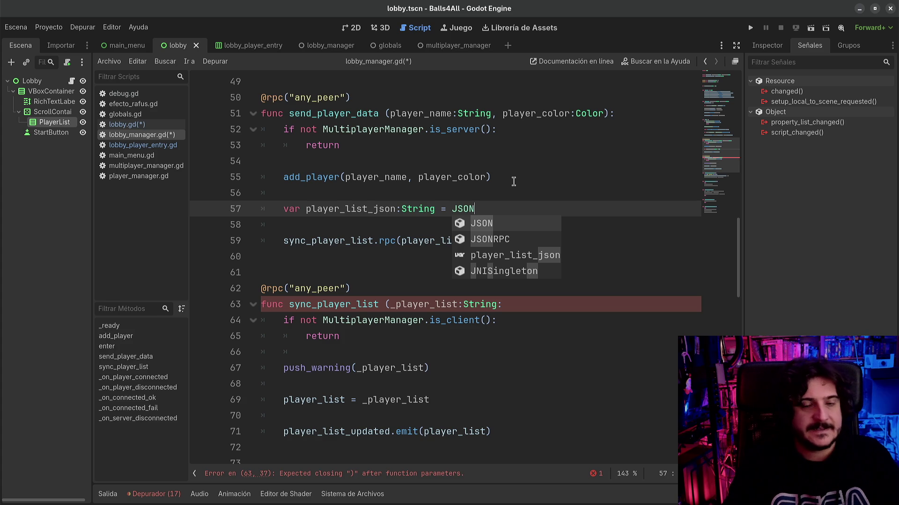
{"action": "type", "text": "."}
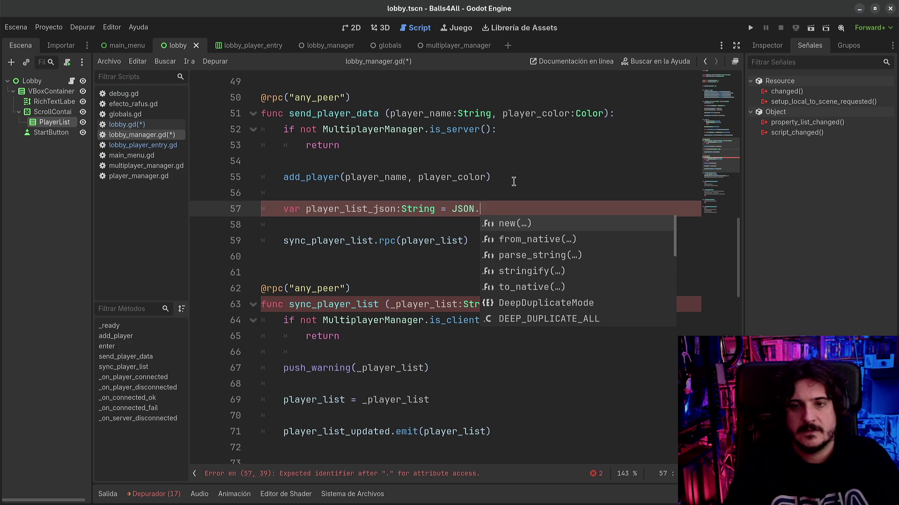
{"action": "key", "text": "Down"}
{"action": "key", "text": "Down"}
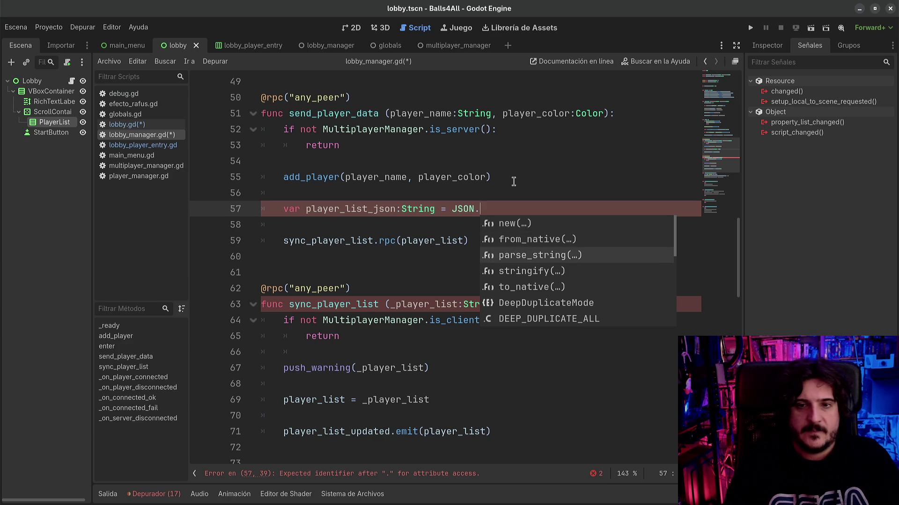
{"action": "key", "text": "Down"}
{"action": "key", "text": "Return"}
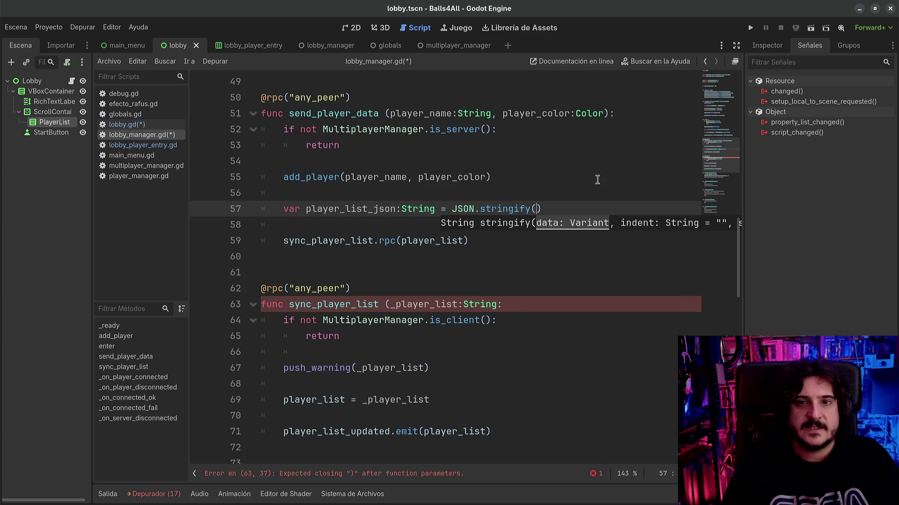
- Stringify player_list, pass player_list_json to the rpc call, and save lobby_manager.gd
{"action": "double_click", "coordinate": [429, 241]}
{"action": "key", "text": "ctrl+c"}
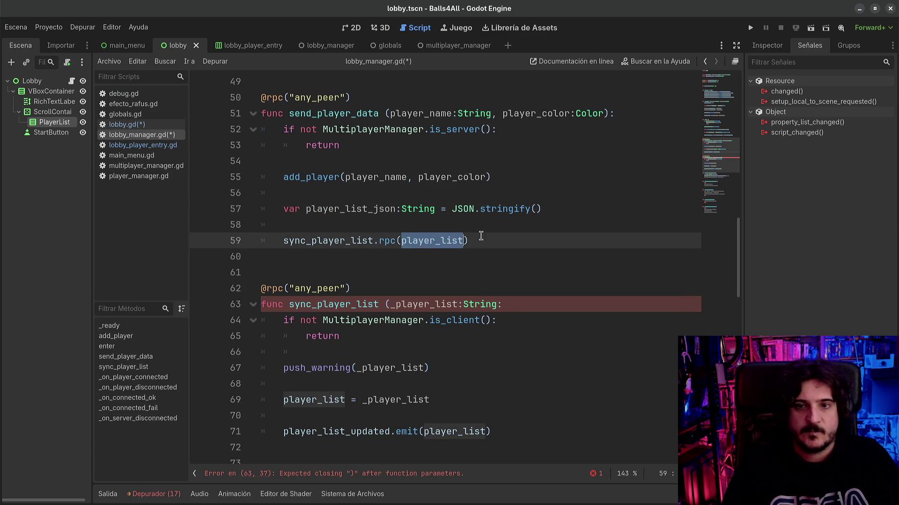
{"action": "left_click", "coordinate": [534, 208]}
{"action": "key", "text": "ctrl+v"}
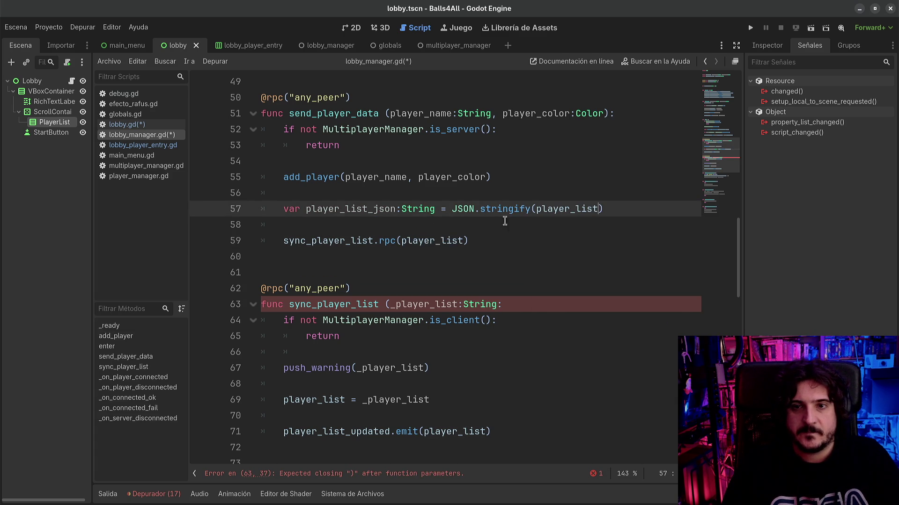
{"action": "double_click", "coordinate": [368, 208]}
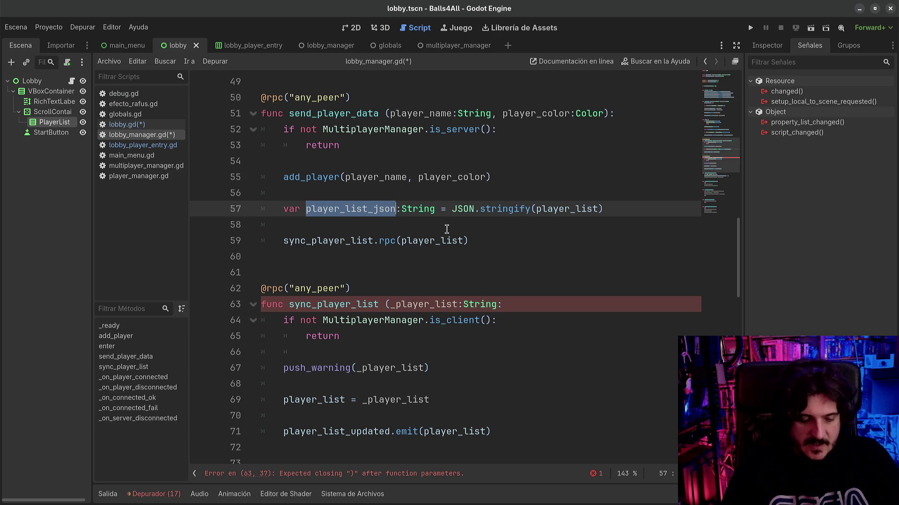
{"action": "key", "text": "ctrl+c"}
{"action": "double_click", "coordinate": [437, 240]}
{"action": "key", "text": "ctrl+v"}
{"action": "key", "text": "ctrl+s"}
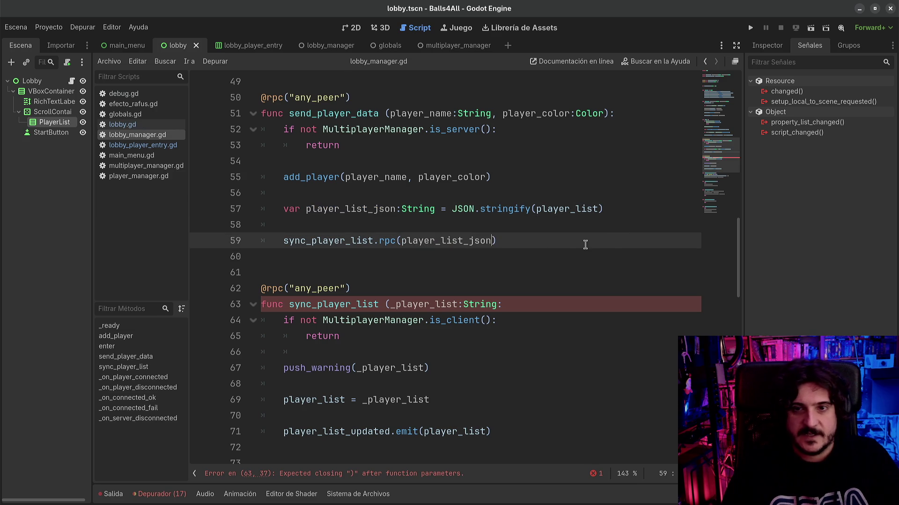
- Rename the sync_player_list parameter to _player_list_json:String and close its parenthesis
{"action": "double_click", "coordinate": [537, 209]}
{"action": "left_click", "coordinate": [361, 208]}
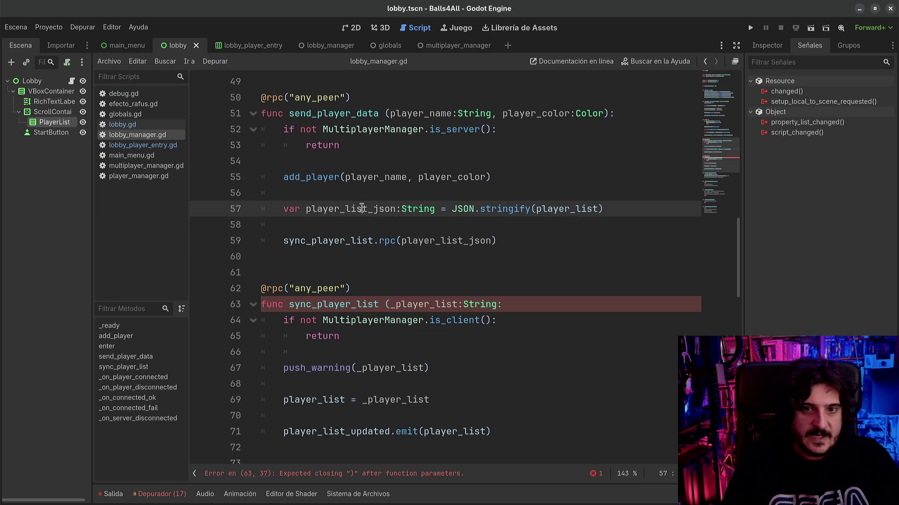
{"action": "left_click", "coordinate": [417, 314]}
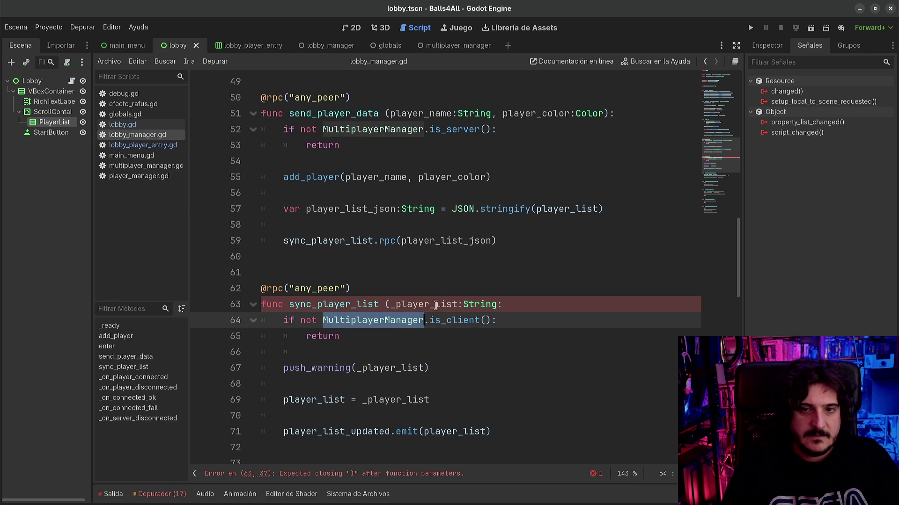
{"action": "left_click", "coordinate": [453, 305]}
{"action": "type", "text": "_json"}
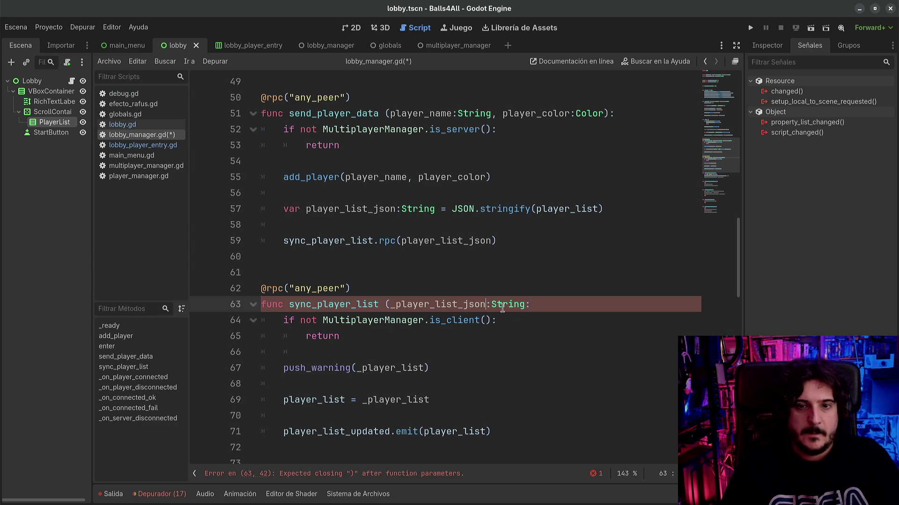
{"action": "double_click", "coordinate": [470, 305]}
{"action": "left_click", "coordinate": [529, 304]}
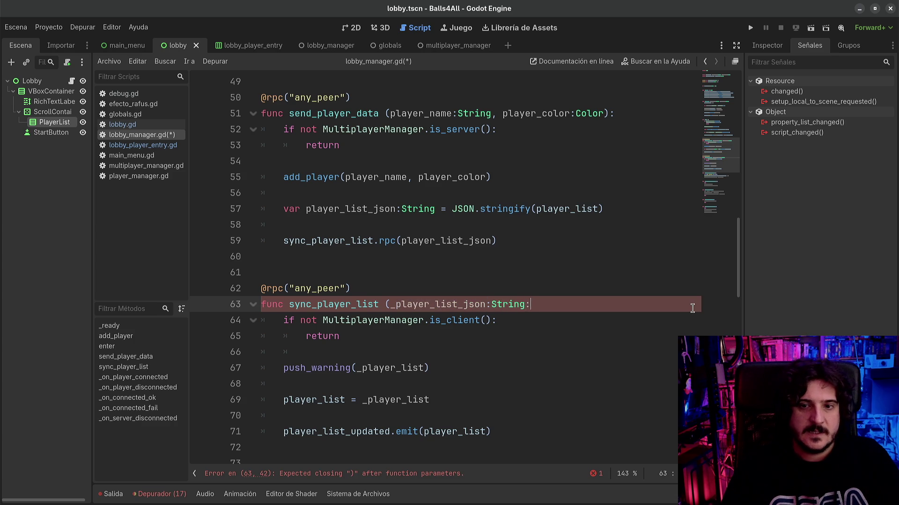
{"action": "type", "text": ")"}
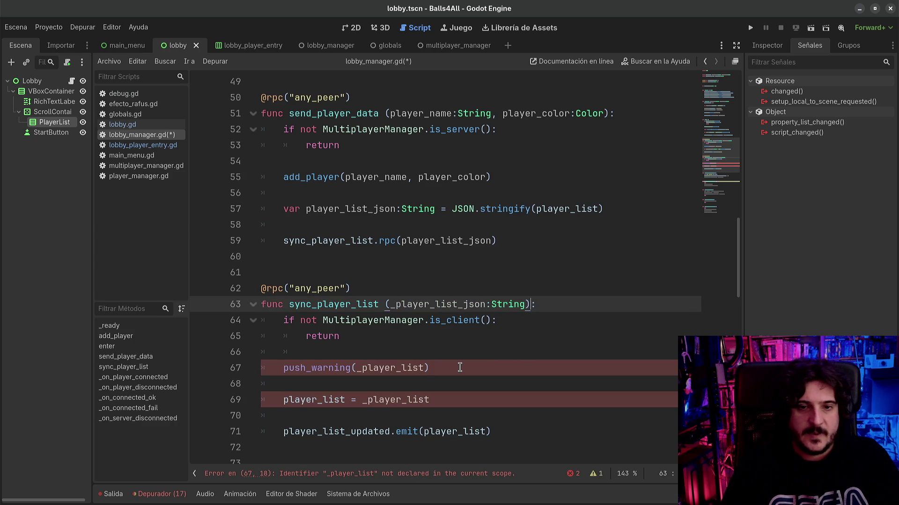
- Make push_warning print _player_list_json, save, and show the debugger panel
{"action": "left_click", "coordinate": [459, 368]}
{"action": "scroll", "coordinate": [436, 341], "scroll_direction": "down", "scroll_amount": 1}
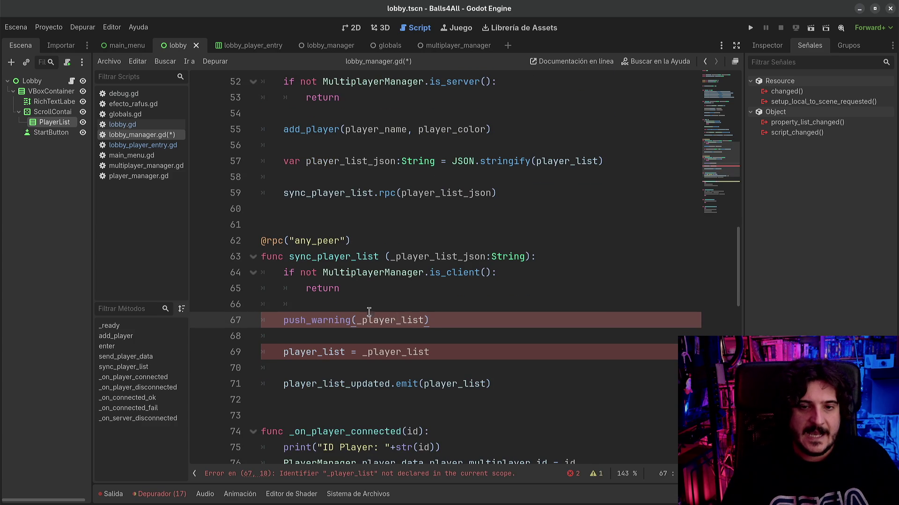
{"action": "double_click", "coordinate": [386, 318]}
{"action": "double_click", "coordinate": [420, 253]}
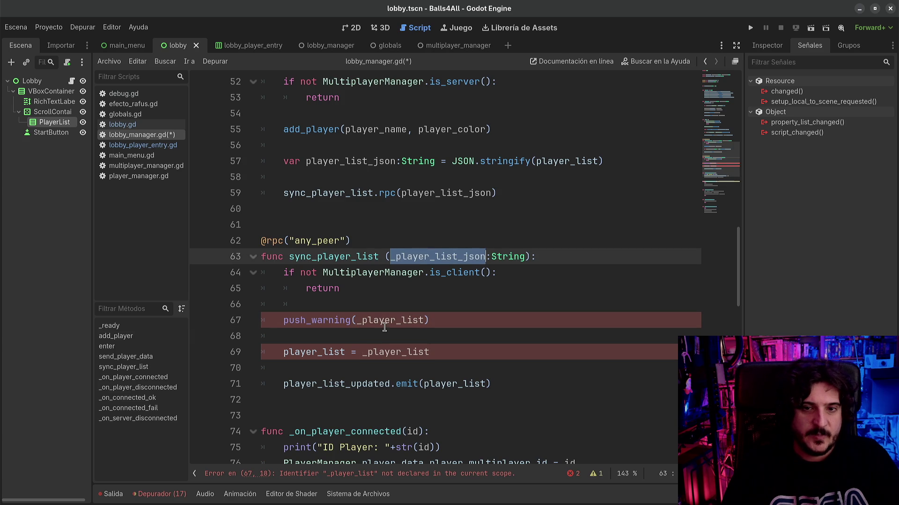
{"action": "key", "text": "ctrl+c"}
{"action": "double_click", "coordinate": [384, 320]}
{"action": "key", "text": "ctrl+v"}
{"action": "key", "text": "ctrl+s"}
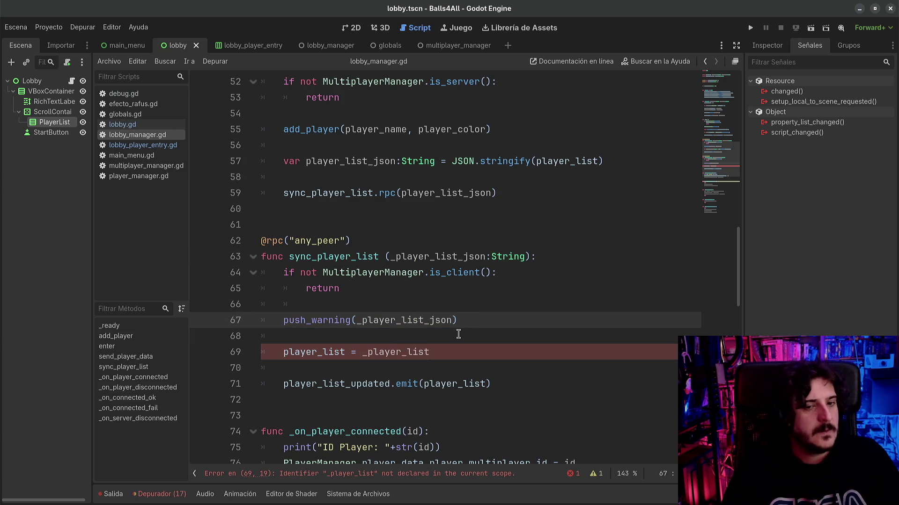
{"action": "left_click", "coordinate": [159, 495]}
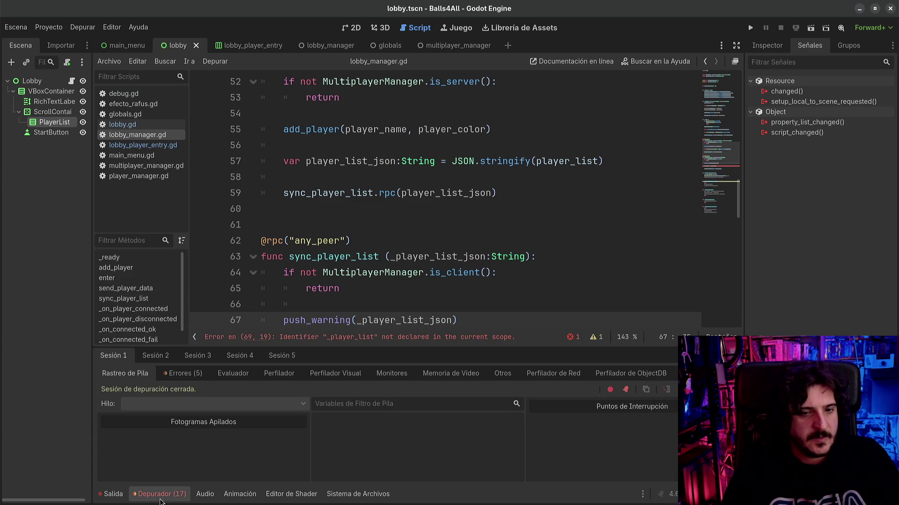
- Open Session 1's error list and look up the EncodedObjectAsID from the lobby_manager.gd:65 warning
{"action": "left_click", "coordinate": [160, 360]}
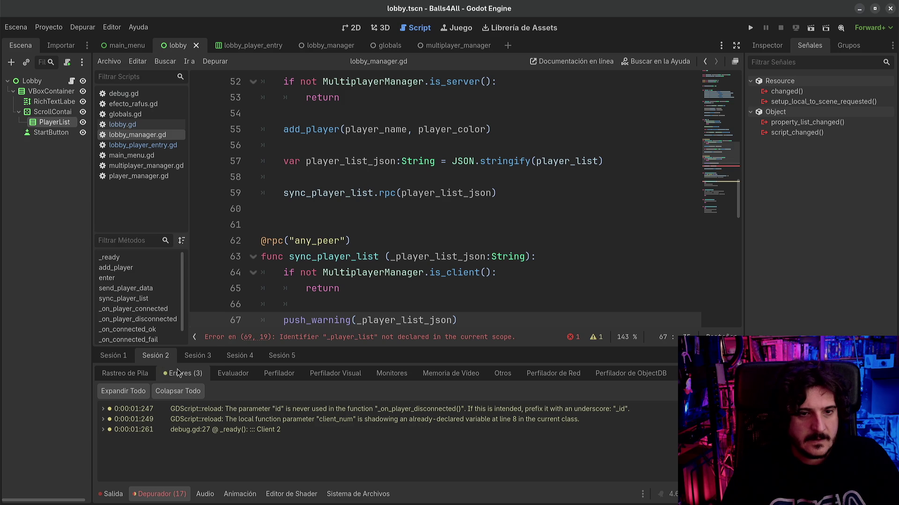
{"action": "left_click", "coordinate": [124, 359]}
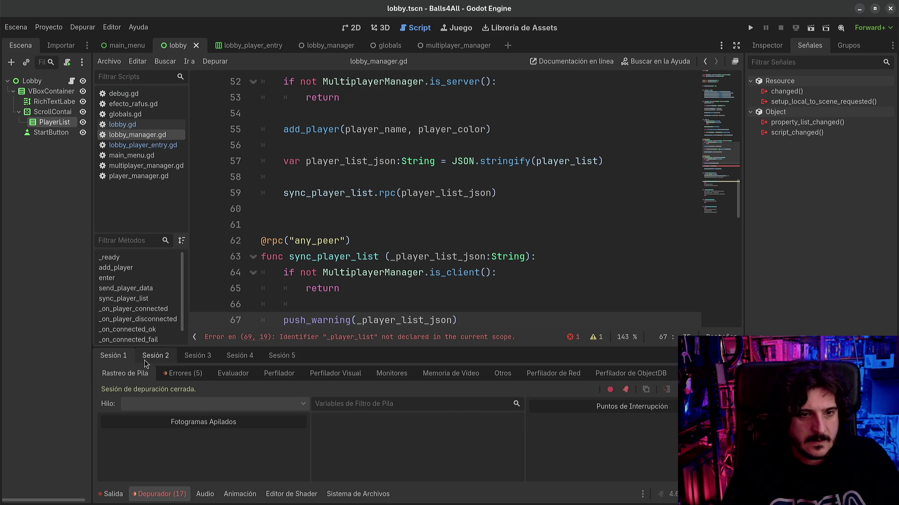
{"action": "left_click", "coordinate": [180, 373]}
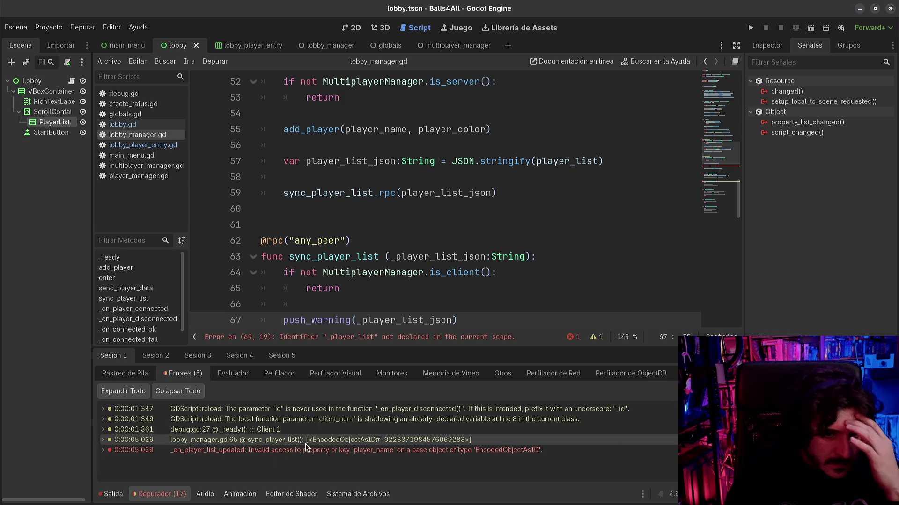
{"action": "mouse_move", "coordinate": [327, 440]}
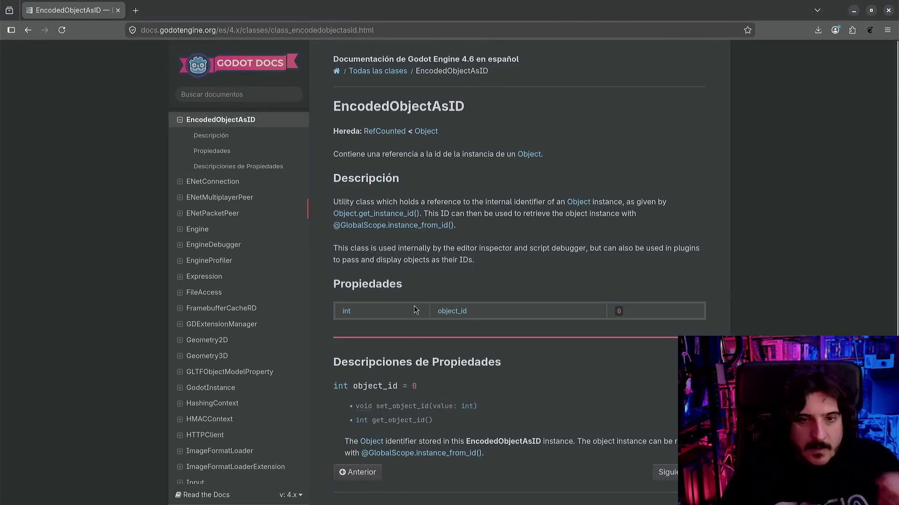
- Read the EncodedObjectAsID class description, then close the browser to return to Godot
{"action": "left_click_drag", "start_coordinate": [367, 154], "coordinate": [505, 155]}
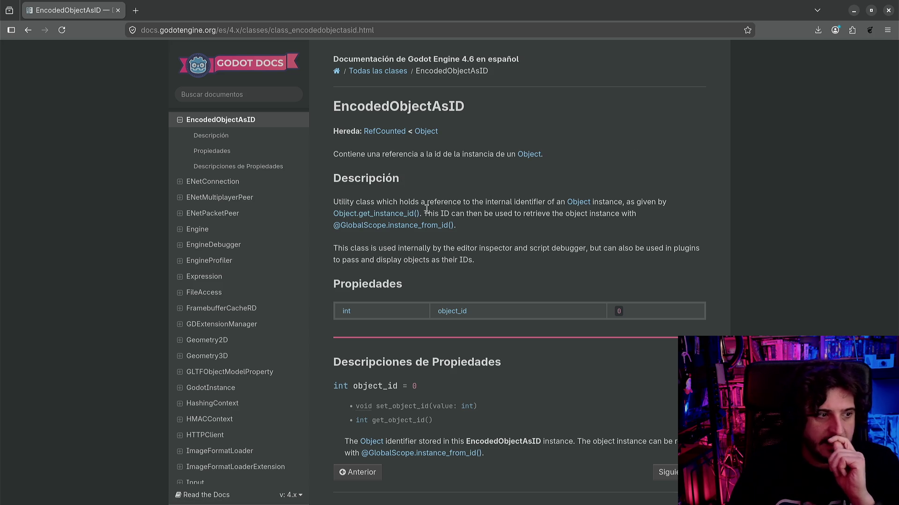
{"action": "left_click", "coordinate": [888, 10]}
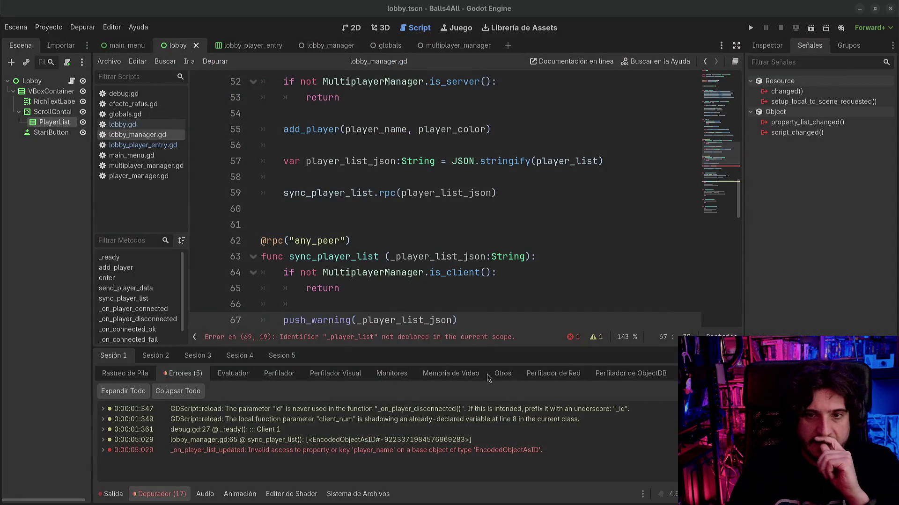
- Hide the debugger and dock the FileSystem tab into the bottom panel bar
{"action": "left_click", "coordinate": [112, 494]}
{"action": "left_click", "coordinate": [119, 494]}
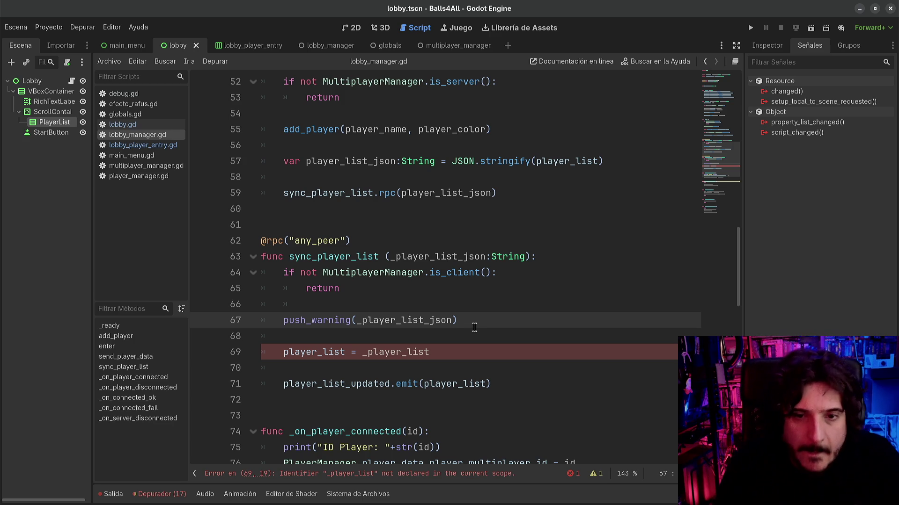
{"action": "left_click", "coordinate": [453, 347]}
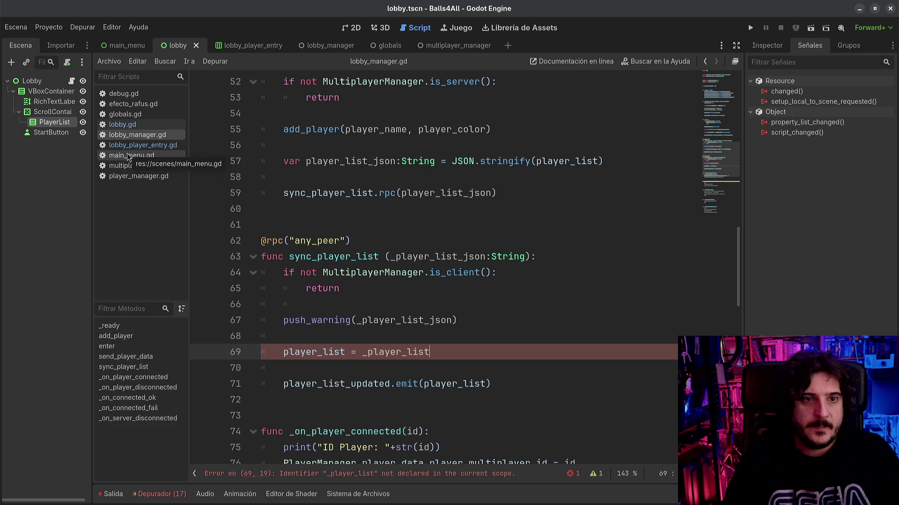
{"action": "left_click", "coordinate": [335, 241]}
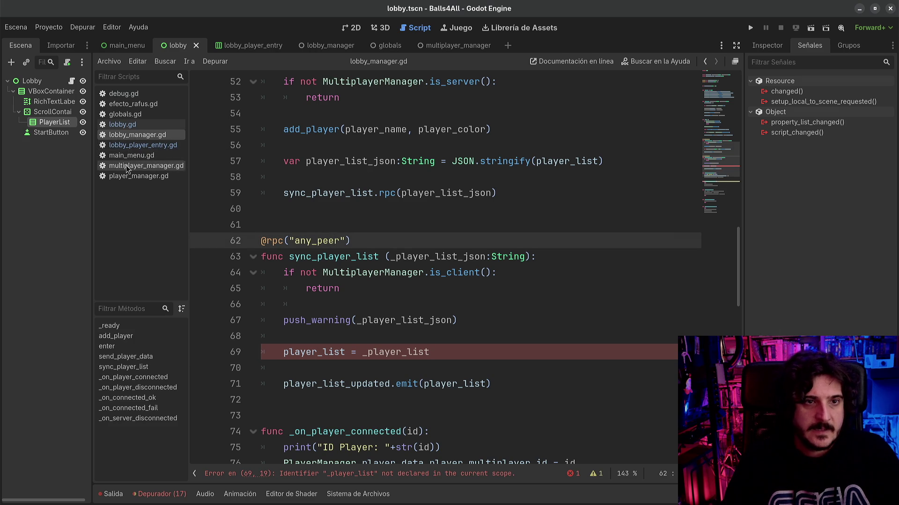
{"action": "left_click", "coordinate": [119, 493]}
{"action": "left_click", "coordinate": [120, 494]}
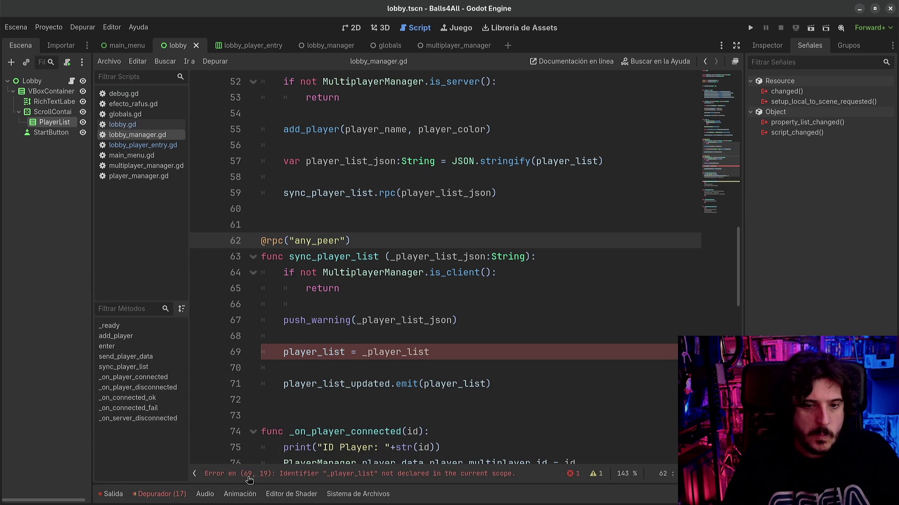
{"action": "left_click_drag", "start_coordinate": [358, 495], "coordinate": [111, 496]}
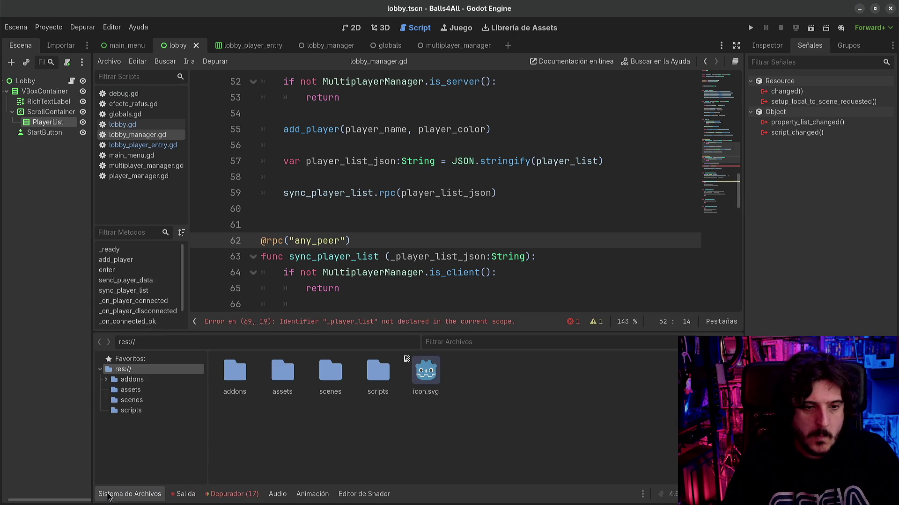
- Check the PlayerData type used in add_player on line 26 of lobby_manager.gd
{"action": "left_click", "coordinate": [131, 402]}
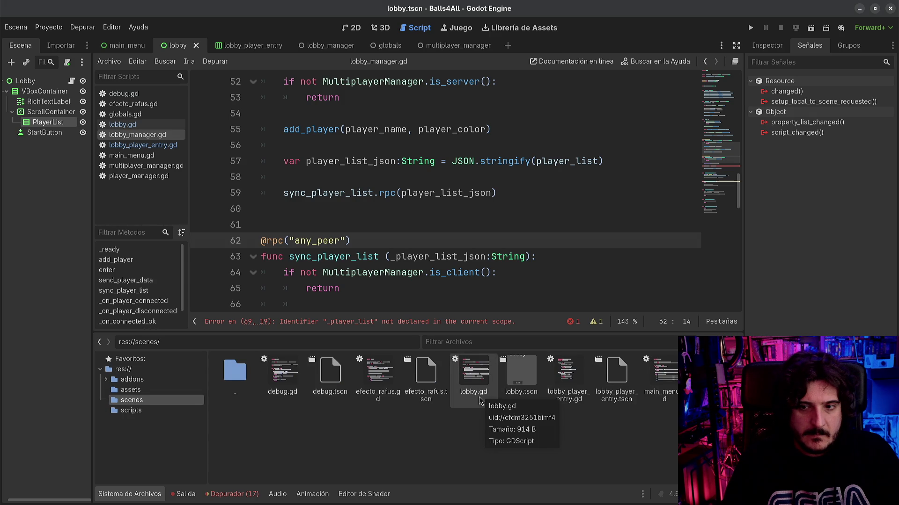
{"action": "left_click", "coordinate": [515, 192]}
{"action": "scroll", "coordinate": [512, 193], "scroll_direction": "up", "scroll_amount": 15}
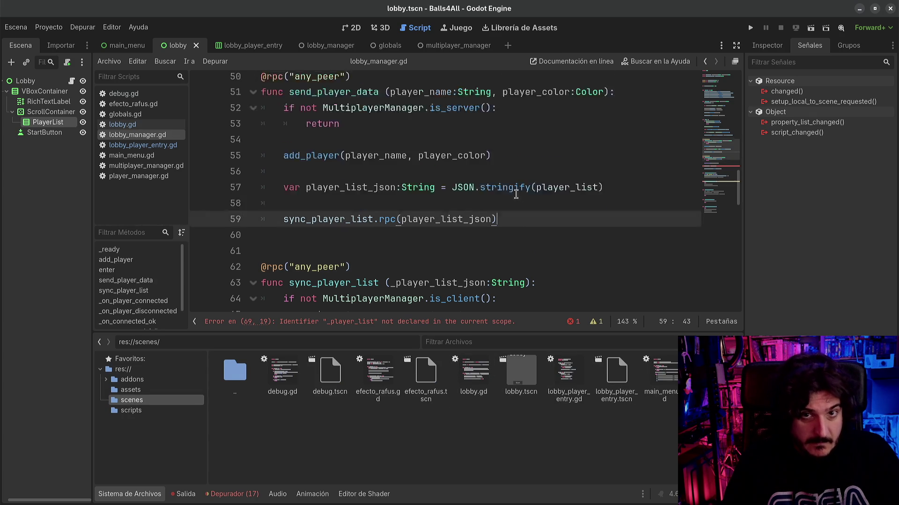
{"action": "scroll", "coordinate": [510, 193], "scroll_direction": "down", "scroll_amount": 3}
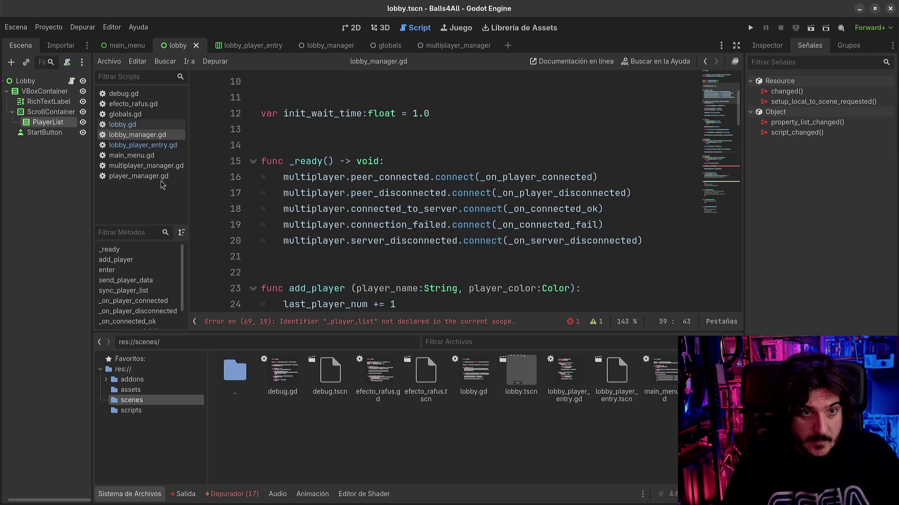
{"action": "left_click", "coordinate": [129, 494]}
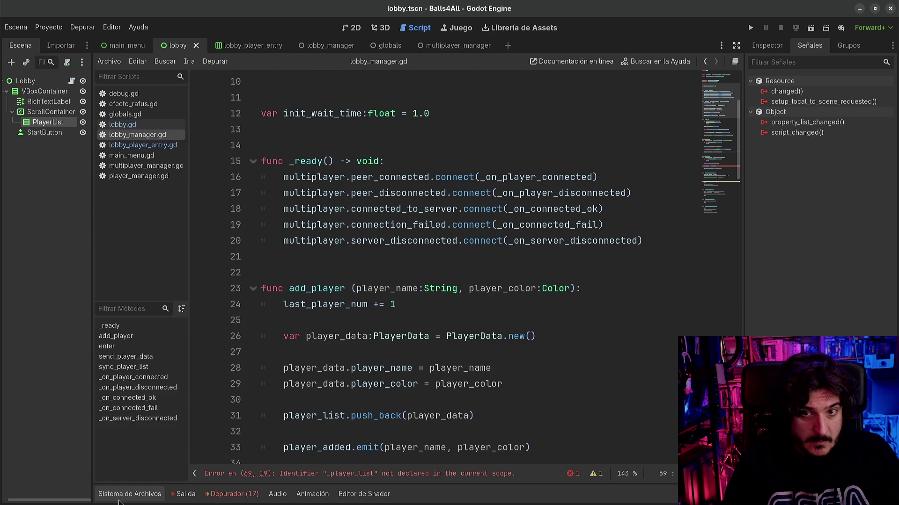
{"action": "left_click", "coordinate": [470, 323]}
{"action": "scroll", "coordinate": [470, 325], "scroll_direction": "down", "scroll_amount": 1}
{"action": "scroll", "coordinate": [470, 325], "scroll_direction": "down", "scroll_amount": 2}
{"action": "double_click", "coordinate": [493, 242]}
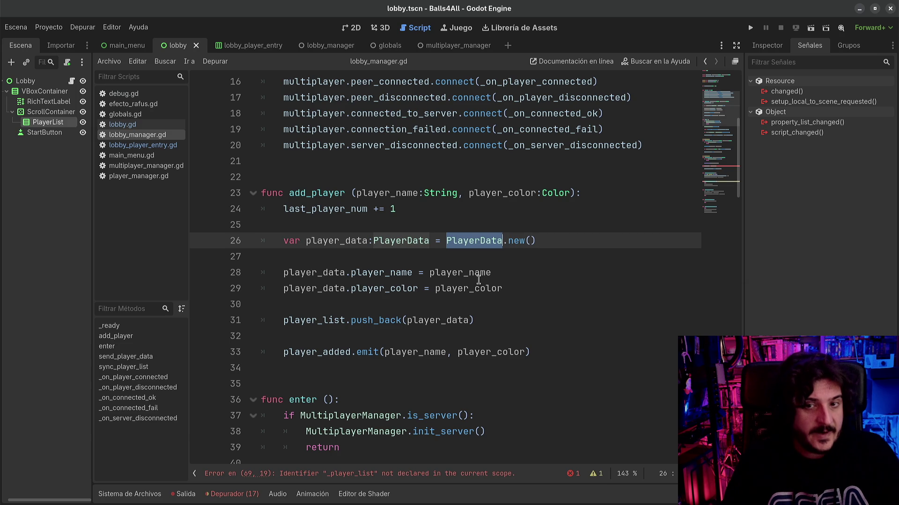
- Open scripts/player_data.gd from the FileSystem panel
{"action": "left_click", "coordinate": [131, 494]}
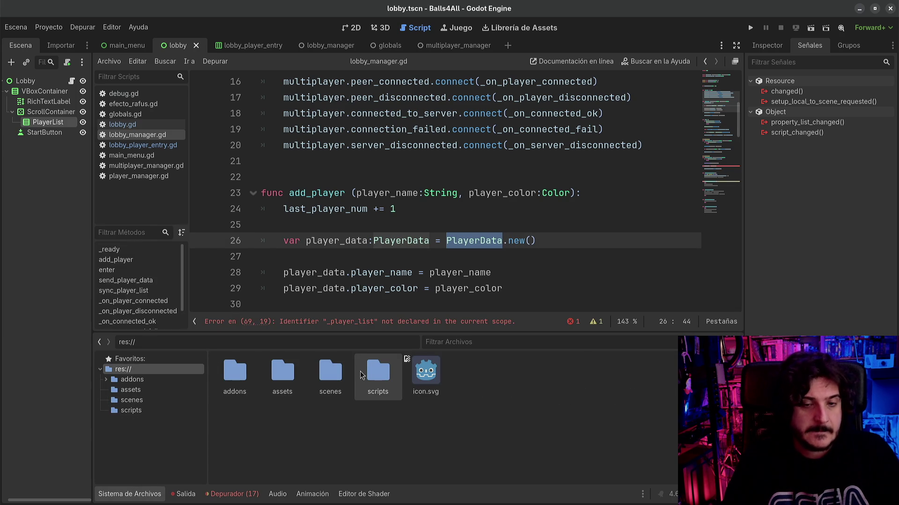
{"action": "double_click", "coordinate": [366, 370]}
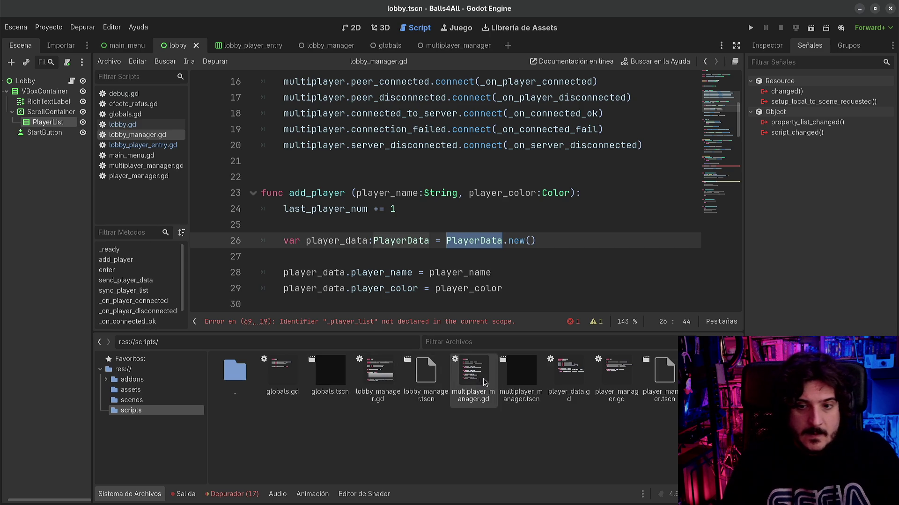
{"action": "double_click", "coordinate": [573, 378]}
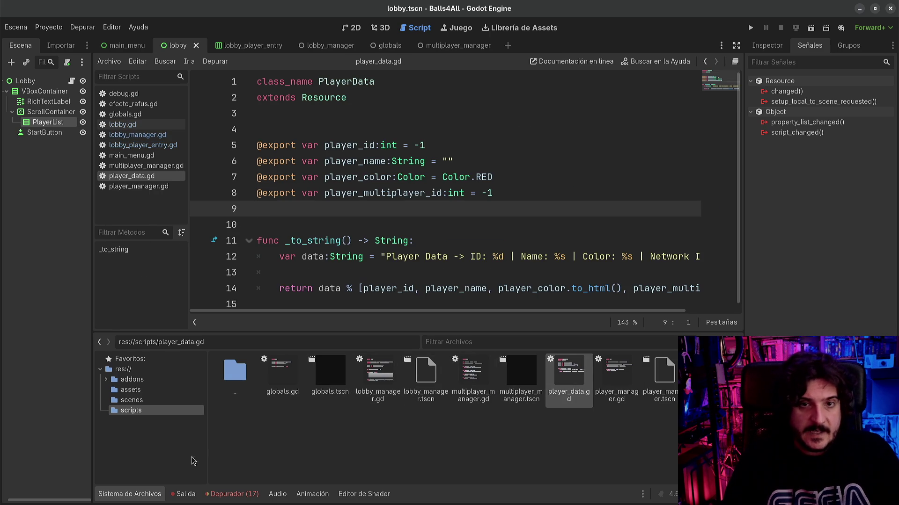
- Collapse the FileSystem dock so the _to_string format string on line 12 has more room
{"action": "left_click", "coordinate": [123, 495]}
{"action": "left_click", "coordinate": [348, 318]}
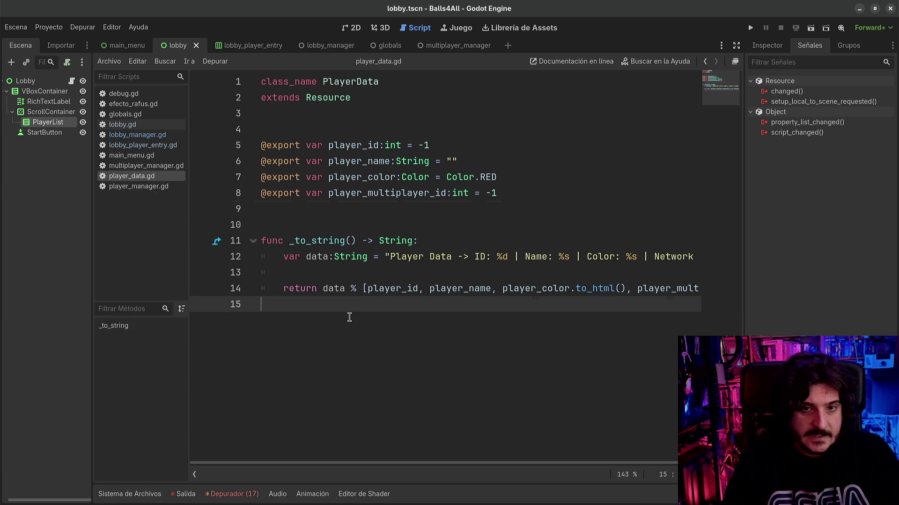
{"action": "left_click", "coordinate": [387, 263]}
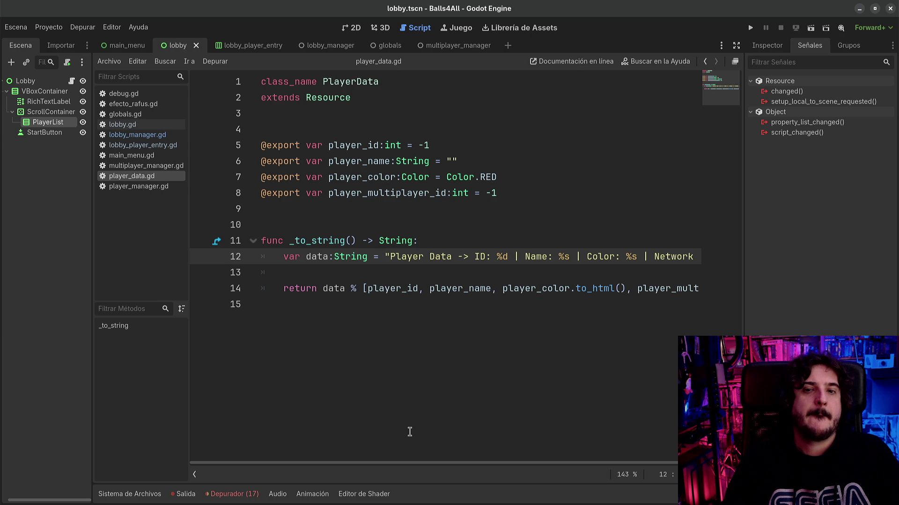
{"action": "mouse_move", "coordinate": [414, 462]}
{"action": "left_mouse_down"}
{"action": "mouse_move", "coordinate": [507, 462]}
{"action": "mouse_move", "coordinate": [366, 461]}
{"action": "left_mouse_up"}
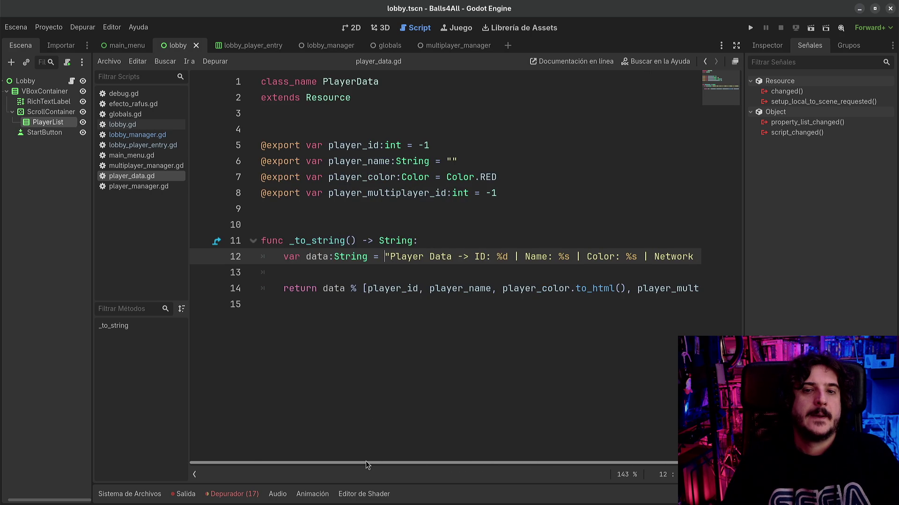
- Add and then delete a func _to_json stub, and widen the code area past the signals dock
{"action": "right_click", "coordinate": [340, 439]}
{"action": "key", "text": "Escape"}
{"action": "key", "text": "Return"}
{"action": "type", "text": "func _to_"}
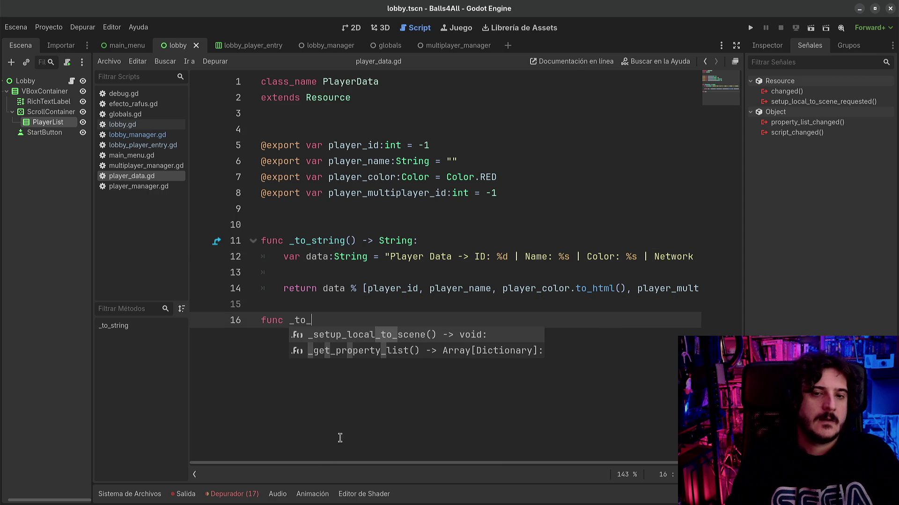
{"action": "type", "text": "json"}
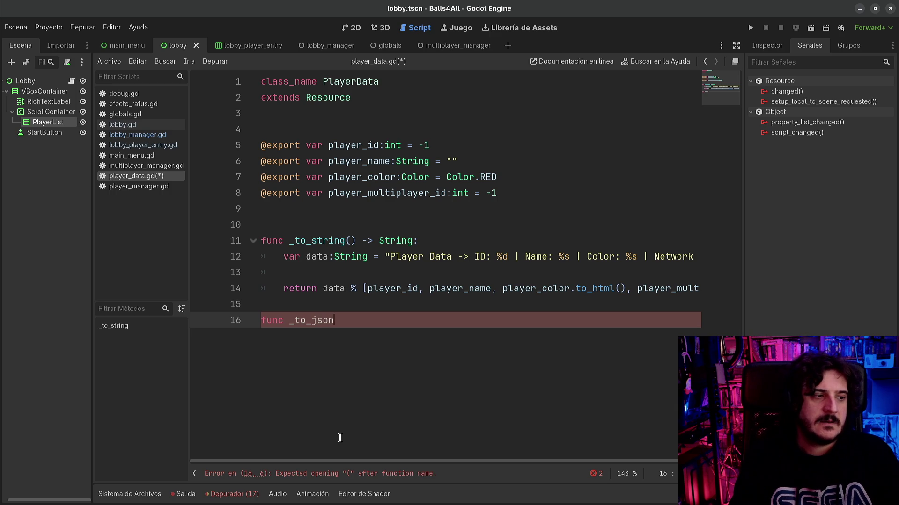
{"action": "key", "text": "shift+Home"}
{"action": "key", "text": "BackSpace"}
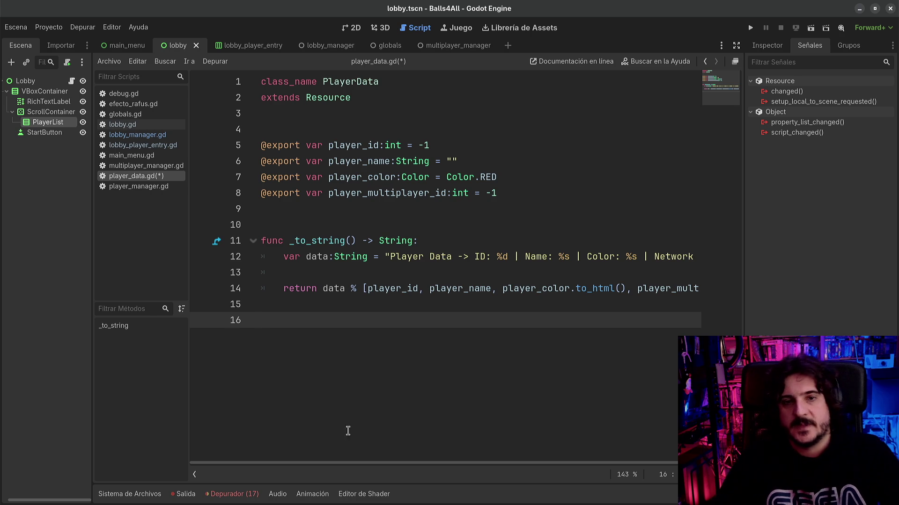
{"action": "left_click_drag", "start_coordinate": [743, 269], "coordinate": [793, 269]}
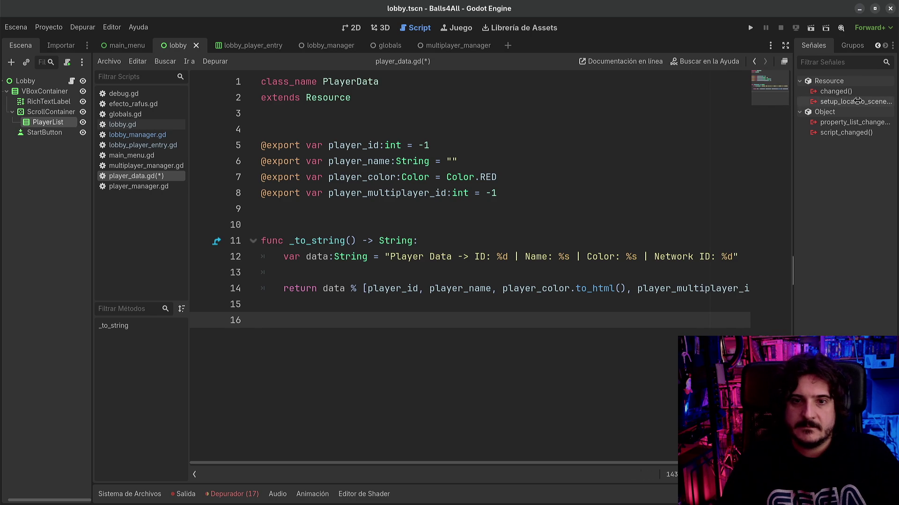
- Narrow the scene dock and strip the 'Player Data -> ' prefix, making a quoted player_id key
{"action": "left_click_drag", "start_coordinate": [92, 270], "coordinate": [84, 270]}
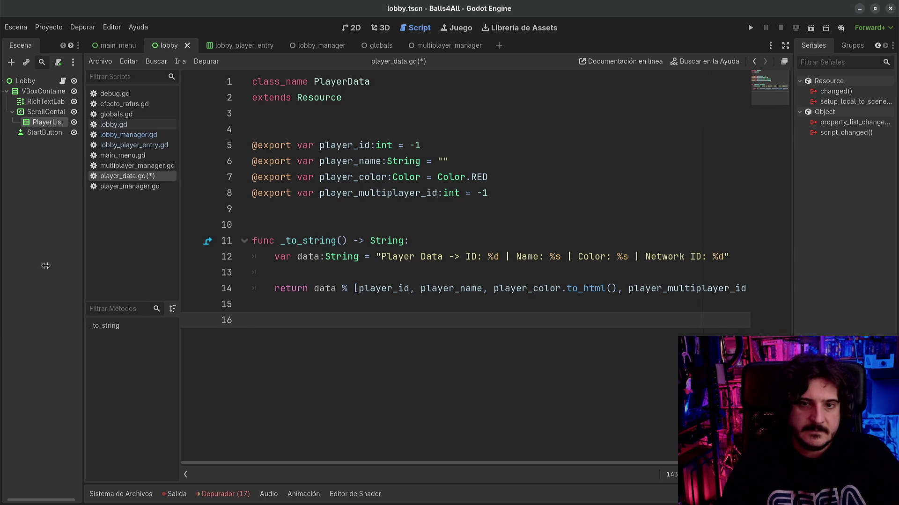
{"action": "left_click", "coordinate": [381, 255]}
{"action": "key", "text": "ctrl+shift+Right"}
{"action": "key", "text": "ctrl+shift+Right"}
{"action": "key", "text": "ctrl+shift+Right"}
{"action": "key", "text": "BackSpace"}
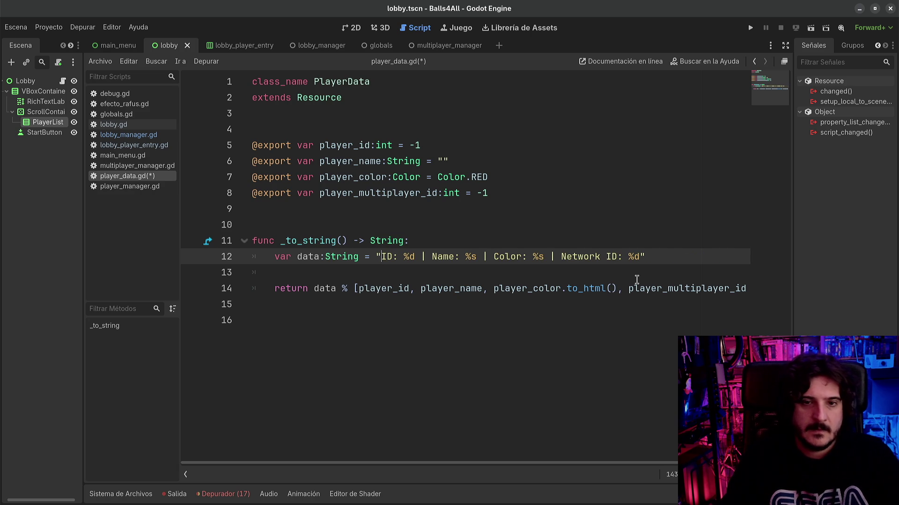
{"action": "key", "text": "Delete"}
{"action": "key", "text": "Delete"}
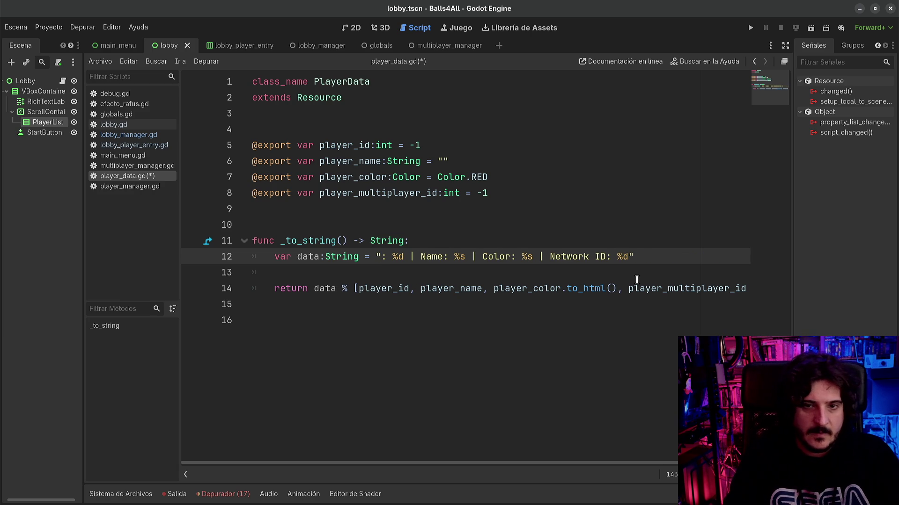
{"action": "type", "text": "{}"}
{"action": "key", "text": "BackSpace"}
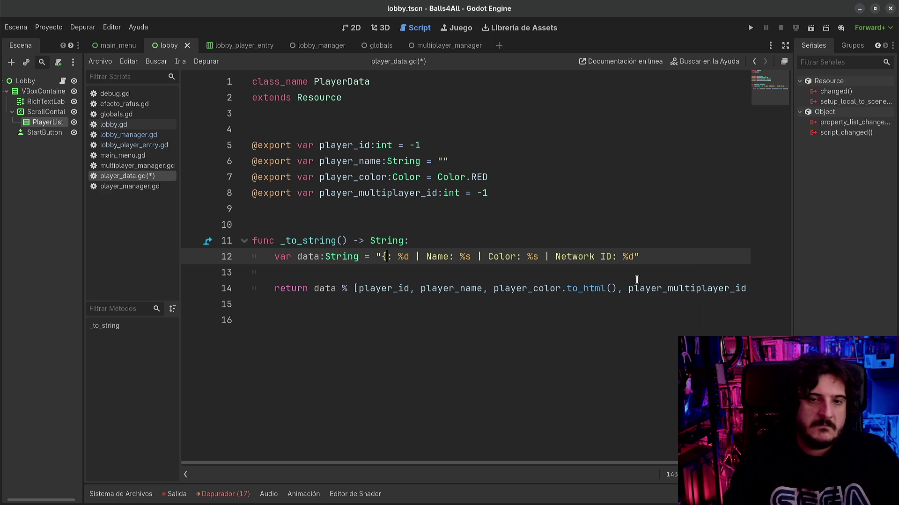
{"action": "type", "text": "player_id"}
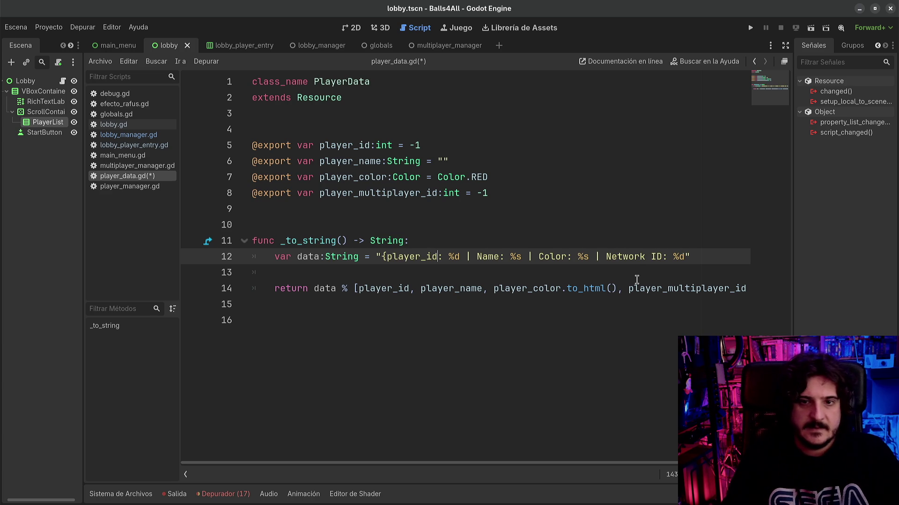
{"action": "key", "text": "ctrl+Left"}
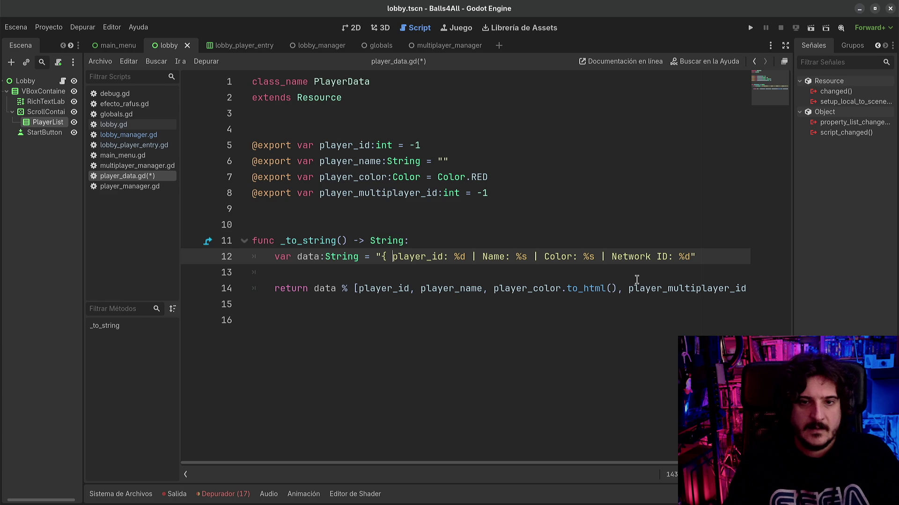
{"action": "key", "text": "Left"}
{"action": "key", "text": "Left"}
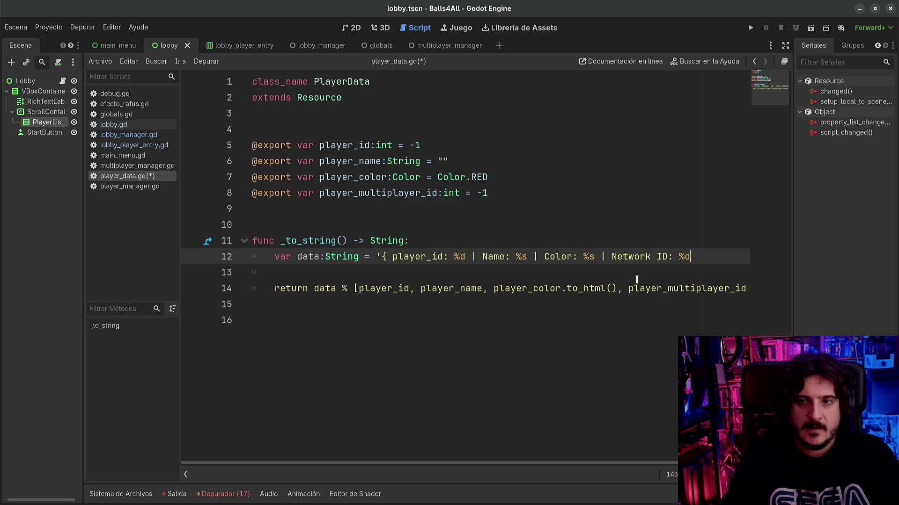
{"action": "type", "text": "}'"}
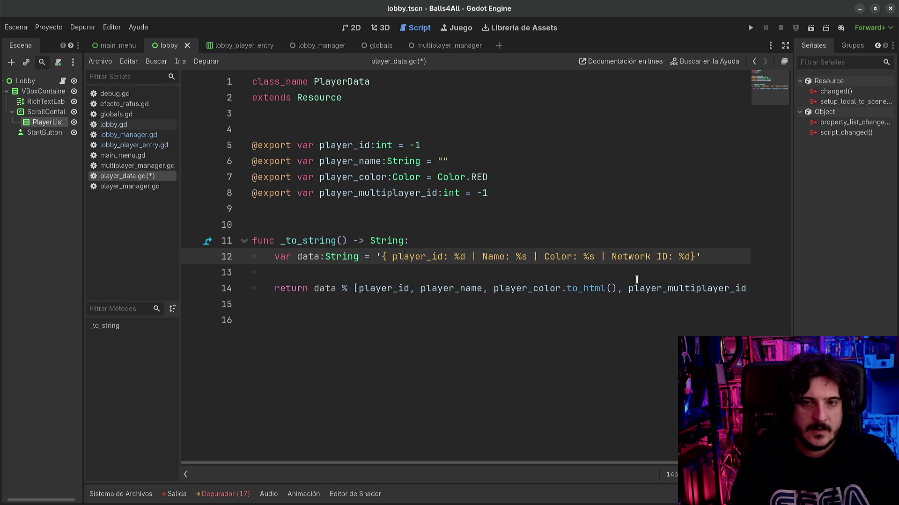
{"action": "key", "text": "Right"}
{"action": "key", "text": "shift+Right"}
{"action": "key", "text": "shift+Right"}
{"action": "key", "text": "shift+Right"}
{"action": "key", "text": "shift+Right"}
{"action": "type", "text": "\""}
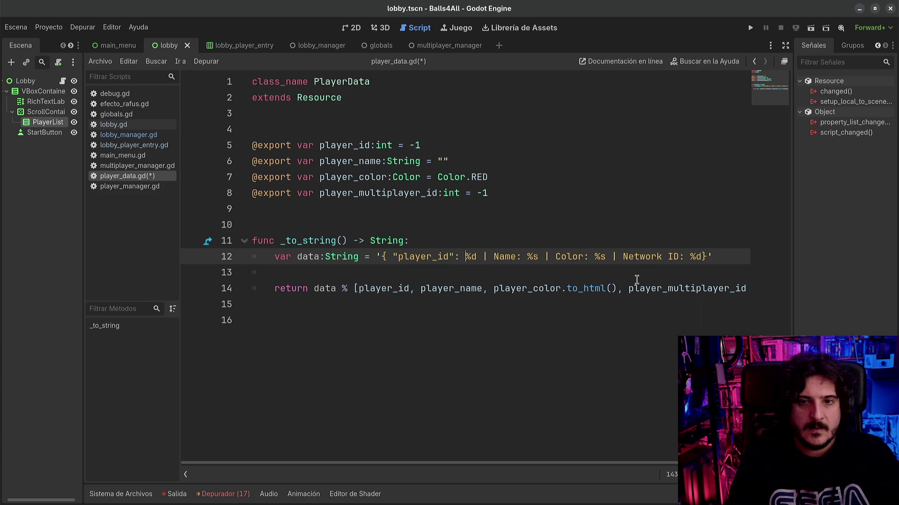
- Turn the Name label into a quoted player_name key with comma separators in the format string
{"action": "key", "text": "shift+Right"}
{"action": "key", "text": "shift+Right"}
{"action": "key", "text": "shift+Right"}
{"action": "type", "text": "\""}
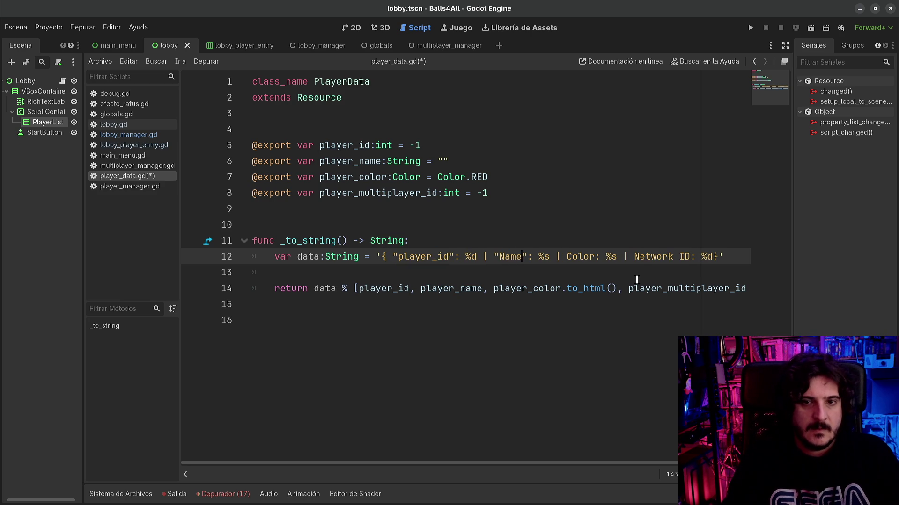
{"action": "key", "text": "shift+Left"}
{"action": "key", "text": "shift+Left"}
{"action": "key", "text": "shift+Left"}
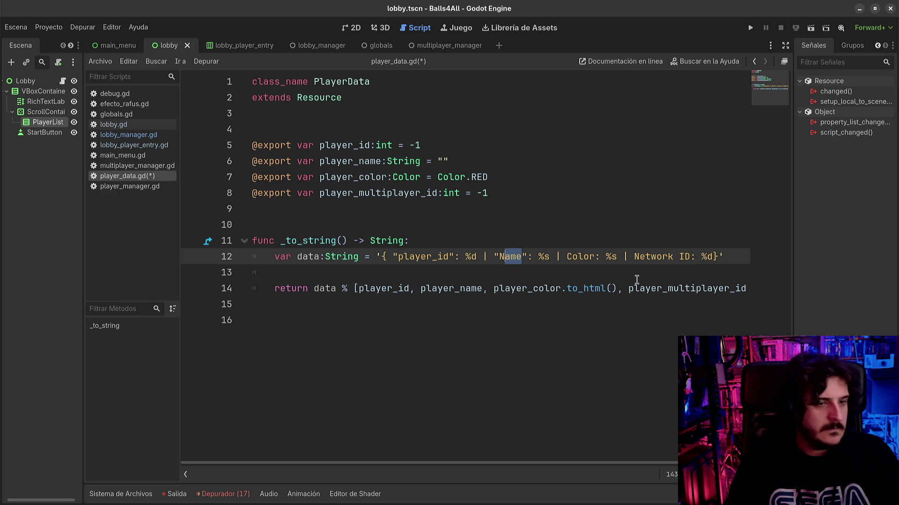
{"action": "type", "text": "player"}
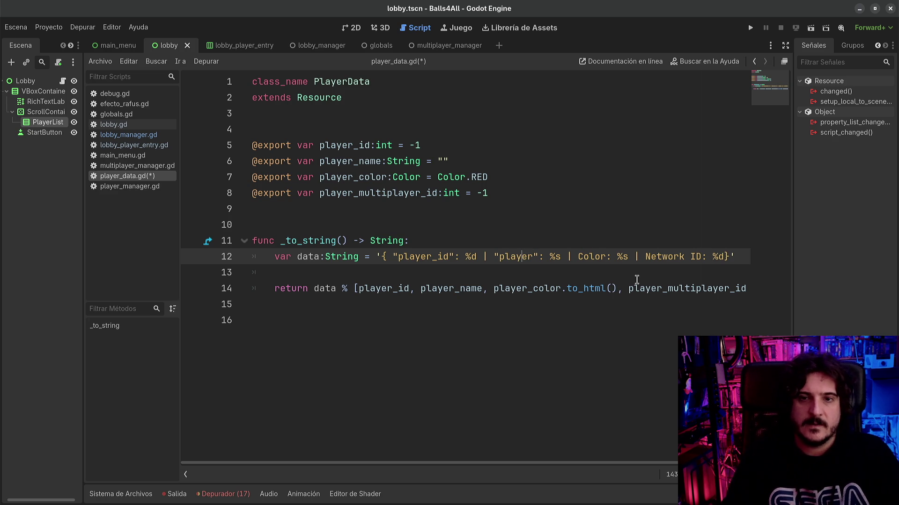
{"action": "key", "text": "BackSpace"}
{"action": "key", "text": "BackSpace"}
{"action": "type", "text": ","}
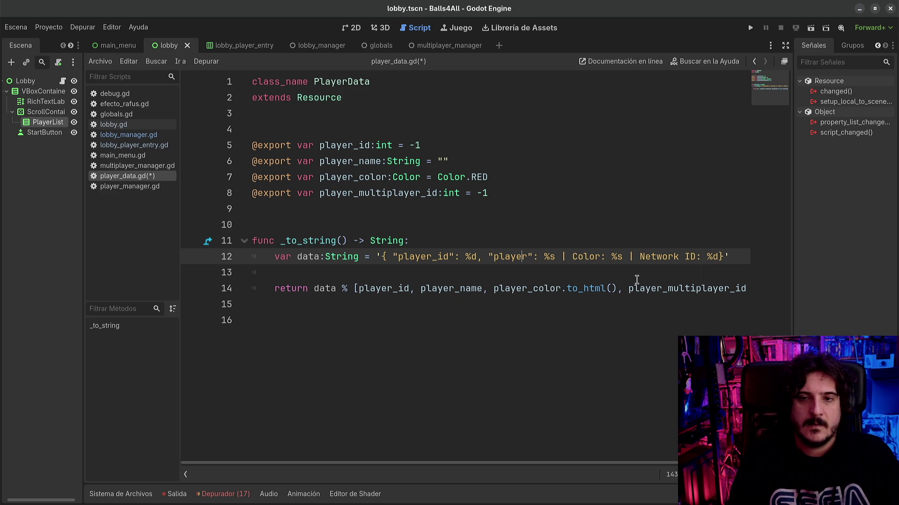
{"action": "key", "text": "Right"}
{"action": "type", "text": "\": \""}
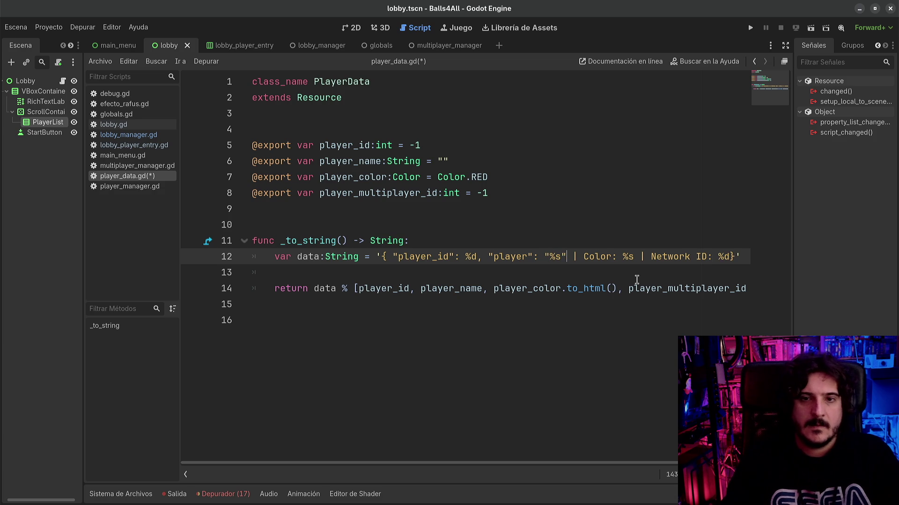
{"action": "key", "text": "Right"}
{"action": "type", "text": "_name"}
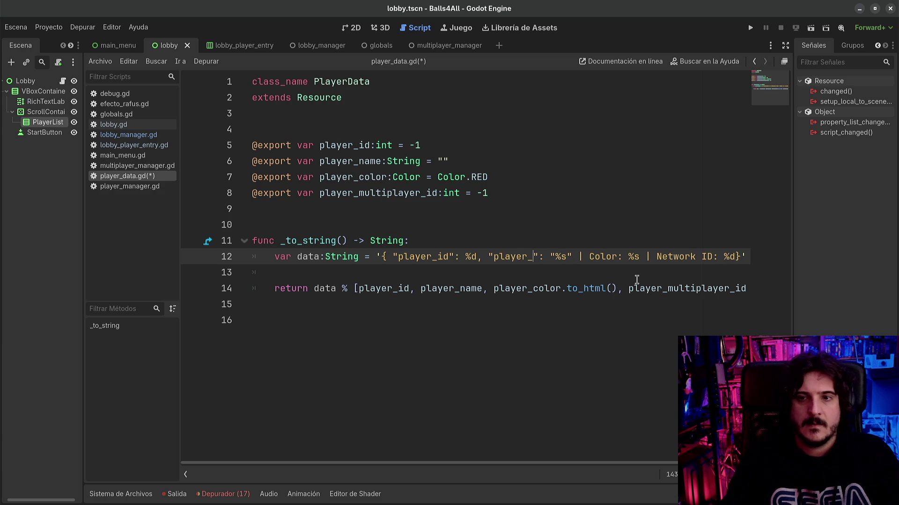
{"action": "key", "text": "Delete"}
{"action": "key", "text": "BackSpace"}
{"action": "type", "text": ","}
{"action": "key", "text": "shift+Right"}
{"action": "key", "text": "shift+Right"}
{"action": "key", "text": "shift+Right"}
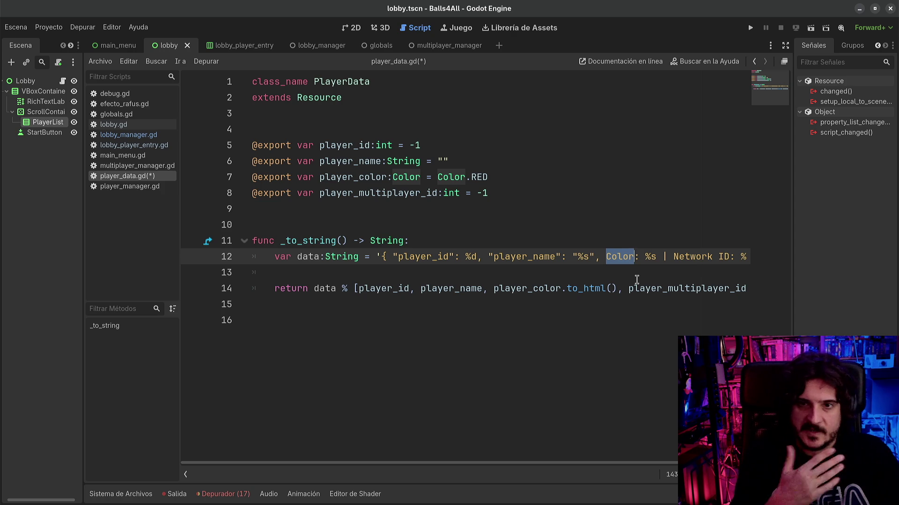
{"action": "key", "text": "Left"}
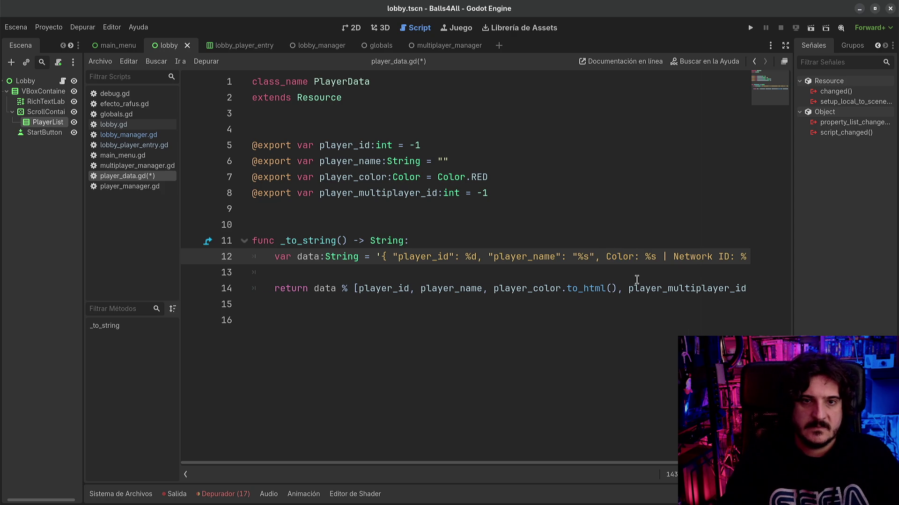
- Replace the line with var player_struct:Dictionary = { holding player_id and player_name entries
{"action": "key", "text": "ctrl+z"}
{"action": "type", "text": "var "}
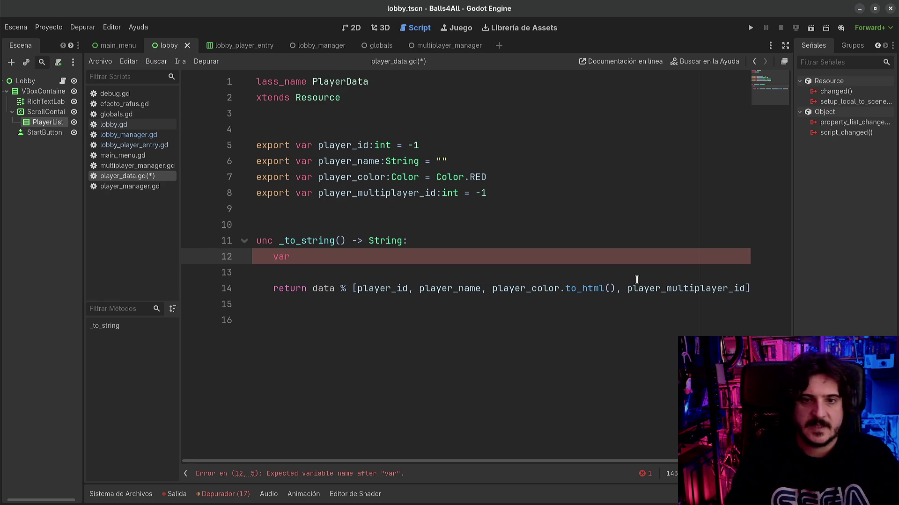
{"action": "type", "text": "player_str"}
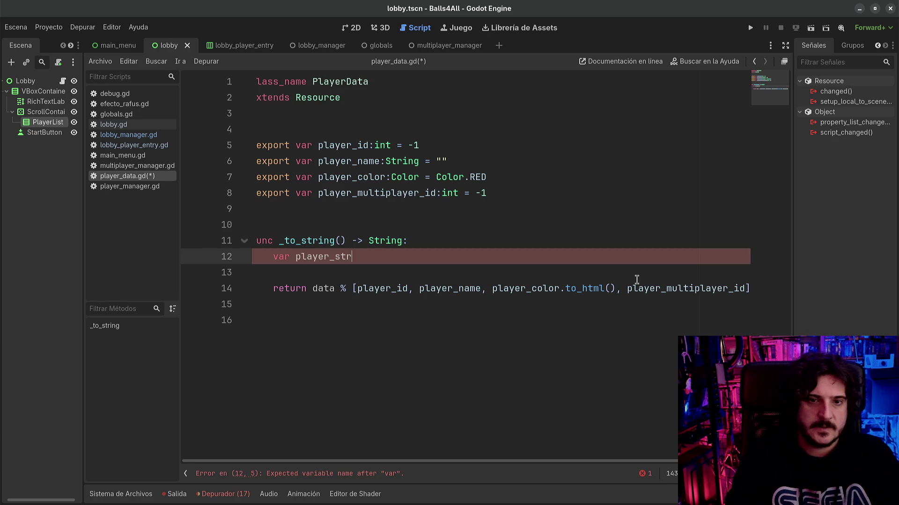
{"action": "type", "text": "uct:Dictionary"}
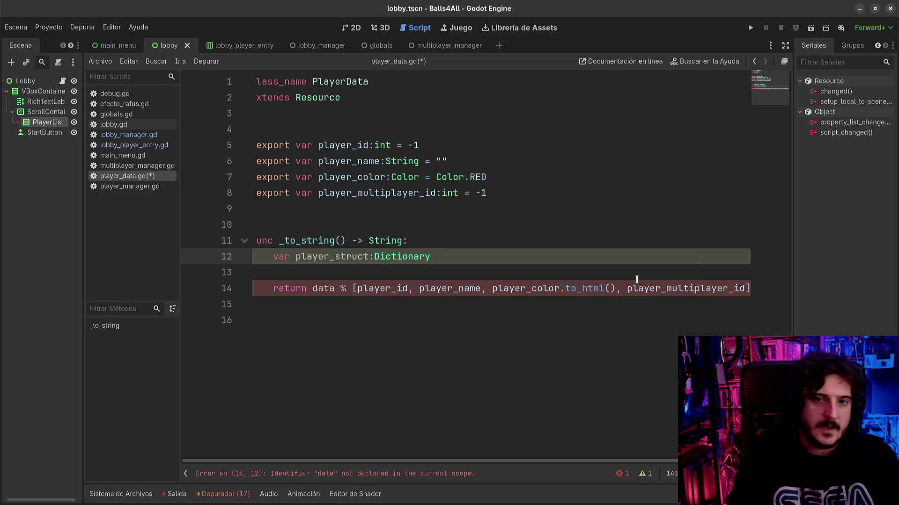
{"action": "type", "text": " = {"}
{"action": "key", "text": "Return"}
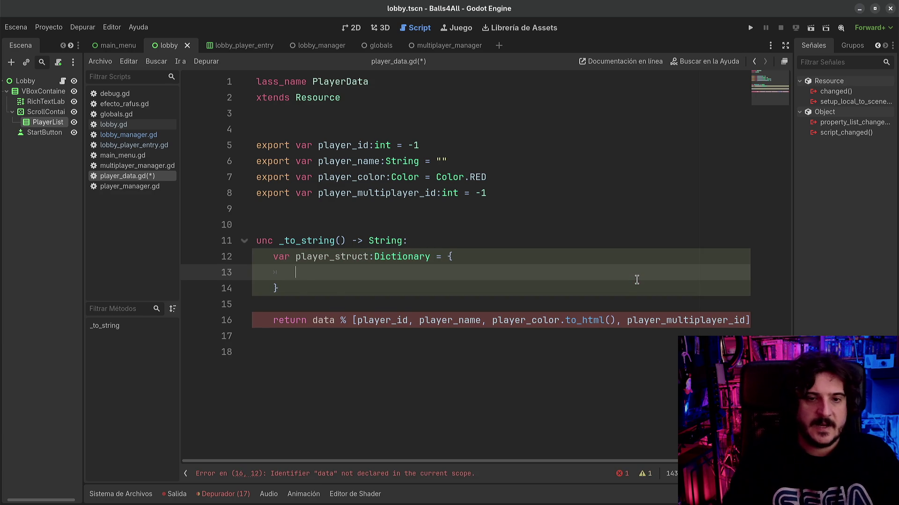
{"action": "type", "text": "\"player_id\""}
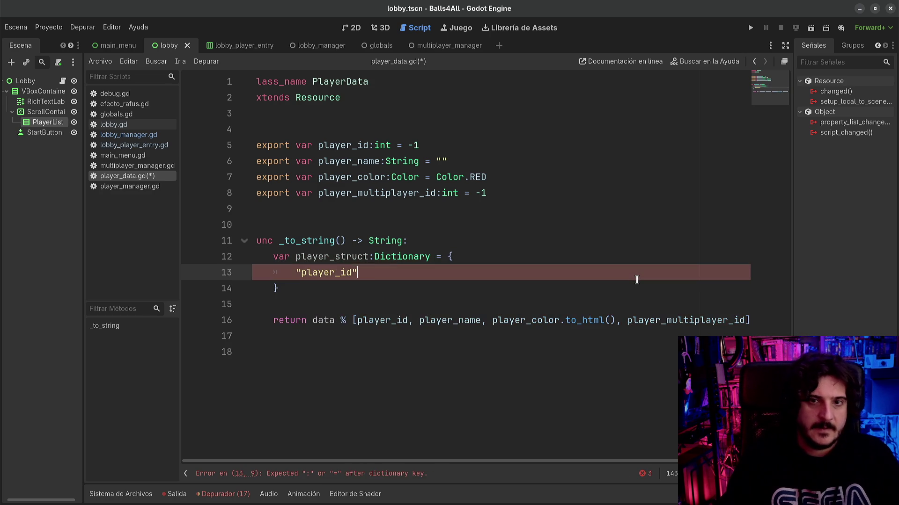
{"action": "type", "text": ": player_id"}
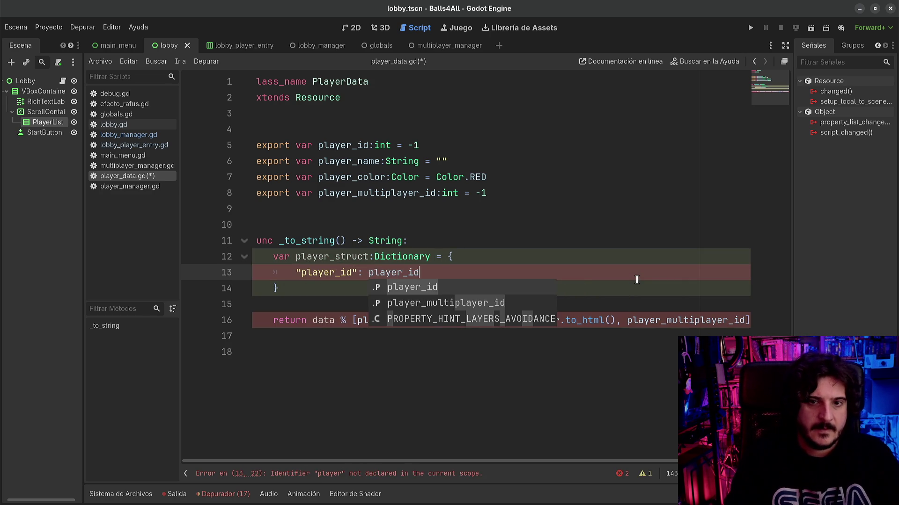
{"action": "key", "text": "Return"}
{"action": "key", "text": "Return"}
{"action": "type", "text": "\"player_"}
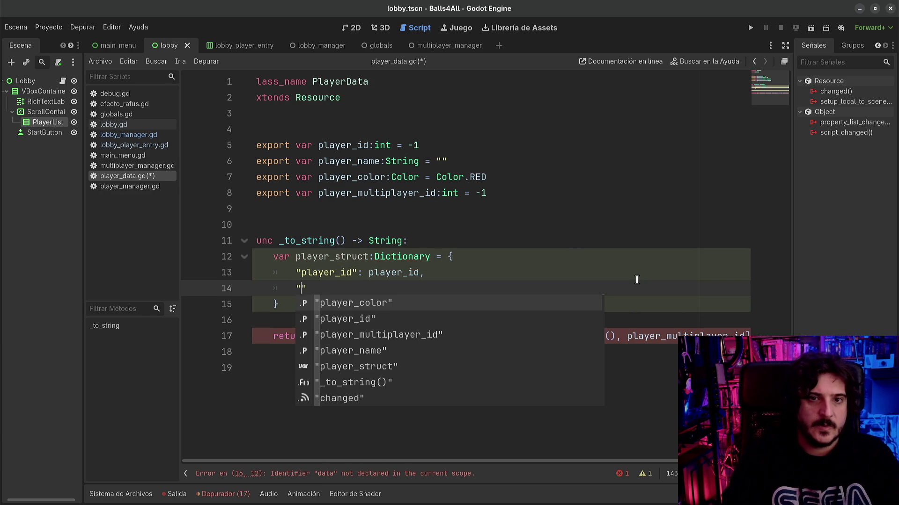
{"action": "type", "text": "name"}
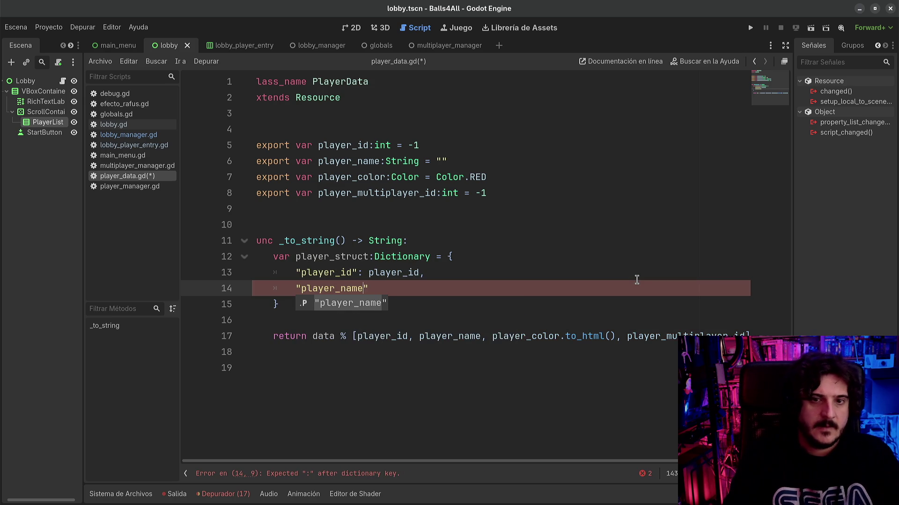
{"action": "key", "text": "Return"}
{"action": "type", "text": "layer_n"}
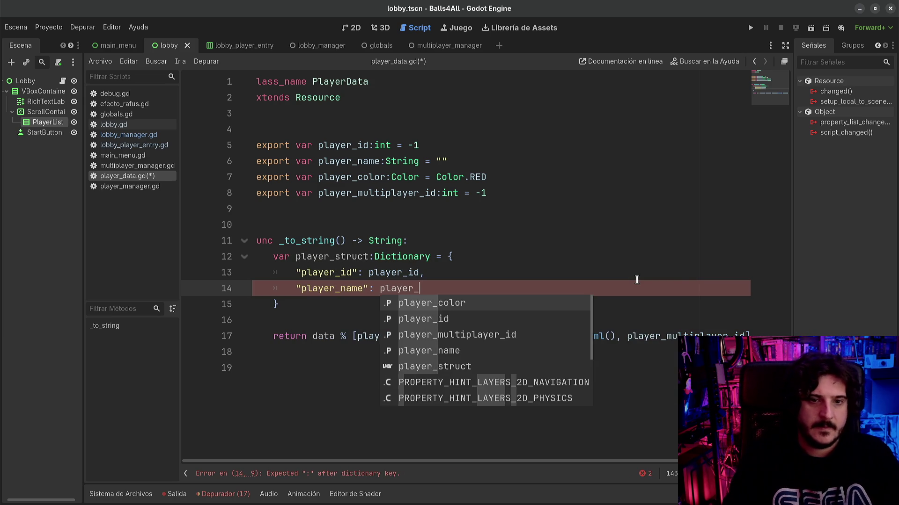
{"action": "key", "text": "Return"}
{"action": "type", "text": ","}
{"action": "key", "text": "Return"}
- Add player_color and player_multiplayer_id entries, fixing the separator after player_multiplayer_id
{"action": "key", "text": "BackSpace"}
{"action": "type", "text": "\""}
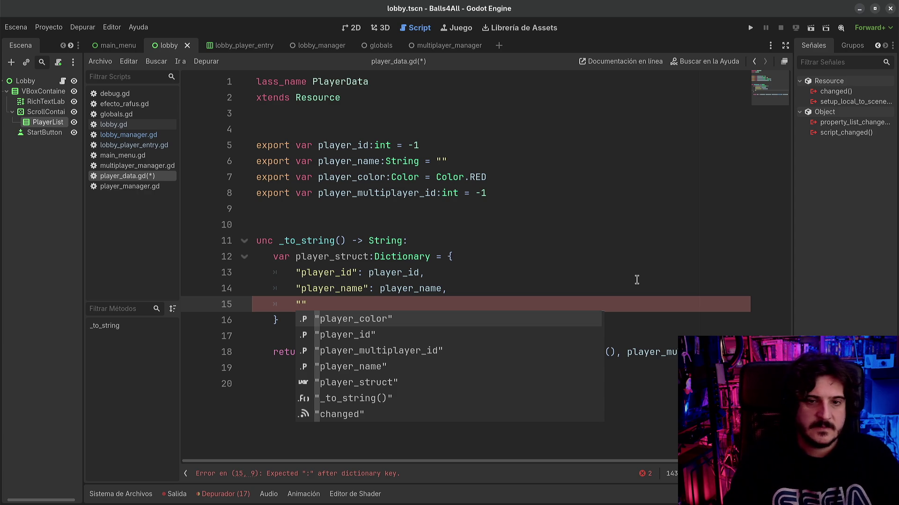
{"action": "type", "text": "player_"}
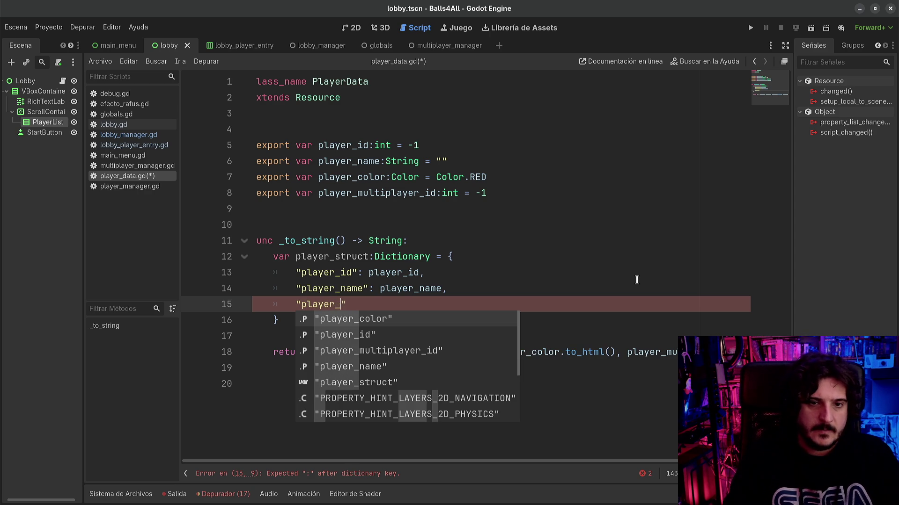
{"action": "type", "text": "color\": p"}
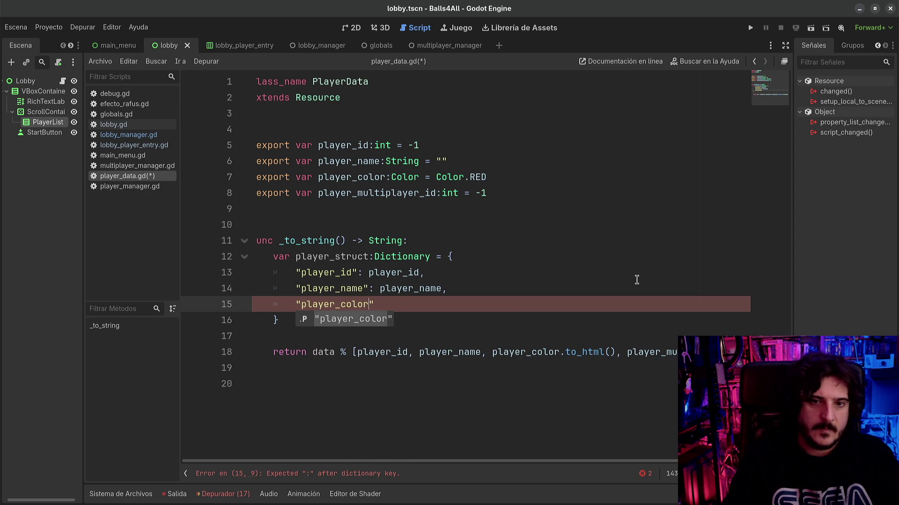
{"action": "type", "text": "layer_color,"}
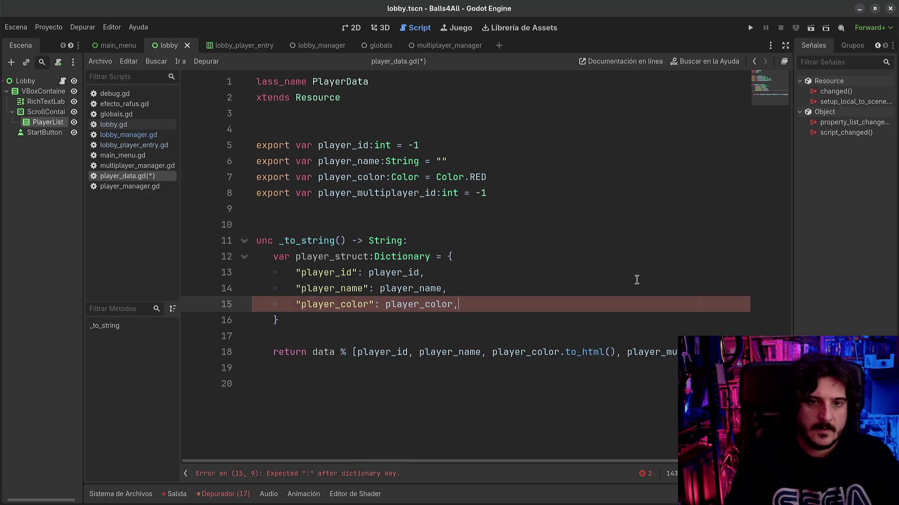
{"action": "key", "text": "Return"}
{"action": "type", "text": "\"player_"}
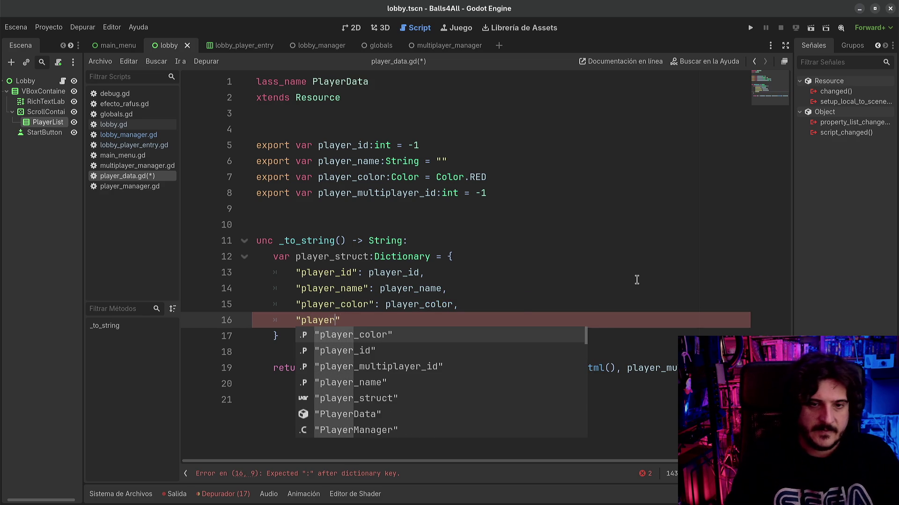
{"action": "type", "text": "mu"}
{"action": "key", "text": "Return"}
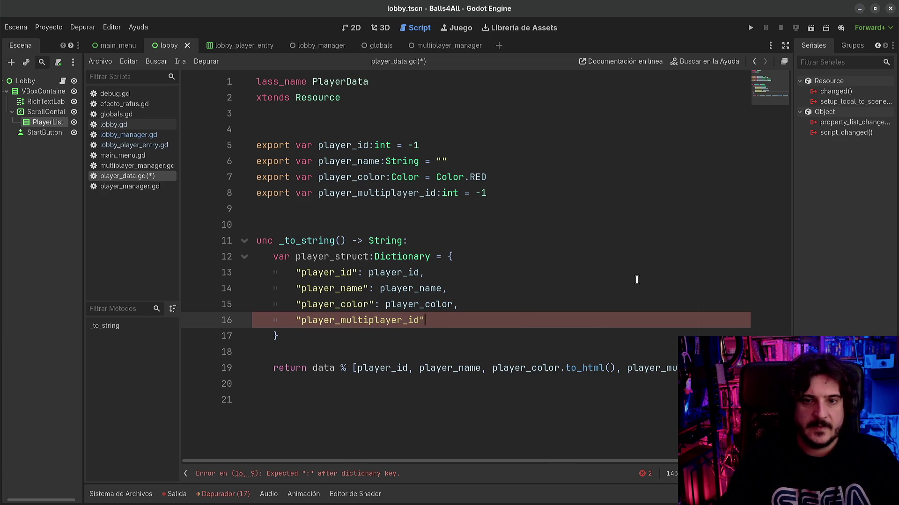
{"action": "type", "text": ", player_multiplayer_id"}
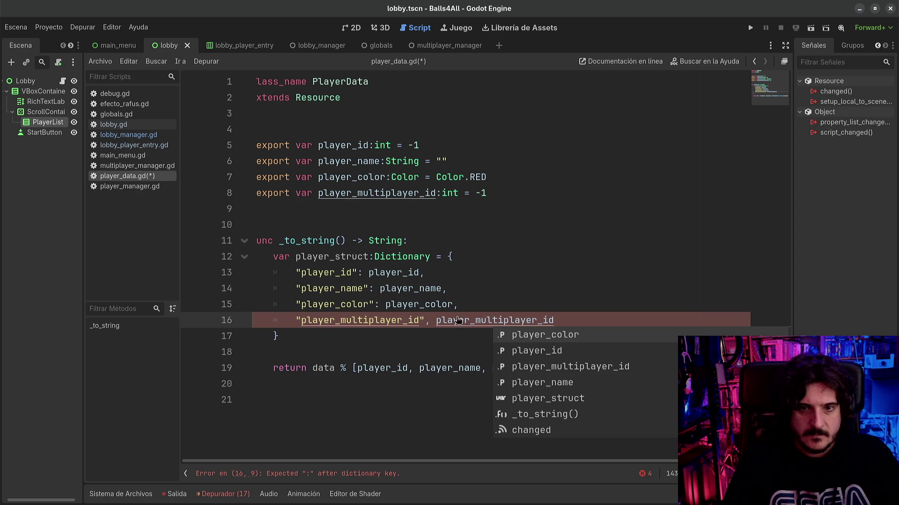
{"action": "left_click", "coordinate": [428, 323]}
{"action": "key", "text": "BackSpace"}
{"action": "type", "text": ":"}
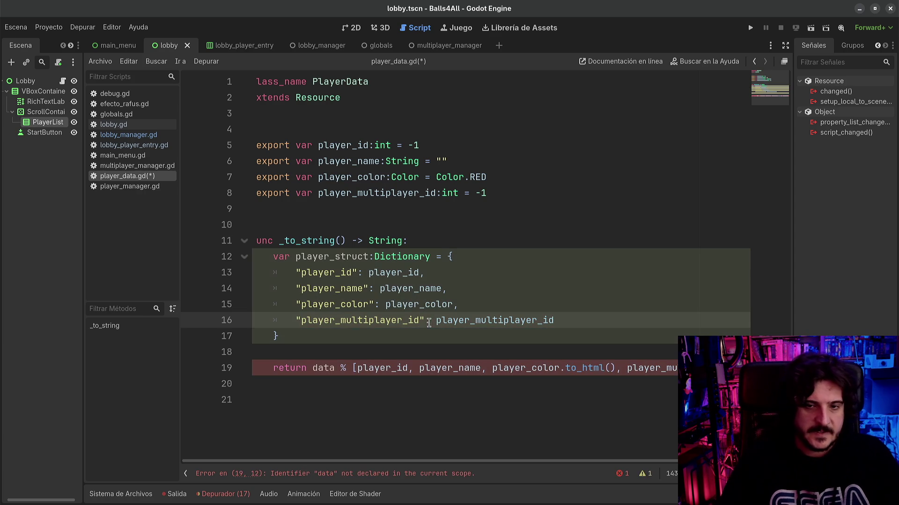
- Replace the old formatted-string return expression with player_struct
{"action": "double_click", "coordinate": [322, 258]}
{"action": "left_click", "coordinate": [313, 369]}
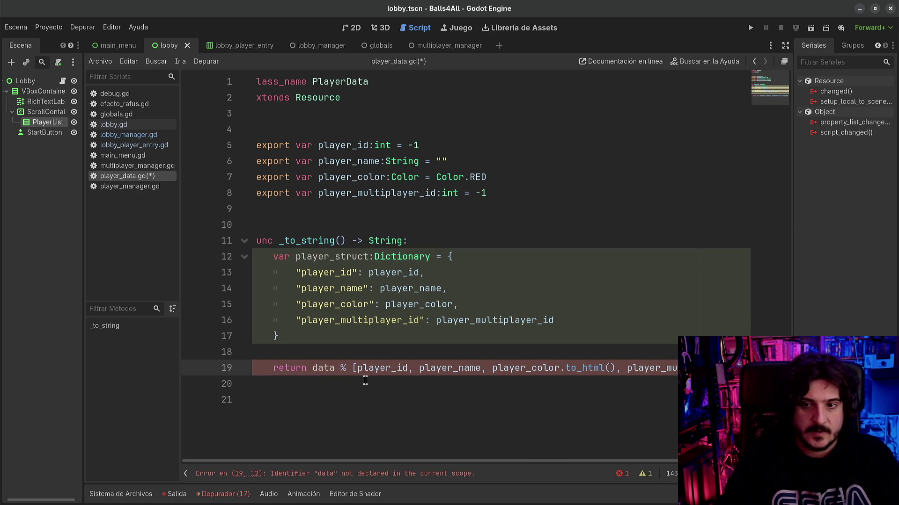
{"action": "key", "text": "shift+End"}
{"action": "key", "text": "Delete"}
{"action": "key", "text": "BackSpace"}
{"action": "key", "text": "BackSpace"}
{"action": "key", "text": "BackSpace"}
{"action": "type", "text": "player_struct"}
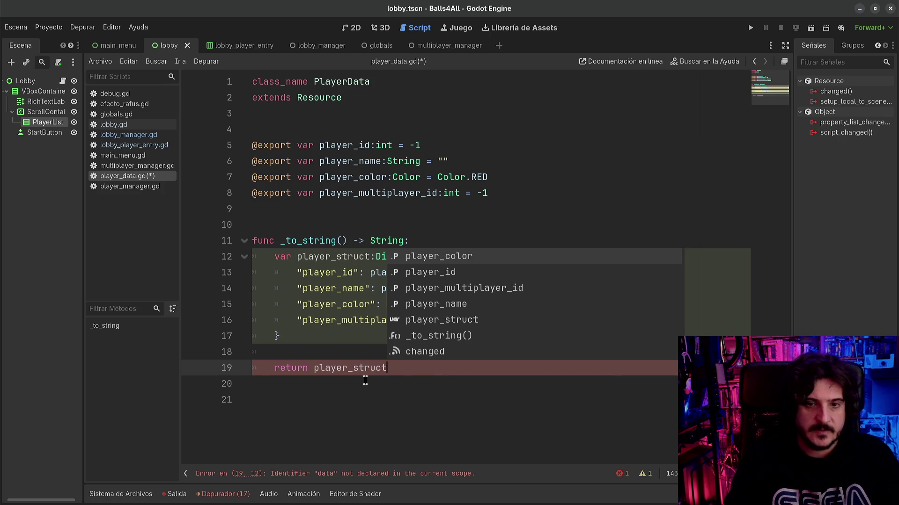
- Wrap the return value as JSON.stringify(player_struct) and save player_data.gd
{"action": "key", "text": "ctrl+Left"}
{"action": "type", "text": "JSON.s"}
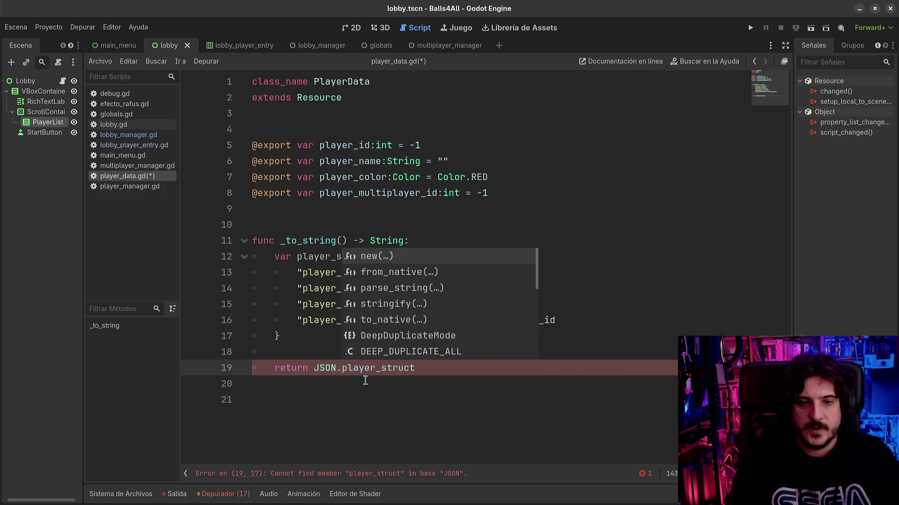
{"action": "key", "text": "Return"}
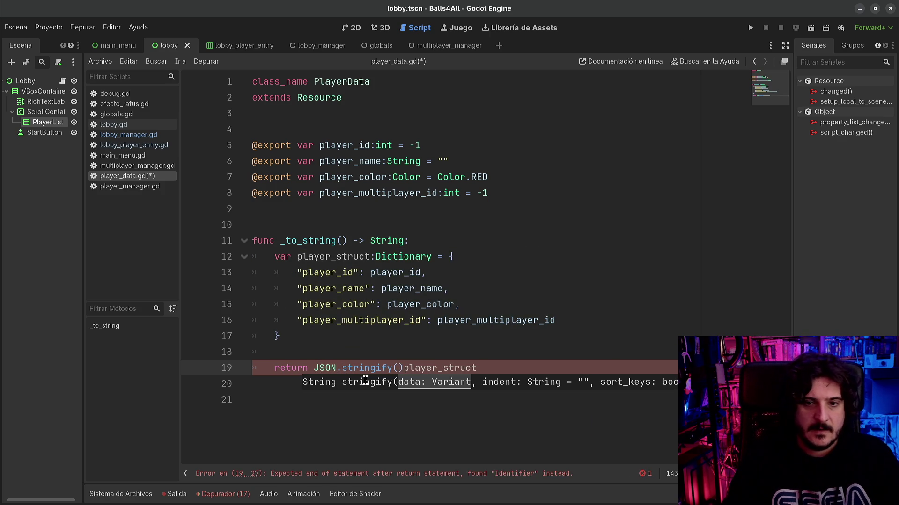
{"action": "key", "text": "ctrl+shift+Right"}
{"action": "key", "text": "ctrl+c"}
{"action": "key", "text": "Delete"}
{"action": "key", "text": "ctrl+v"}
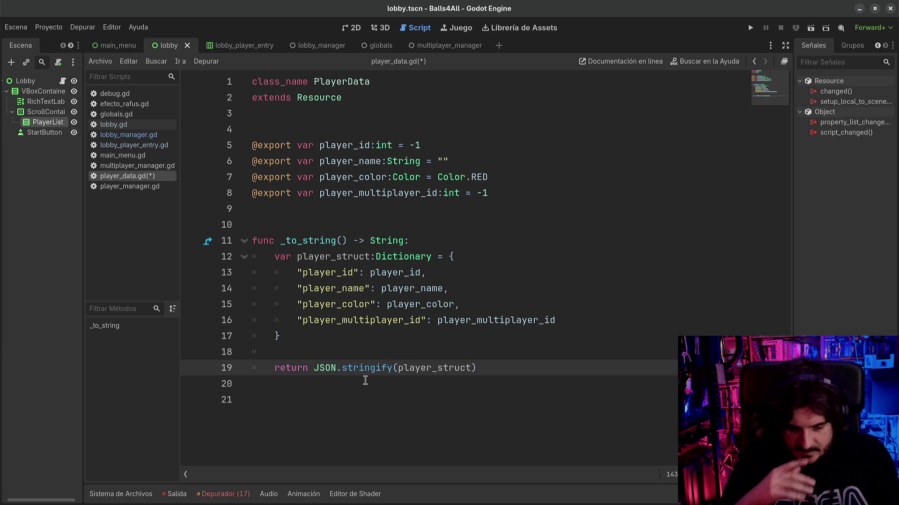
{"action": "key", "text": "ctrl+s"}
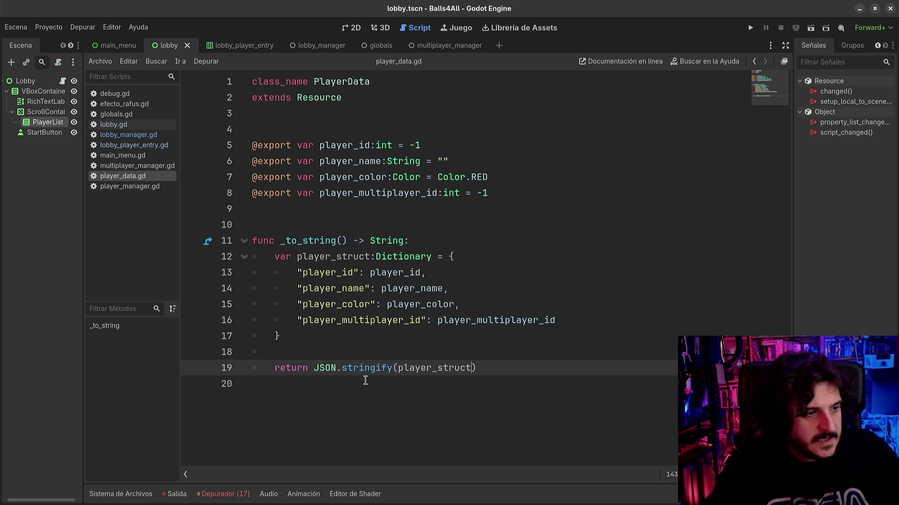
{"action": "left_click", "coordinate": [409, 273]}
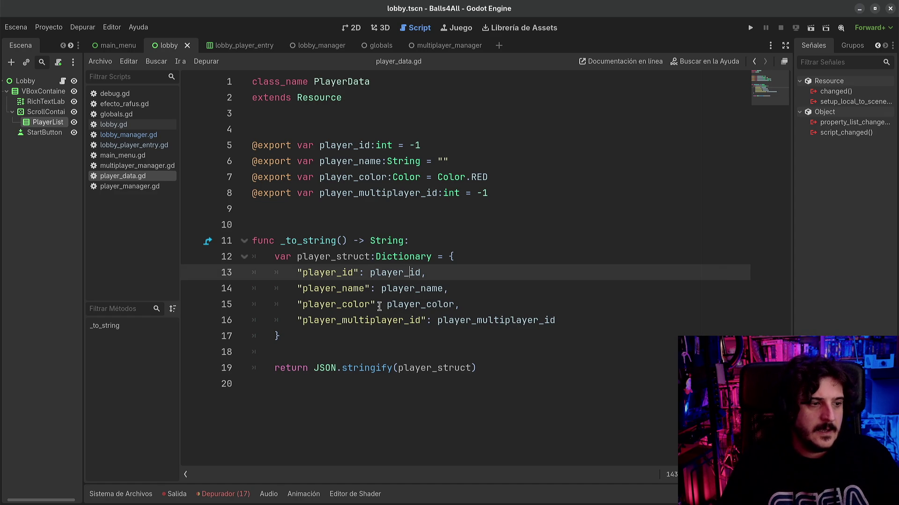
{"action": "triple_click", "coordinate": [277, 305]}
{"action": "left_click", "coordinate": [276, 272]}
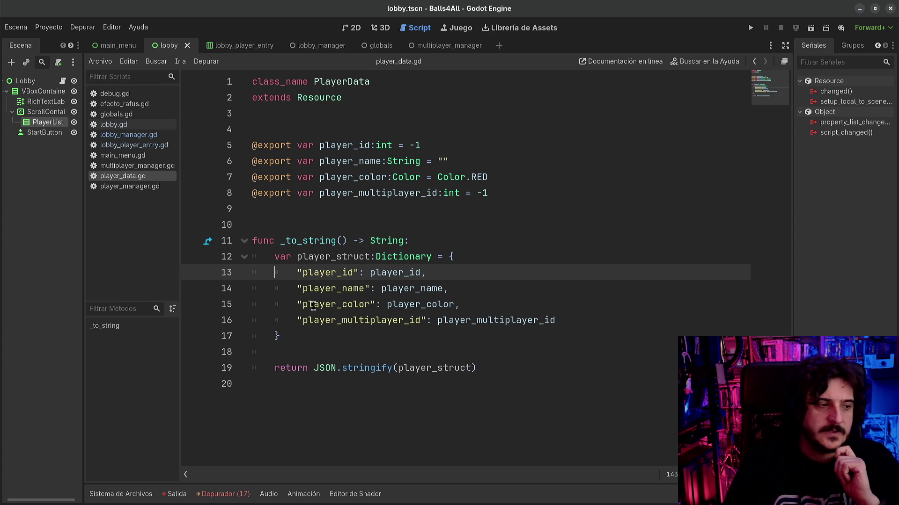
{"action": "left_click", "coordinate": [346, 324]}
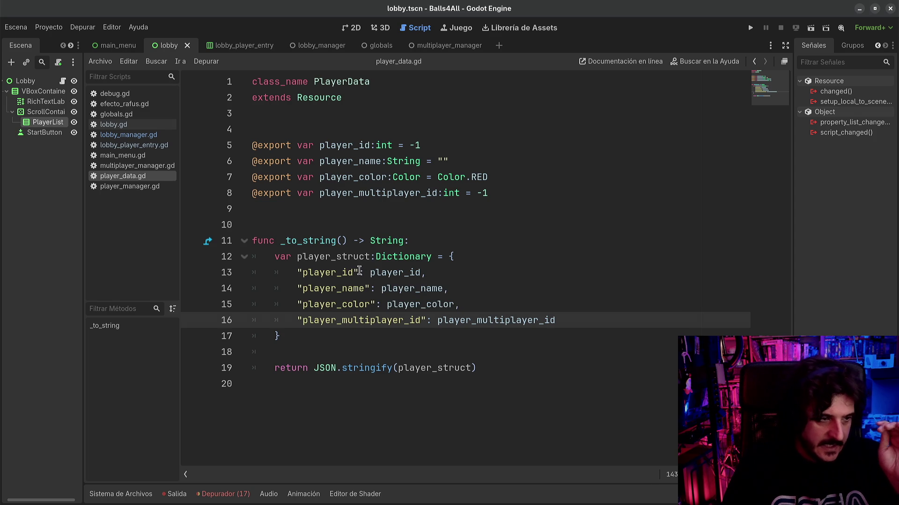
{"action": "left_click", "coordinate": [359, 268]}
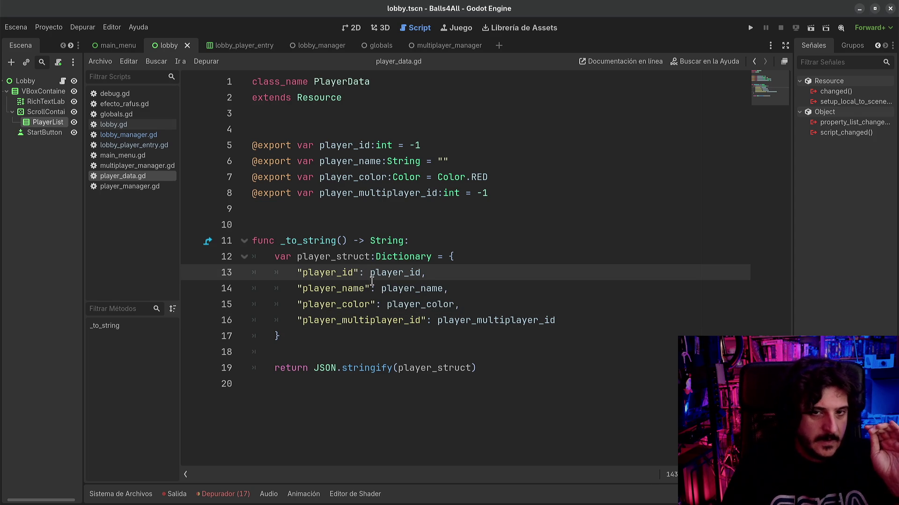
{"action": "left_click", "coordinate": [301, 273]}
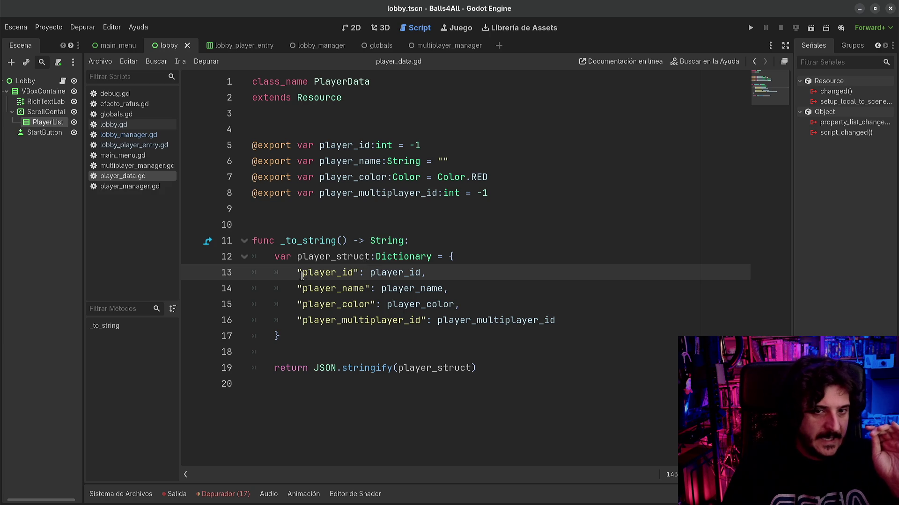
{"action": "key", "text": "BackSpace"}
{"action": "left_click", "coordinate": [351, 266]}
{"action": "key", "text": "BackSpace"}
{"action": "key", "text": "ctrl+z"}
{"action": "key", "text": "ctrl+z"}
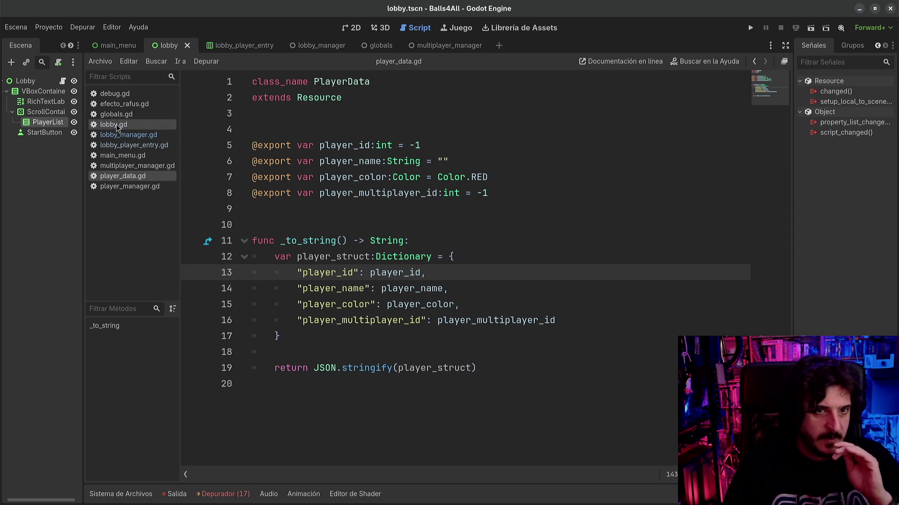
{"action": "left_click", "coordinate": [124, 139]}
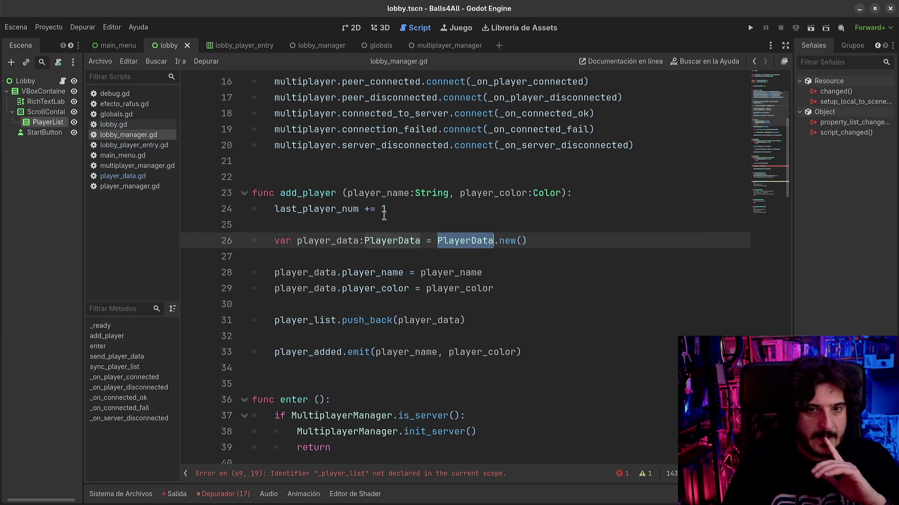
{"action": "left_click", "coordinate": [316, 207]}
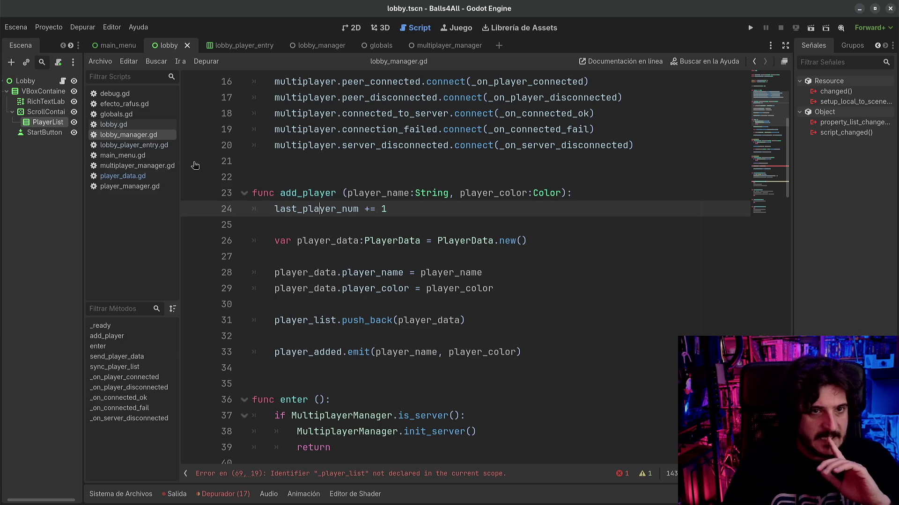
{"action": "left_click", "coordinate": [439, 236]}
{"action": "scroll", "coordinate": [462, 293], "scroll_direction": "down", "scroll_amount": 1}
{"action": "scroll", "coordinate": [462, 293], "scroll_direction": "down", "scroll_amount": 13}
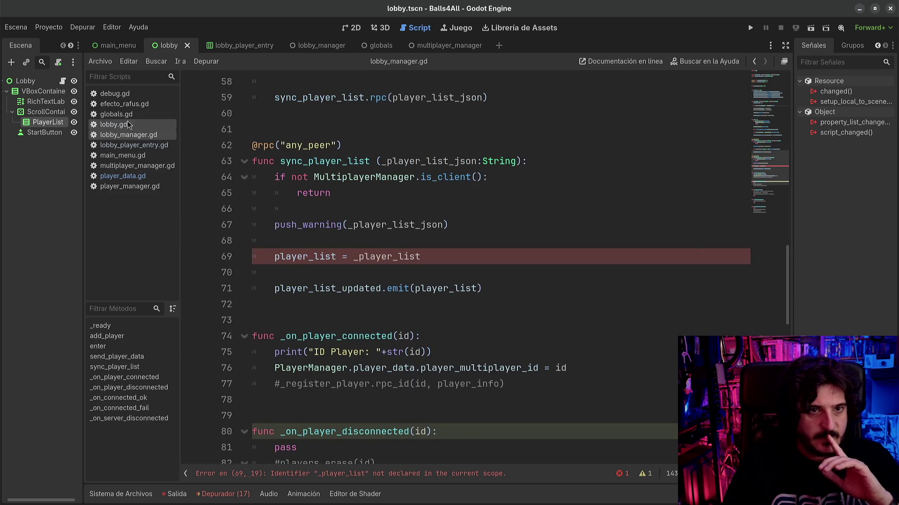
{"action": "left_click", "coordinate": [114, 124]}
{"action": "scroll", "coordinate": [431, 335], "scroll_direction": "up", "scroll_amount": 6}
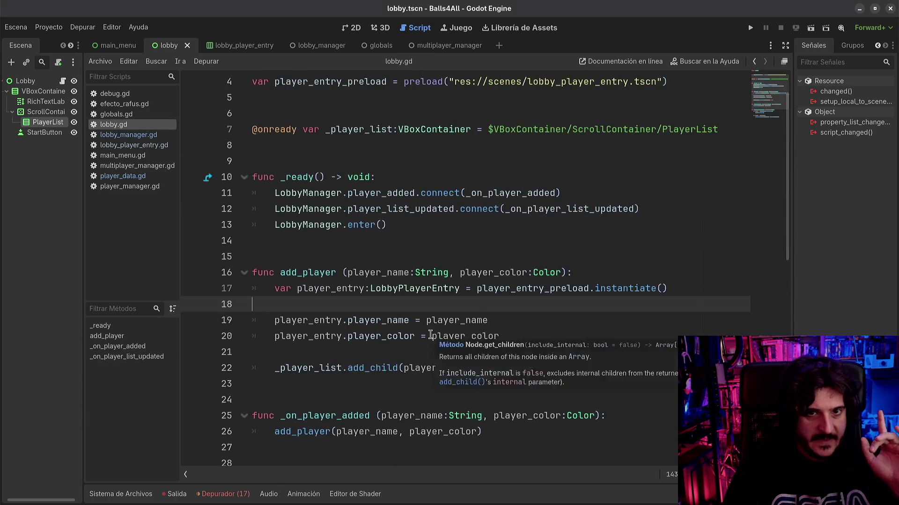
{"action": "left_click", "coordinate": [156, 135]}
{"action": "scroll", "coordinate": [430, 279], "scroll_direction": "down", "scroll_amount": 2}
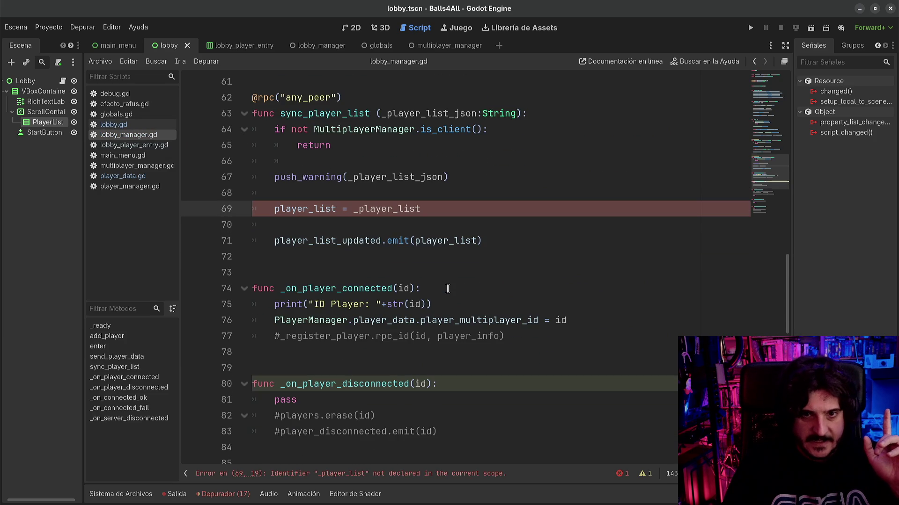
{"action": "scroll", "coordinate": [428, 280], "scroll_direction": "down", "scroll_amount": 2}
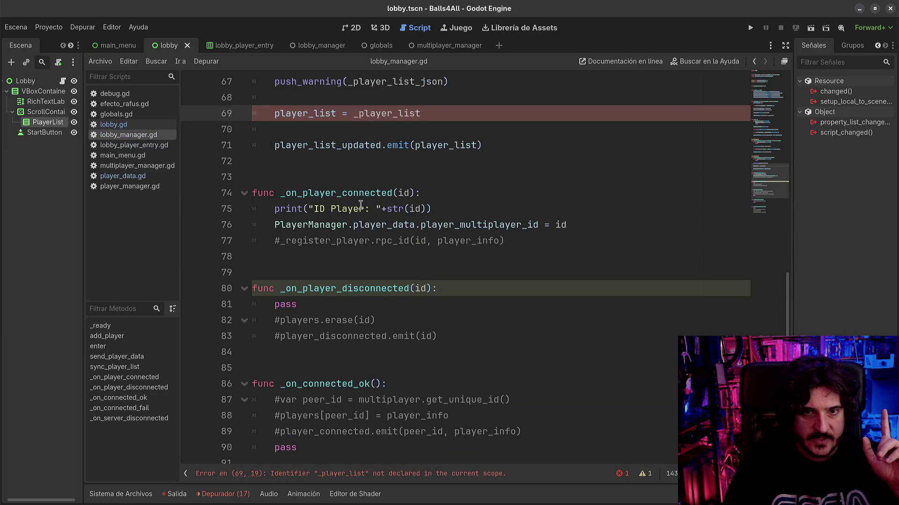
{"action": "scroll", "coordinate": [368, 248], "scroll_direction": "up", "scroll_amount": 6}
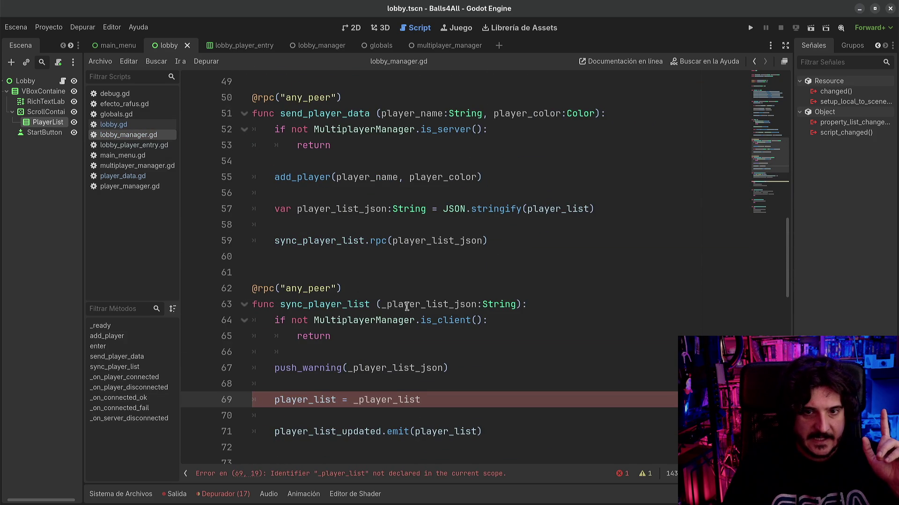
{"action": "double_click", "coordinate": [407, 305]}
{"action": "double_click", "coordinate": [401, 369]}
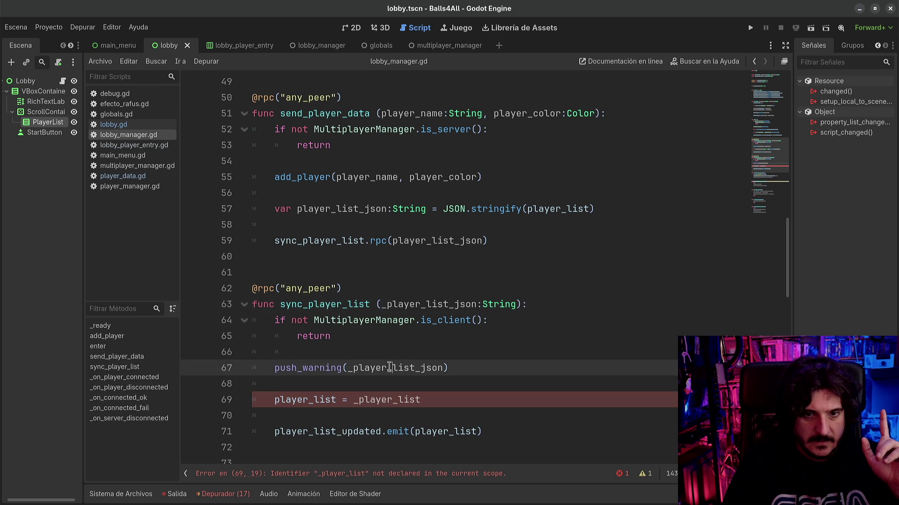
{"action": "scroll", "coordinate": [517, 378], "scroll_direction": "down", "scroll_amount": 1}
{"action": "scroll", "coordinate": [470, 377], "scroll_direction": "down", "scroll_amount": 1}
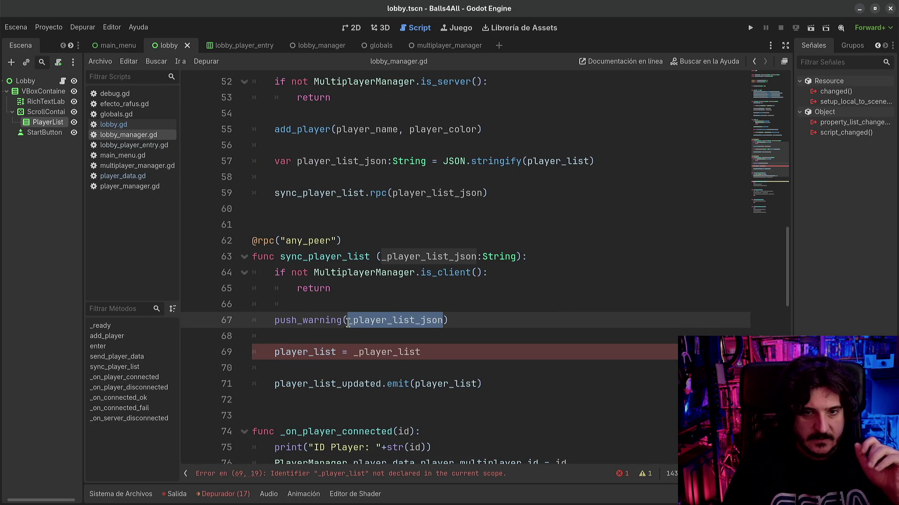
- Change line 67 to push_warning("Player List Received: "+_player_list_json)
{"action": "key", "text": "Left"}
{"action": "type", "text": "\"Data"}
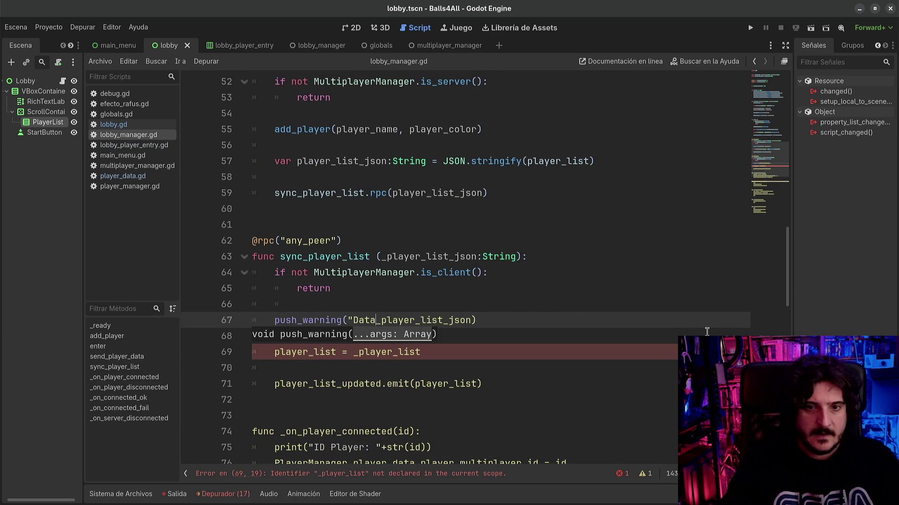
{"action": "key", "text": "BackSpace"}
{"action": "key", "text": "BackSpace"}
{"action": "key", "text": "BackSpace"}
{"action": "type", "text": "Pla"}
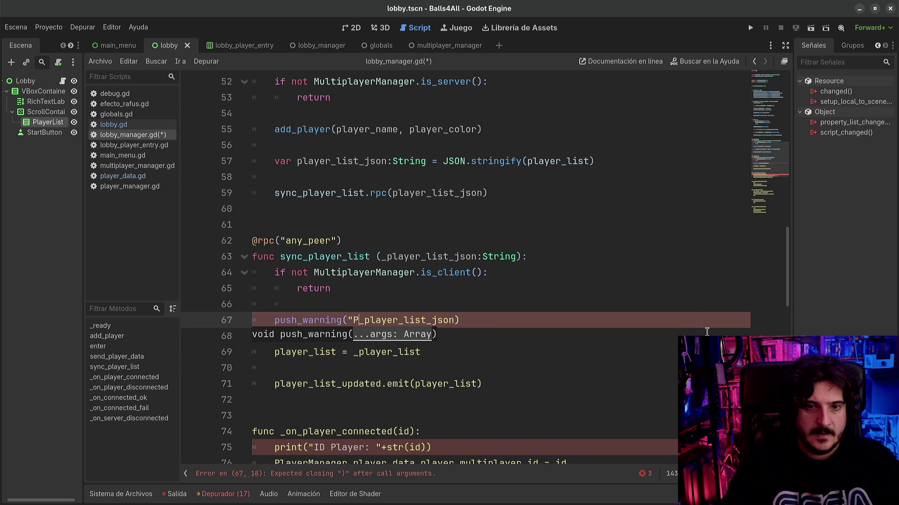
{"action": "type", "text": "yer List "}
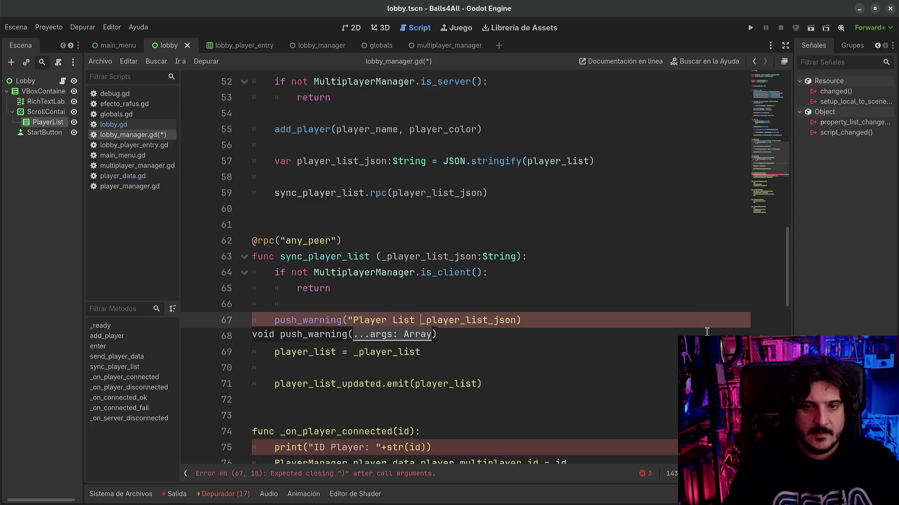
{"action": "type", "text": "Received"}
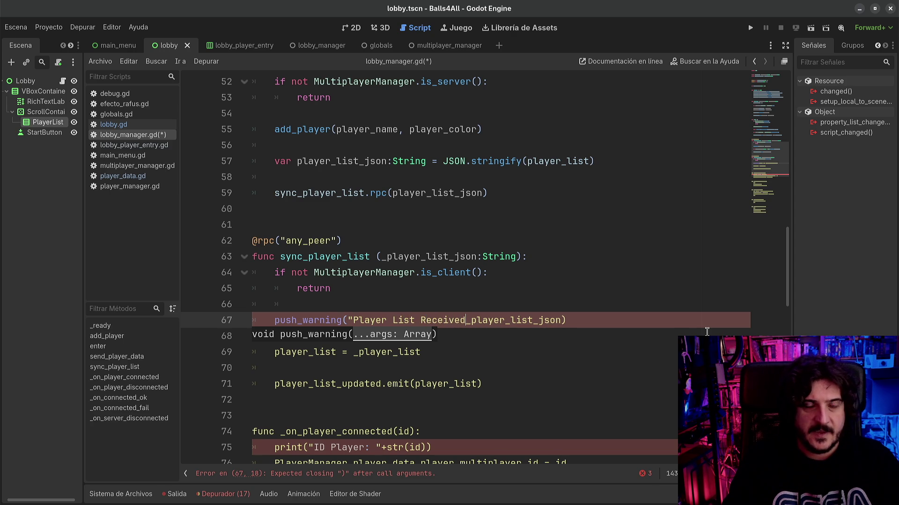
{"action": "type", "text": ": \""}
{"action": "key", "text": "Left"}
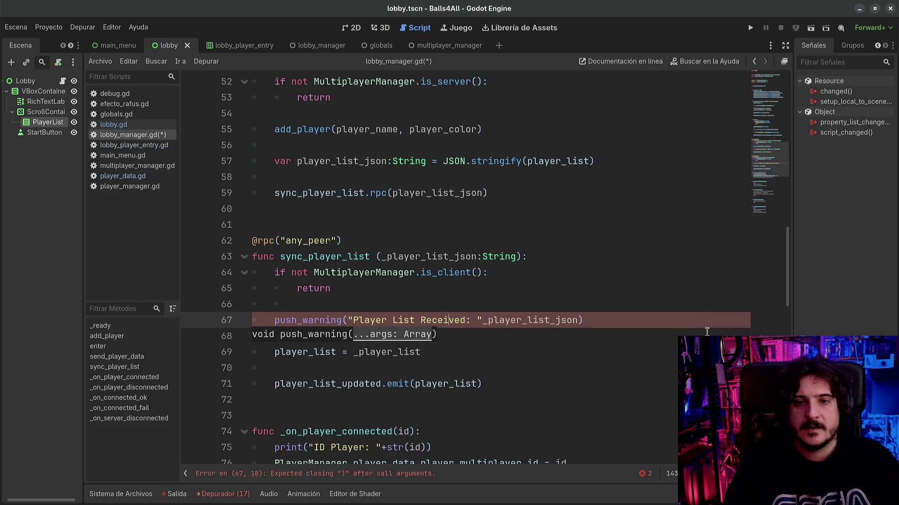
{"action": "type", "text": "+"}
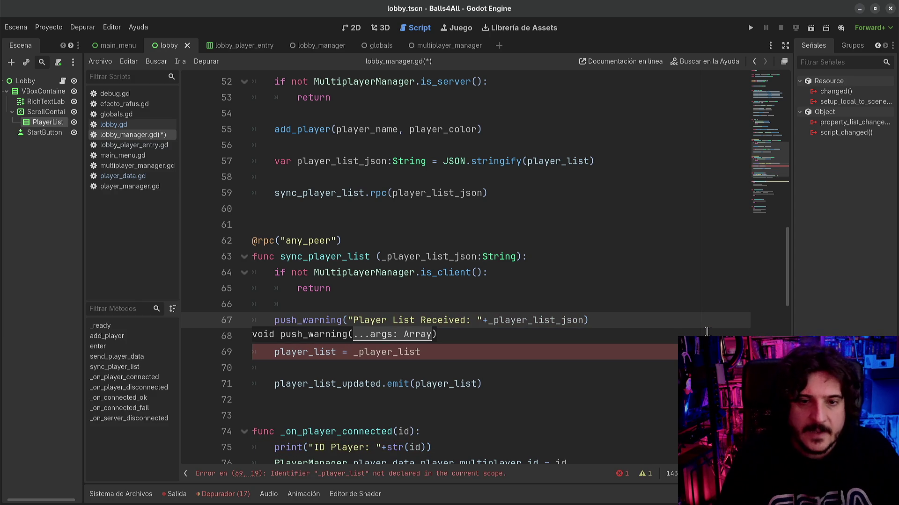
{"action": "left_click", "coordinate": [442, 364]}
- Check where _player_list_json is used and the undeclared _player_list on line 69
{"action": "double_click", "coordinate": [523, 327]}
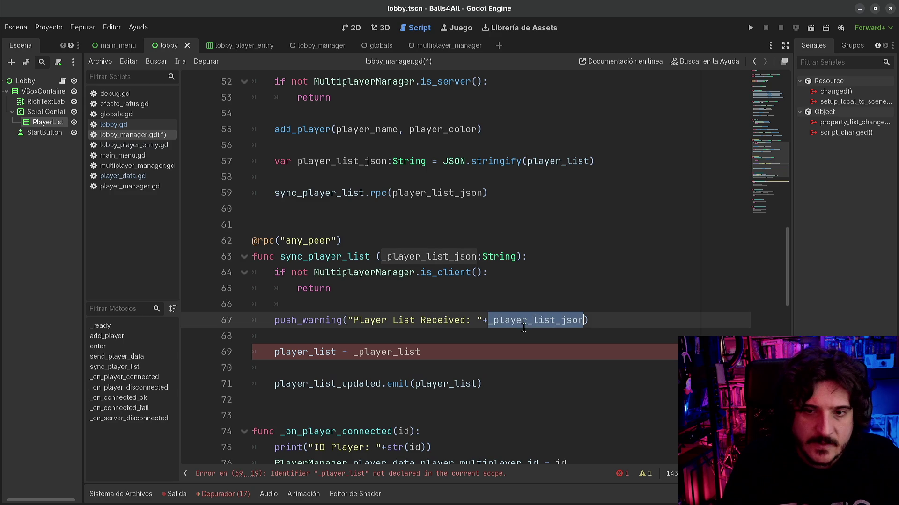
{"action": "left_click", "coordinate": [354, 353]}
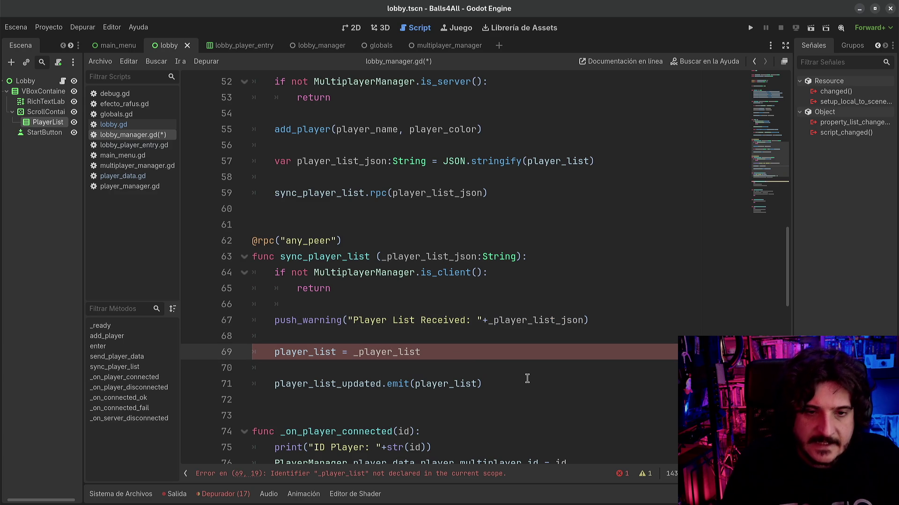
{"action": "double_click", "coordinate": [398, 352]}
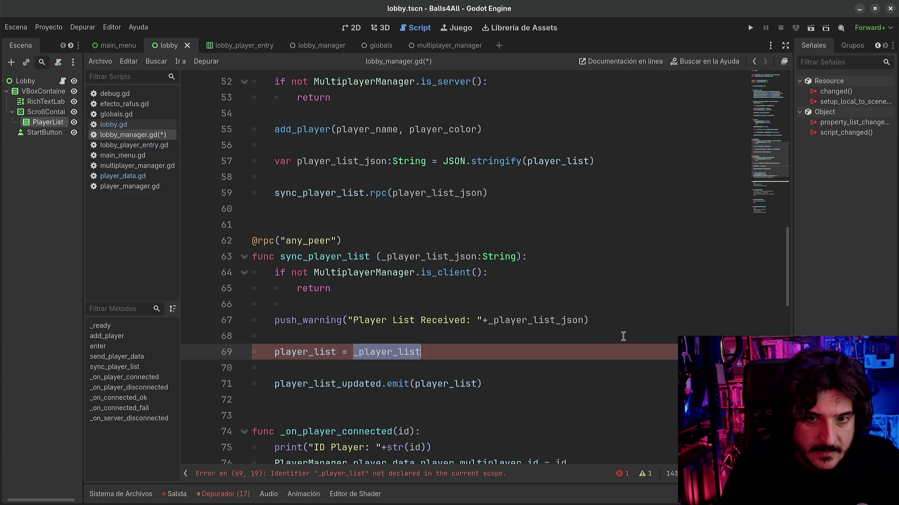
{"action": "double_click", "coordinate": [447, 257]}
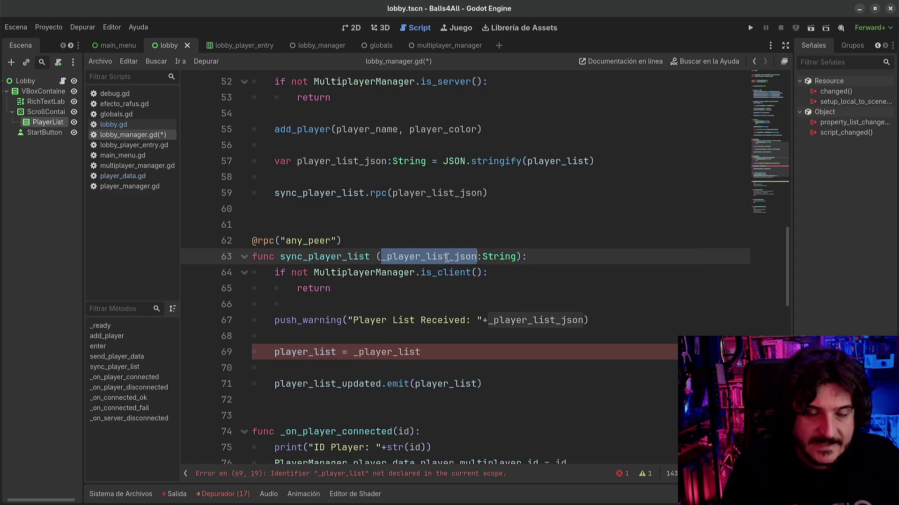
{"action": "scroll", "coordinate": [501, 279], "scroll_direction": "up", "scroll_amount": 2}
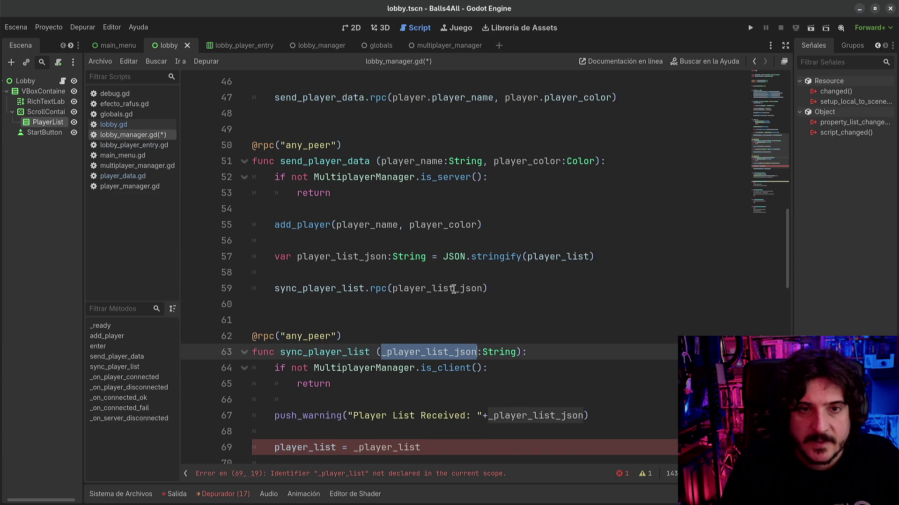
- Trace how player_list is stringified on line 57, sent to clients, and received in the warning
{"action": "scroll", "coordinate": [424, 291], "scroll_direction": "up", "scroll_amount": 2}
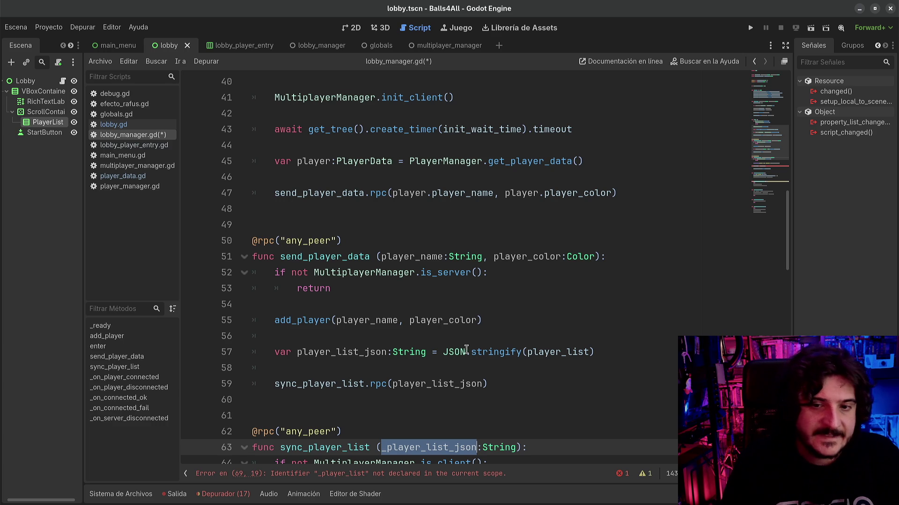
{"action": "double_click", "coordinate": [496, 352]}
{"action": "scroll", "coordinate": [597, 369], "scroll_direction": "down", "scroll_amount": 1}
{"action": "double_click", "coordinate": [556, 304]}
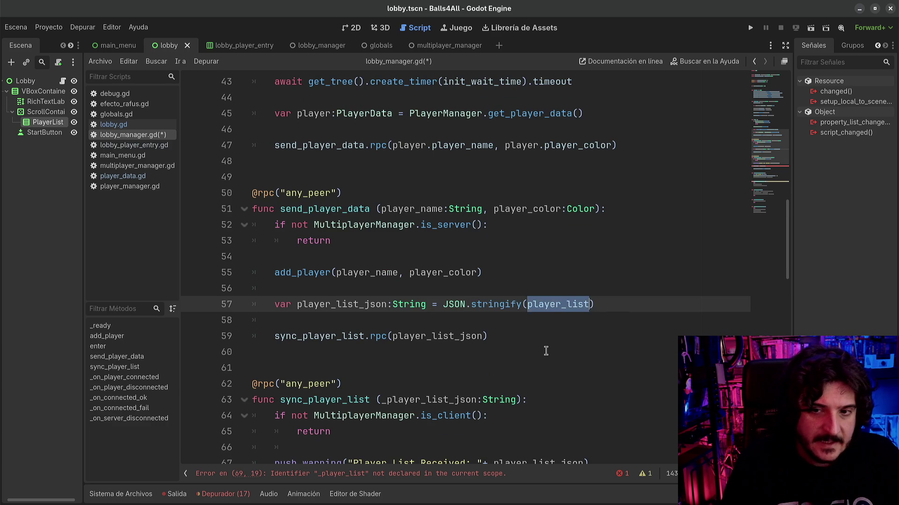
{"action": "scroll", "coordinate": [546, 351], "scroll_direction": "down", "scroll_amount": 1}
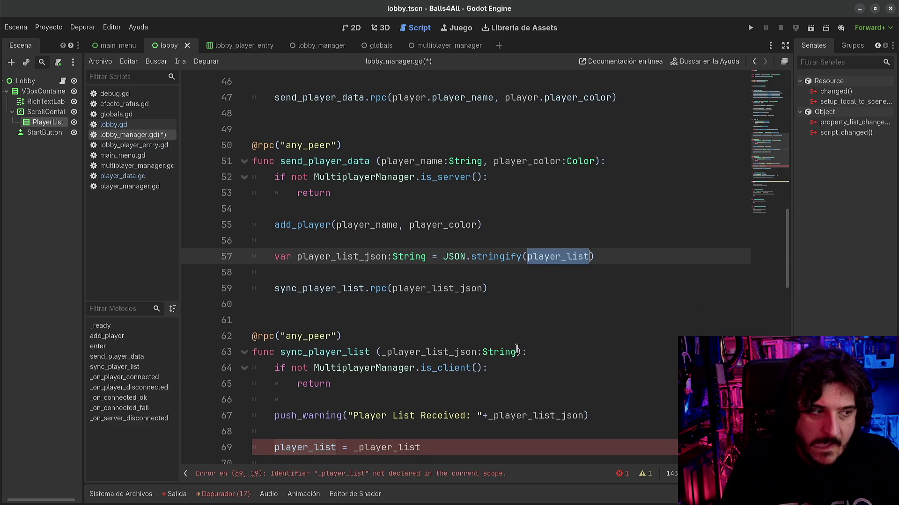
{"action": "mouse_move", "coordinate": [532, 260]}
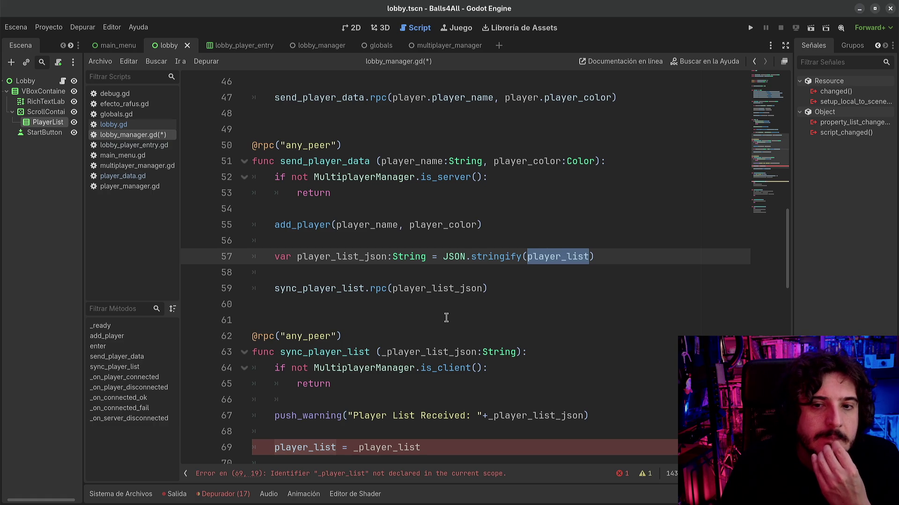
{"action": "double_click", "coordinate": [448, 290]}
{"action": "scroll", "coordinate": [426, 368], "scroll_direction": "down", "scroll_amount": 2}
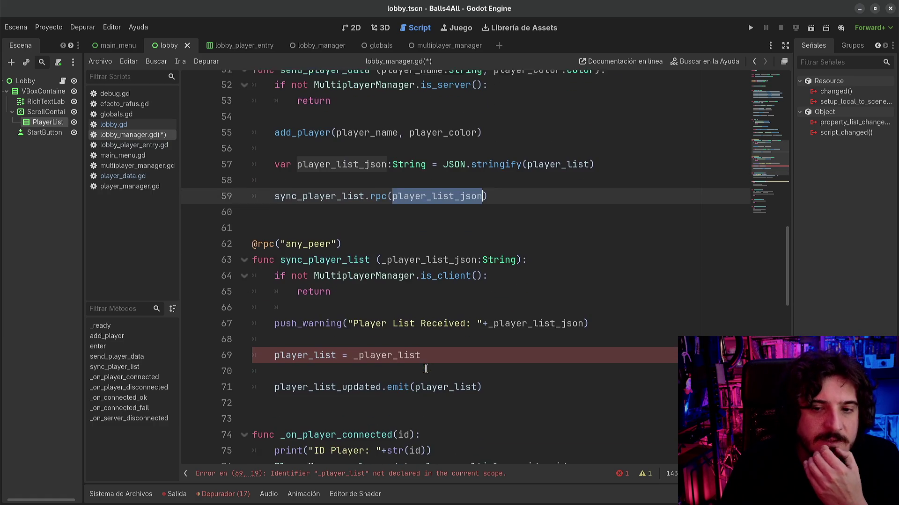
{"action": "double_click", "coordinate": [501, 321]}
{"action": "double_click", "coordinate": [402, 321]}
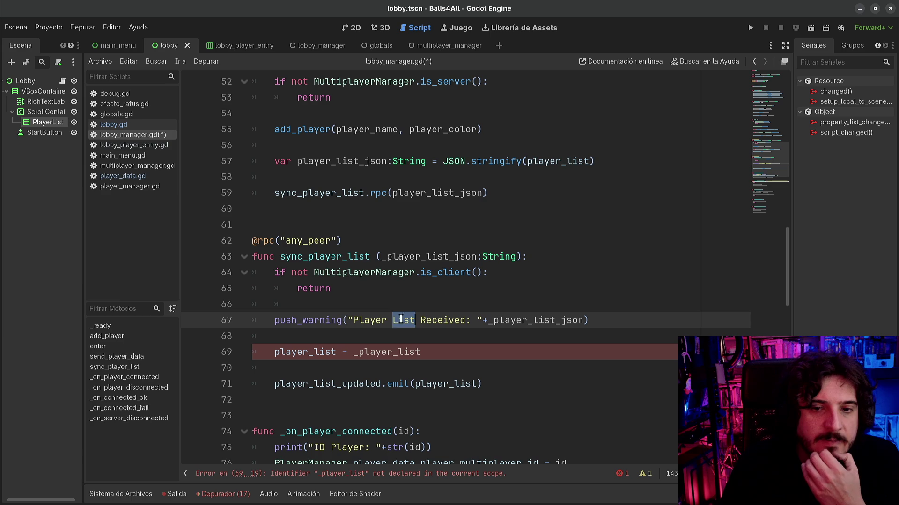
- Rewrite line 69 as player_list = JSON.parse_string(_player_list) via autocomplete
{"action": "double_click", "coordinate": [388, 352]}
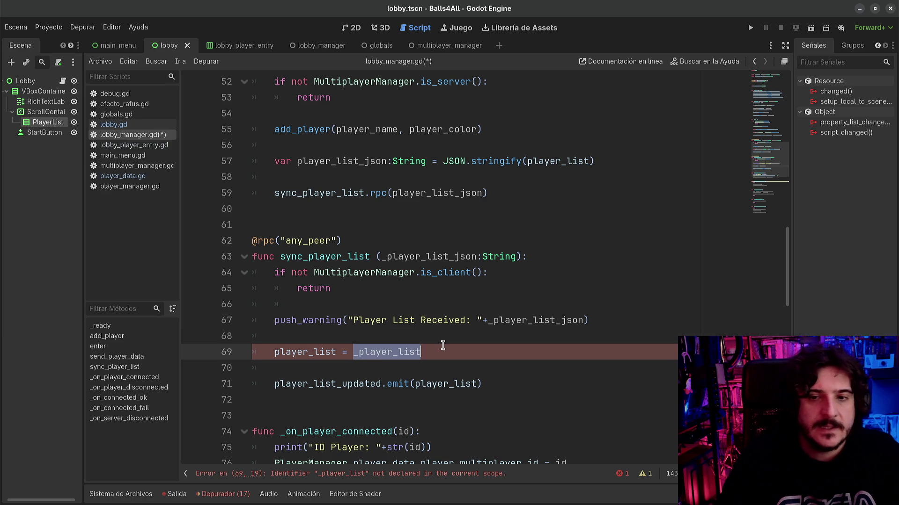
{"action": "key", "text": "Left"}
{"action": "type", "text": "pla"}
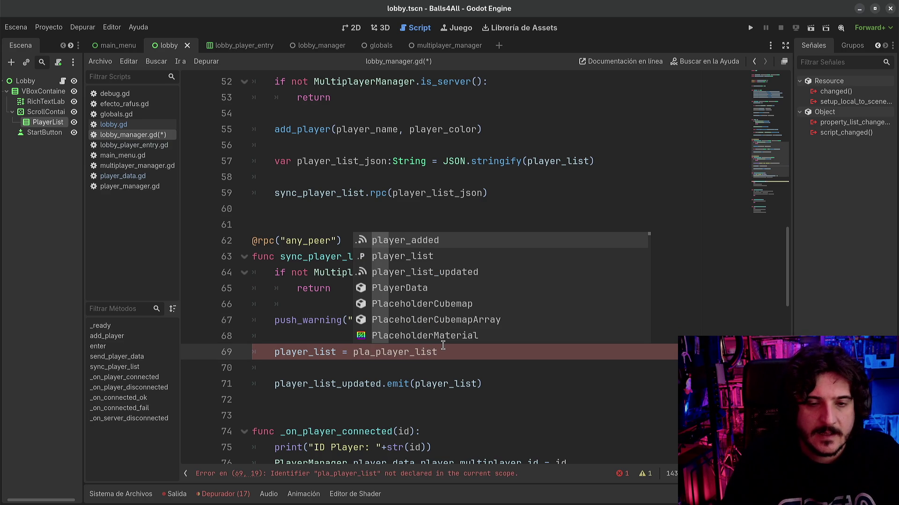
{"action": "key", "text": "BackSpace"}
{"action": "key", "text": "BackSpace"}
{"action": "key", "text": "BackSpace"}
{"action": "type", "text": "JSON.par"}
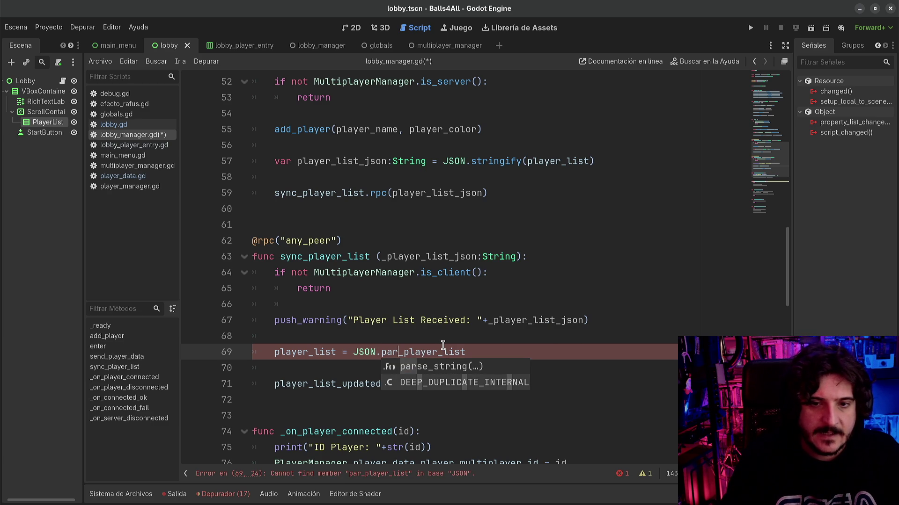
{"action": "key", "text": "Return"}
{"action": "key", "text": "shift+End"}
{"action": "key", "text": "ctrl+x"}
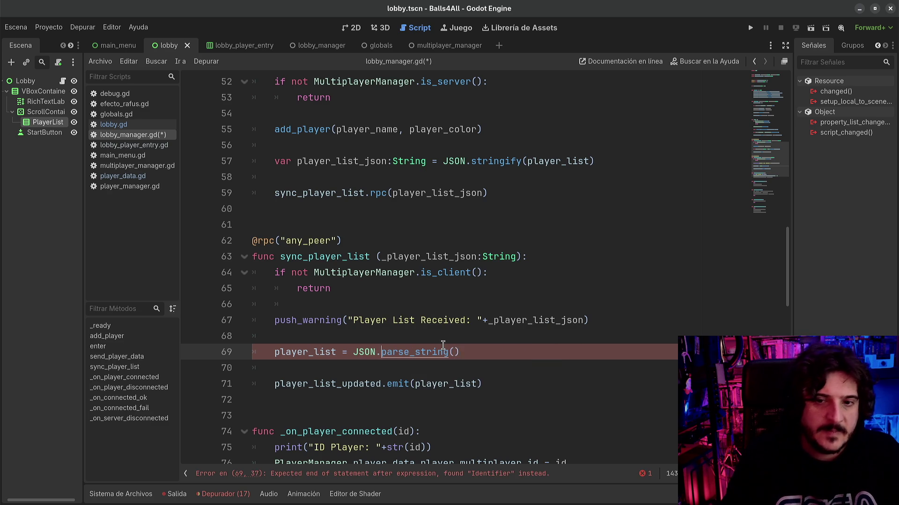
{"action": "key", "text": "End"}
{"action": "key", "text": "Left"}
{"action": "key", "text": "ctrl+v"}
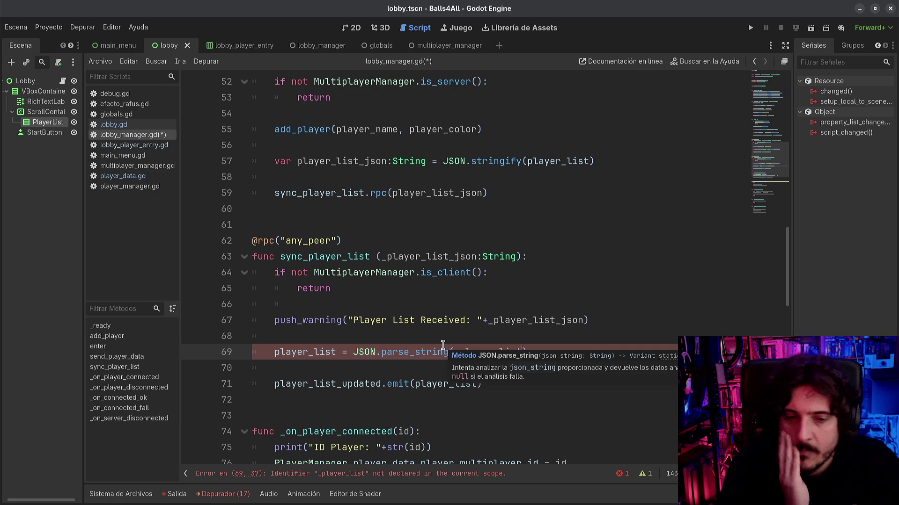
- Correct the parse_string argument to _player_list_json and save lobby_manager.gd
{"action": "double_click", "coordinate": [453, 257]}
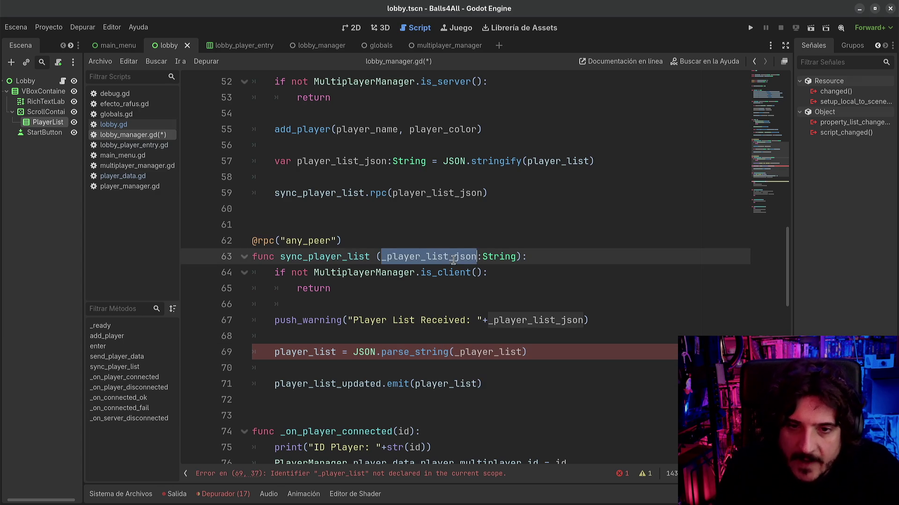
{"action": "type", "text": "_player_list_json"}
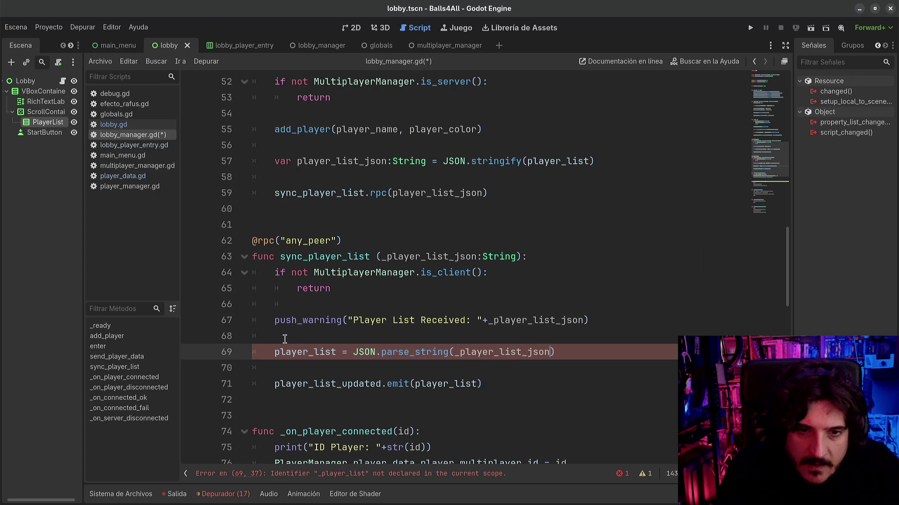
{"action": "left_click", "coordinate": [326, 384]}
{"action": "key", "text": "ctrl+s"}
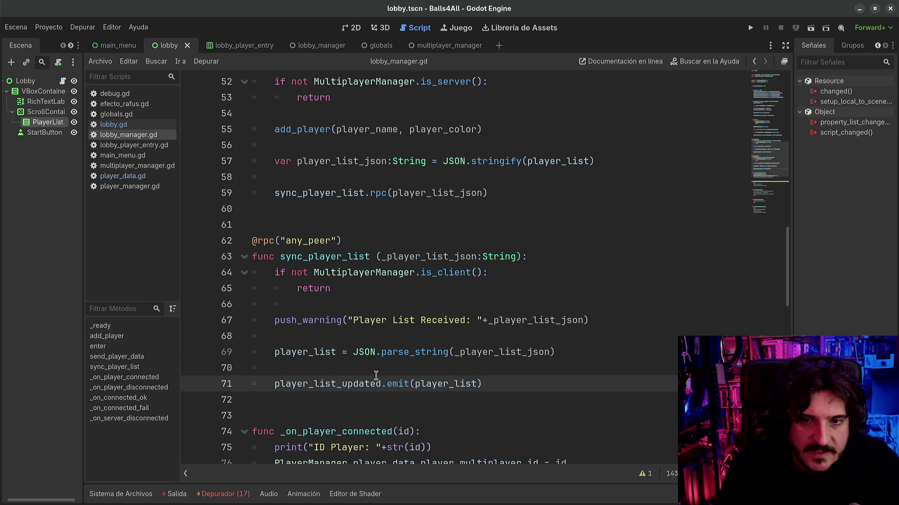
{"action": "left_click", "coordinate": [312, 352]}
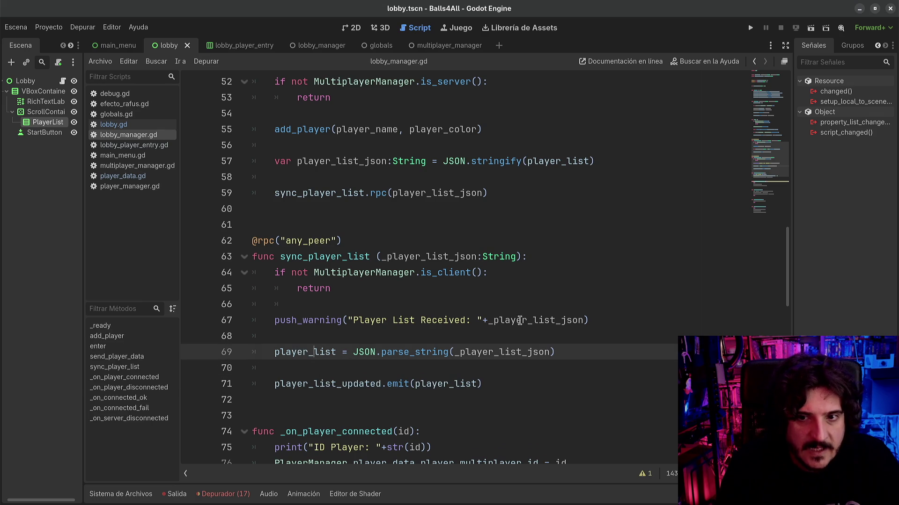
- Inspect player_list inside JSON.stringify on line 57, then run the project with F5
{"action": "double_click", "coordinate": [520, 320]}
{"action": "scroll", "coordinate": [389, 343], "scroll_direction": "up", "scroll_amount": 3}
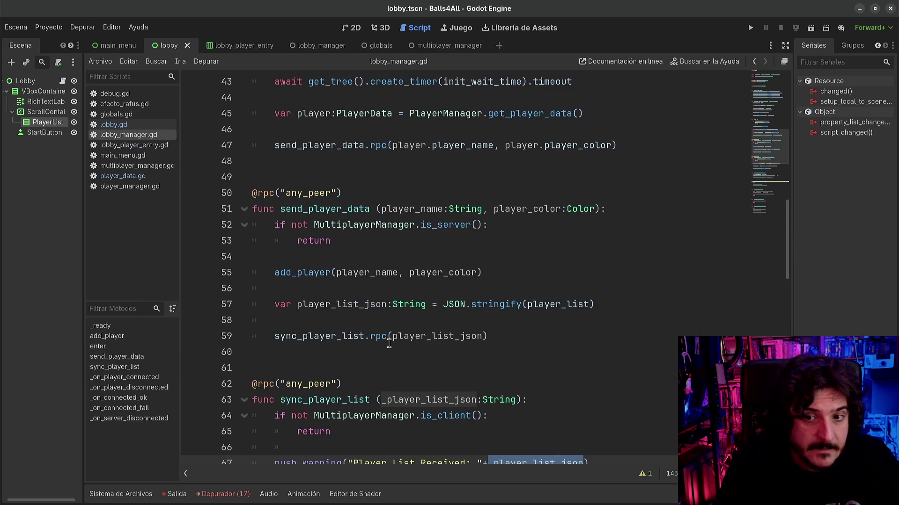
{"action": "double_click", "coordinate": [329, 274]}
{"action": "double_click", "coordinate": [343, 306]}
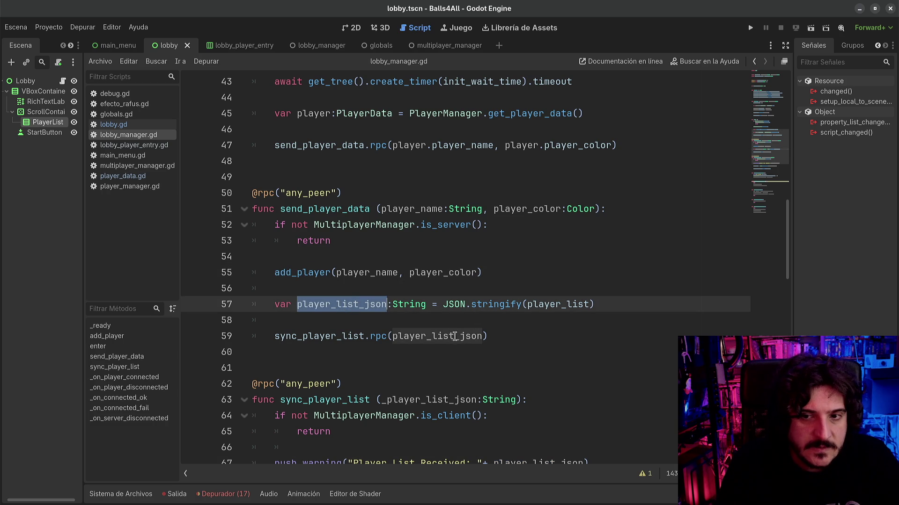
{"action": "double_click", "coordinate": [536, 305]}
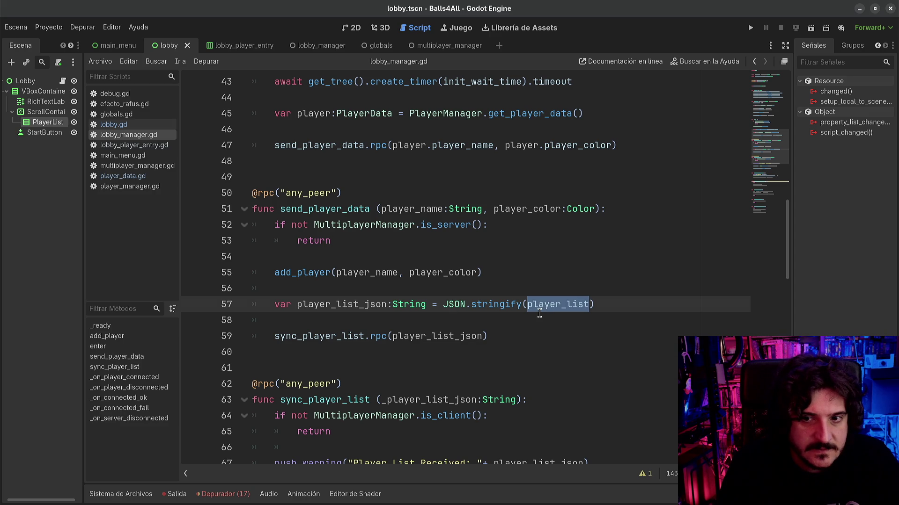
{"action": "mouse_move", "coordinate": [539, 307]}
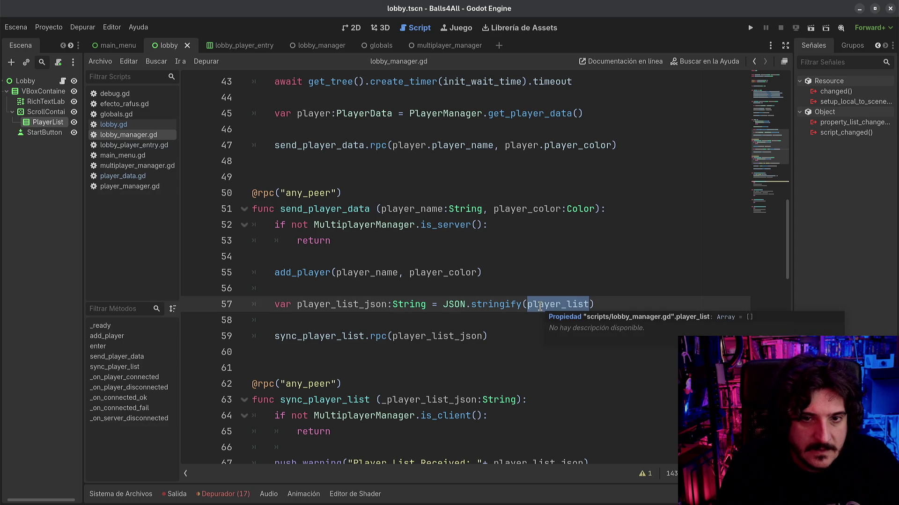
{"action": "key", "text": "F5"}
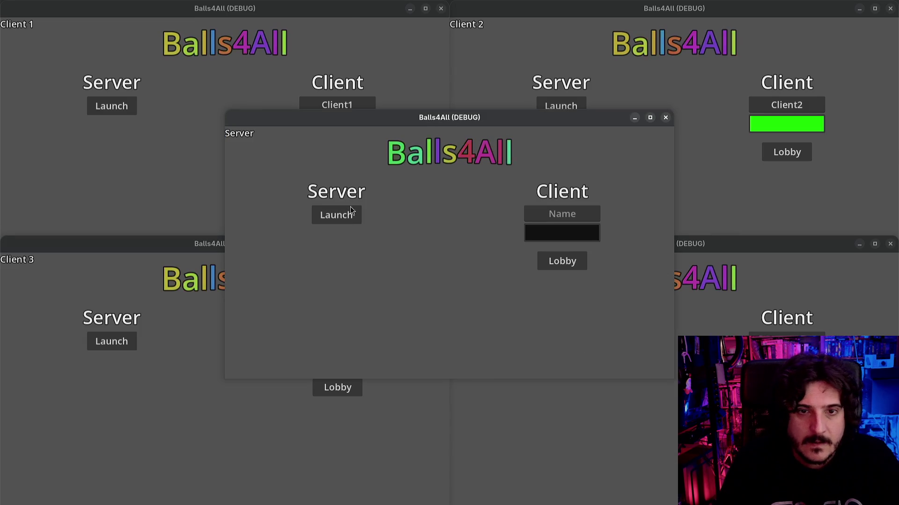
- Launch the server instance and join the lobby as Client 1
{"action": "left_click", "coordinate": [336, 214]}
{"action": "left_click", "coordinate": [261, 153]}
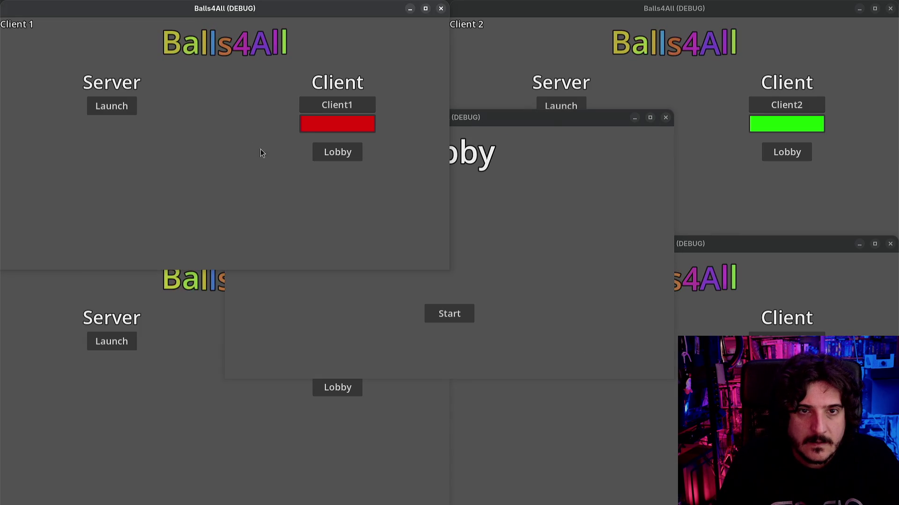
{"action": "left_click", "coordinate": [334, 152]}
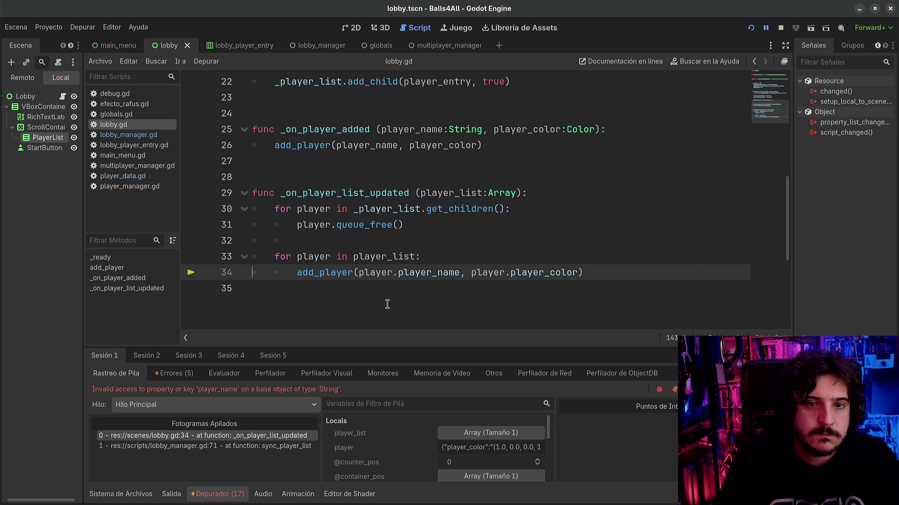
- Insert prints(">>>>>>>", player) at the top of the player-list loop before add_player
{"action": "left_click", "coordinate": [438, 238]}
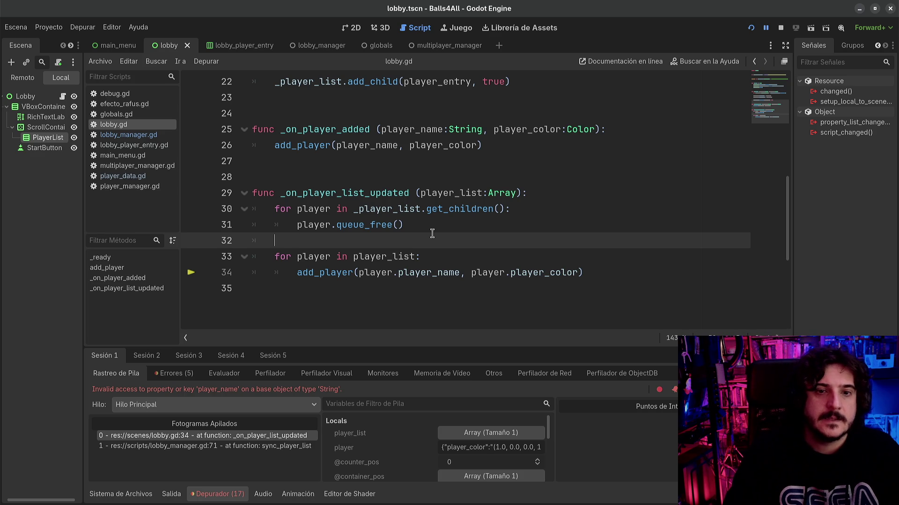
{"action": "key", "text": "Down"}
{"action": "key", "text": "End"}
{"action": "key", "text": "Return"}
{"action": "type", "text": "print("}
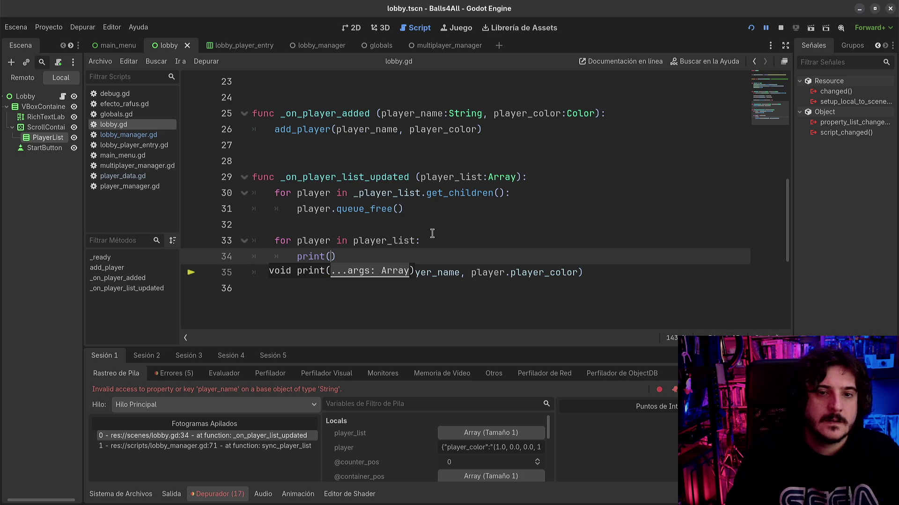
{"action": "type", "text": "\">>>>>>>"}
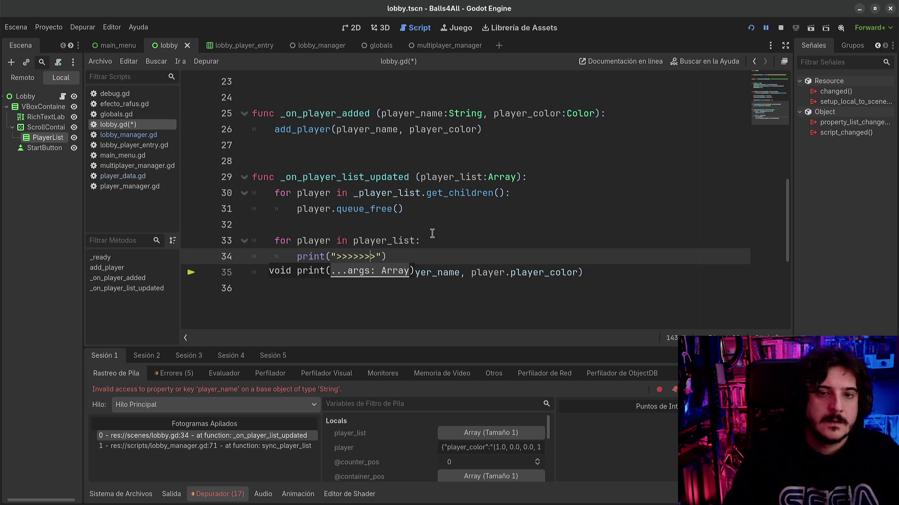
{"action": "type", "text": "s"}
{"action": "key", "text": "End"}
{"action": "key", "text": "Left"}
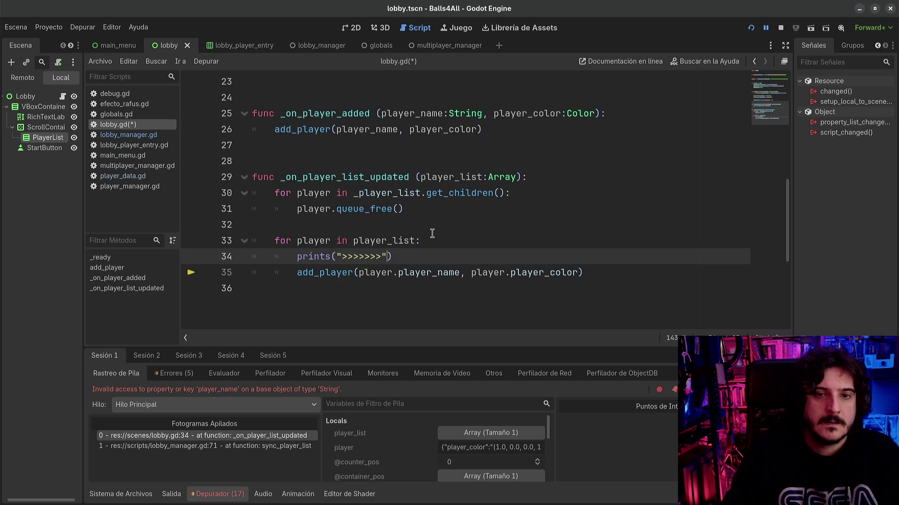
{"action": "type", "text": ", player"}
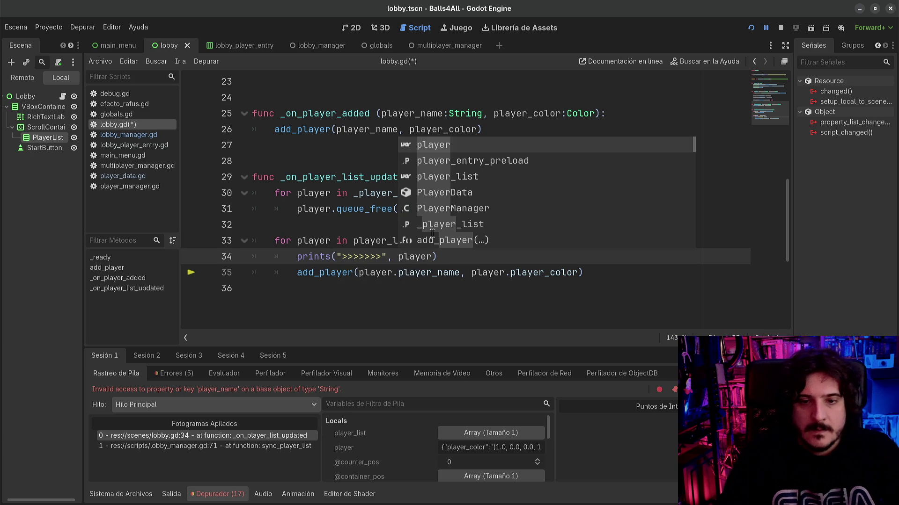
- Inspect the player value in the debugger Locals, then collapse the bottom panel
{"action": "scroll", "coordinate": [624, 246], "scroll_direction": "up", "scroll_amount": 1}
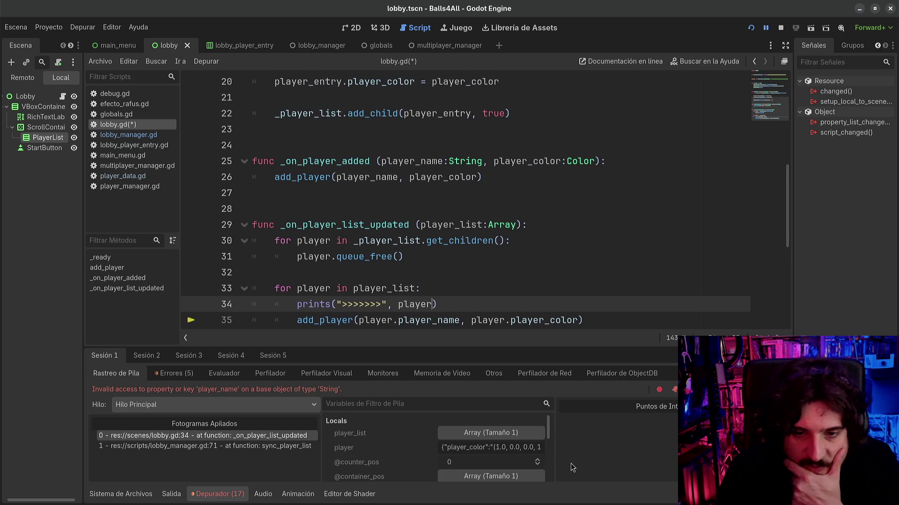
{"action": "left_click", "coordinate": [488, 449]}
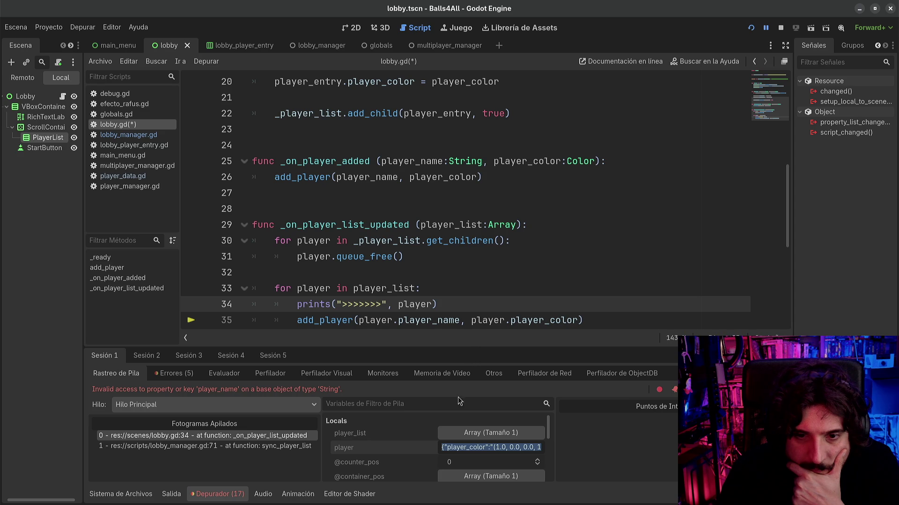
{"action": "left_click", "coordinate": [459, 447]}
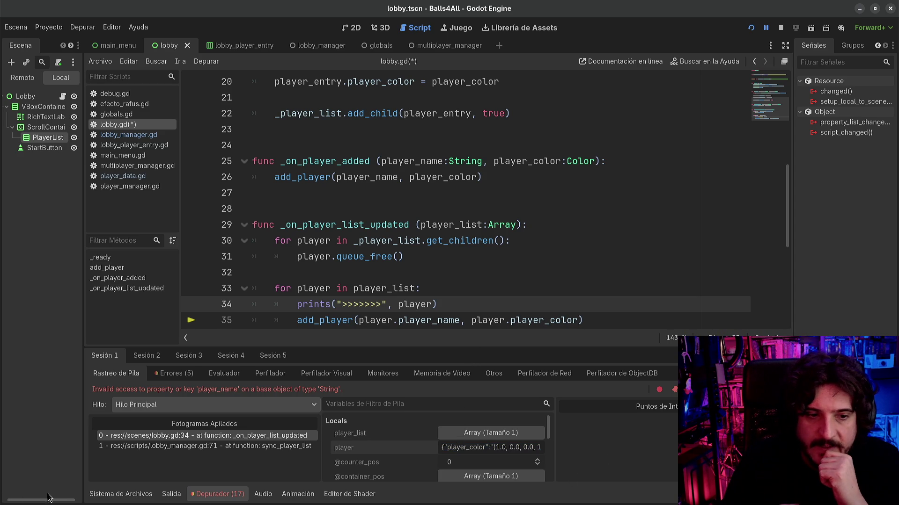
{"action": "left_click", "coordinate": [103, 496]}
{"action": "left_click", "coordinate": [129, 500]}
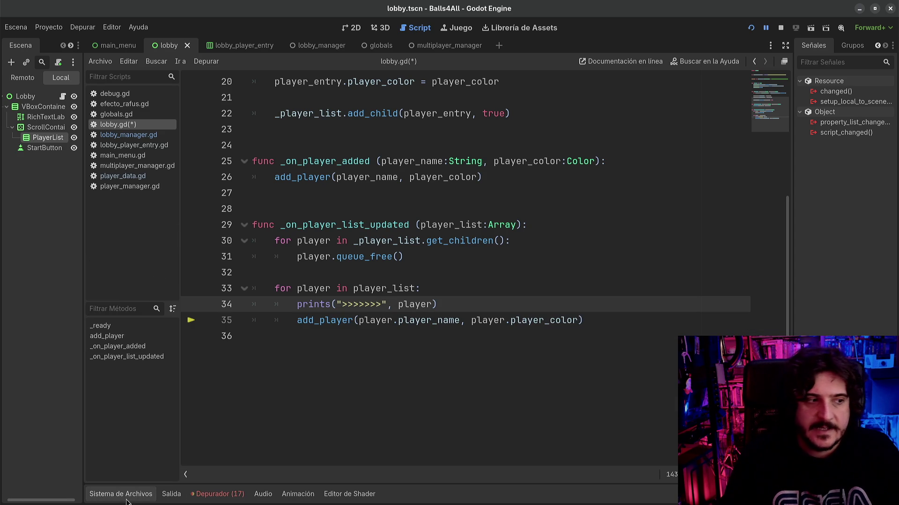
- Delete the debug print line and rename the loop variable to player_json
{"action": "left_click", "coordinate": [456, 303]}
{"action": "key", "text": "shift+Home"}
{"action": "key", "text": "BackSpace"}
{"action": "type", "text": "var"}
{"action": "key", "text": "Up"}
{"action": "type", "text": "_json"}
{"action": "key", "text": "Down"}
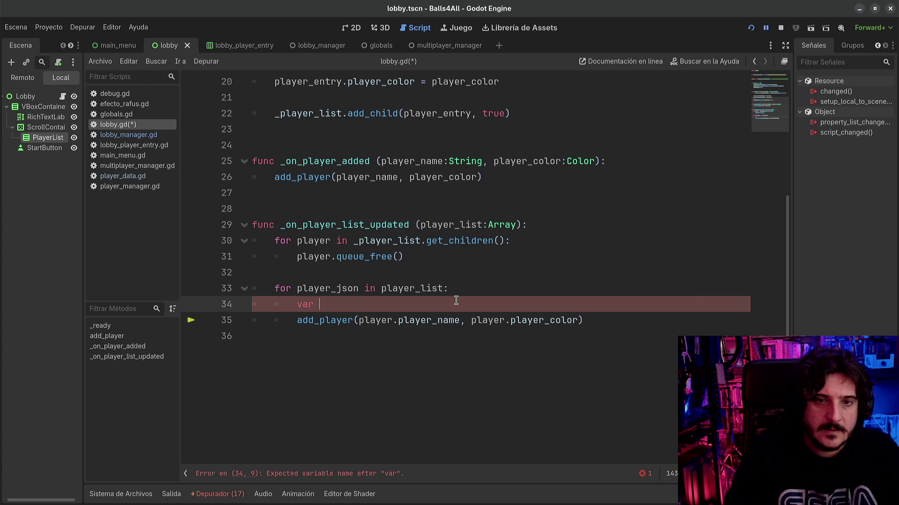
- Declare var player:Dictionary = JSON.parse_string(player_json) inside the loop before add_player
{"action": "type", "text": "player"}
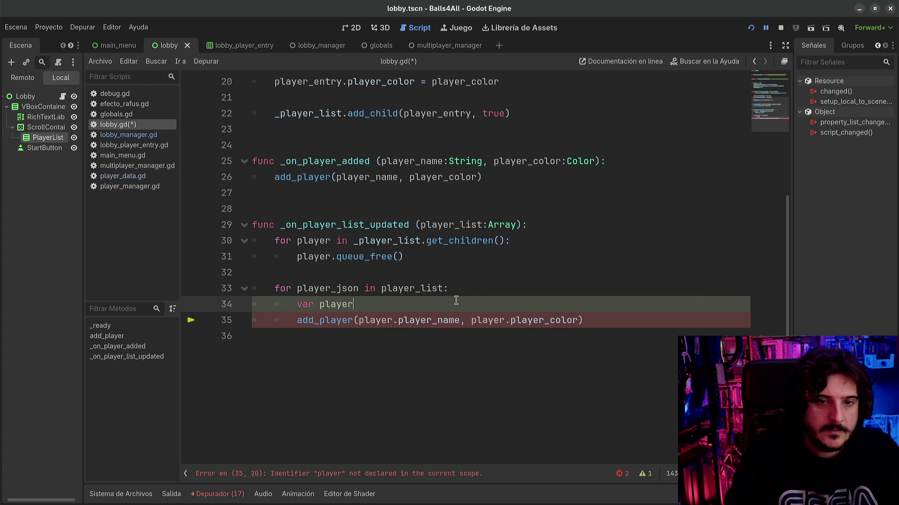
{"action": "type", "text": "_list:Array"}
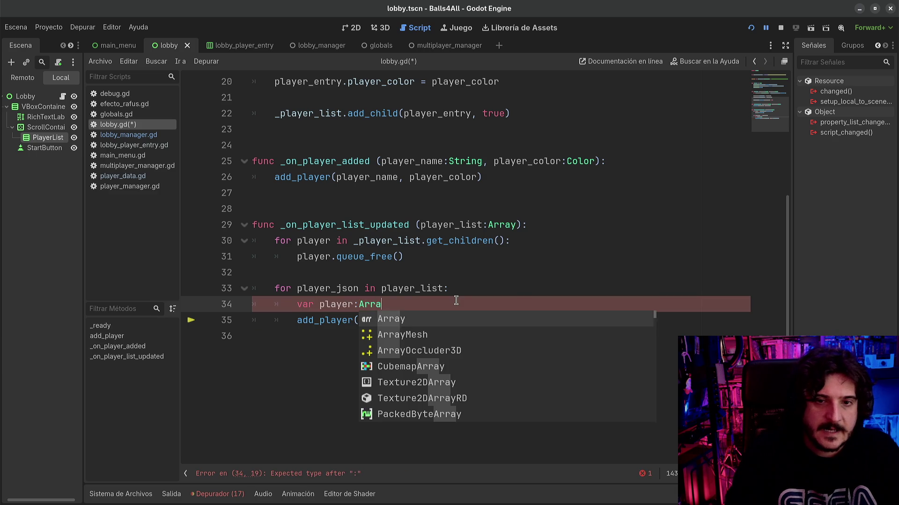
{"action": "key", "text": "BackSpace"}
{"action": "key", "text": "BackSpace"}
{"action": "key", "text": "BackSpace"}
{"action": "key", "text": "BackSpace"}
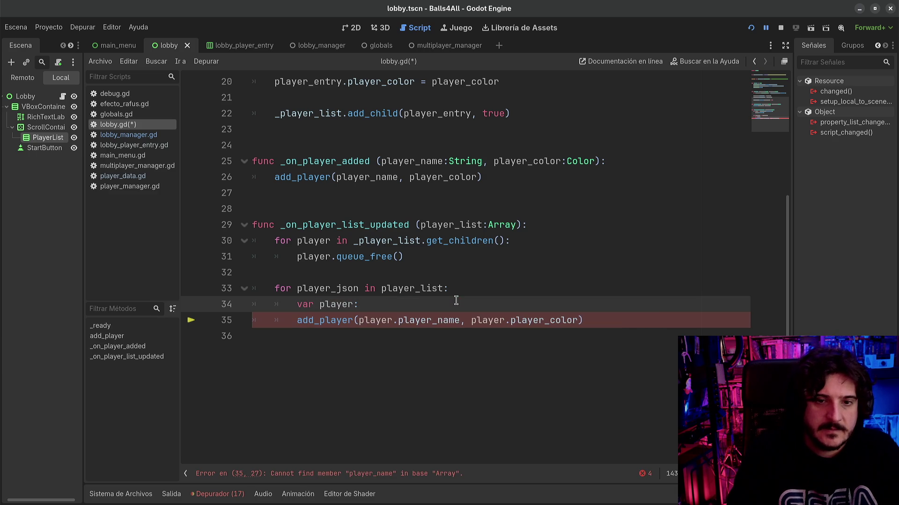
{"action": "type", "text": "Di"}
{"action": "key", "text": "Down"}
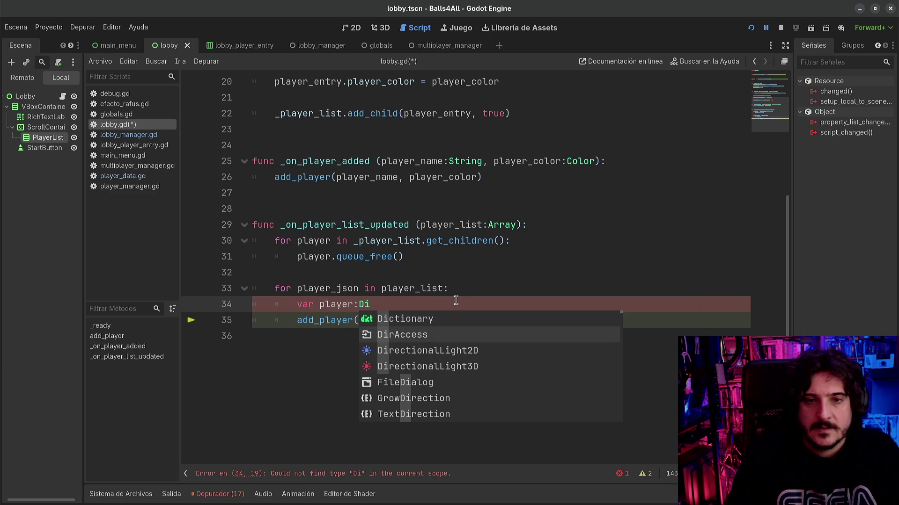
{"action": "key", "text": "Up"}
{"action": "key", "text": "Return"}
{"action": "type", "text": "= "}
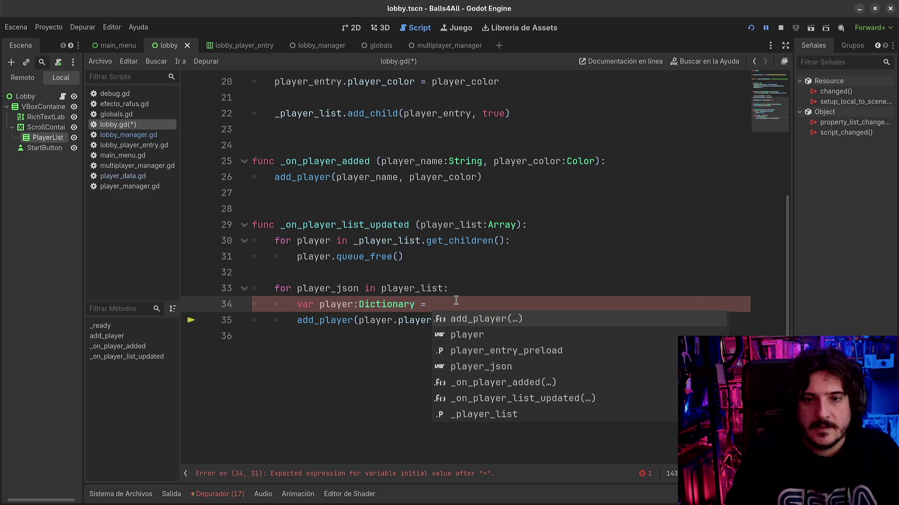
{"action": "type", "text": "JSON."}
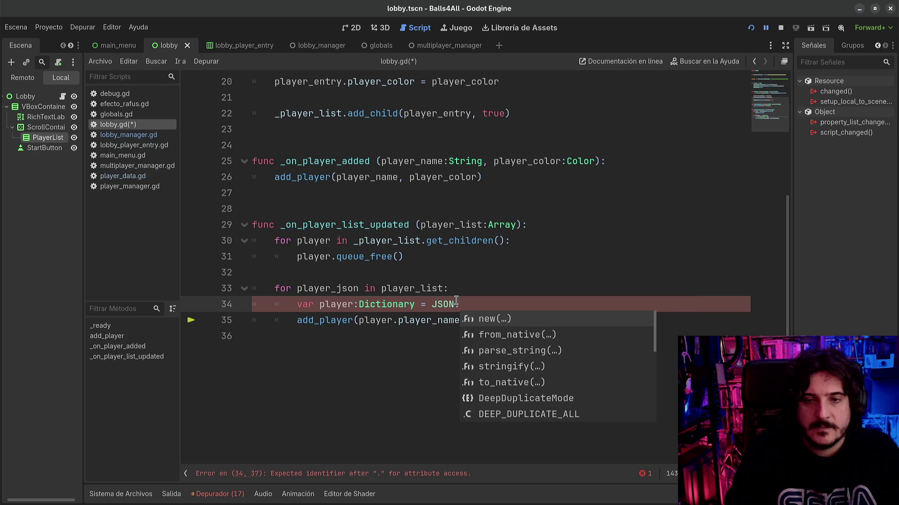
{"action": "key", "text": "Down"}
{"action": "key", "text": "Down"}
{"action": "key", "text": "Return"}
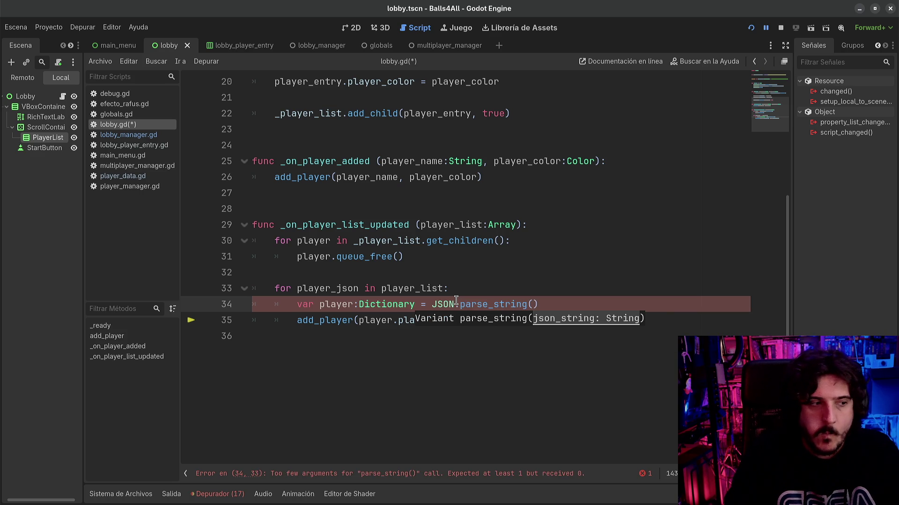
{"action": "type", "text": "pl"}
{"action": "key", "text": "Down"}
{"action": "key", "text": "Down"}
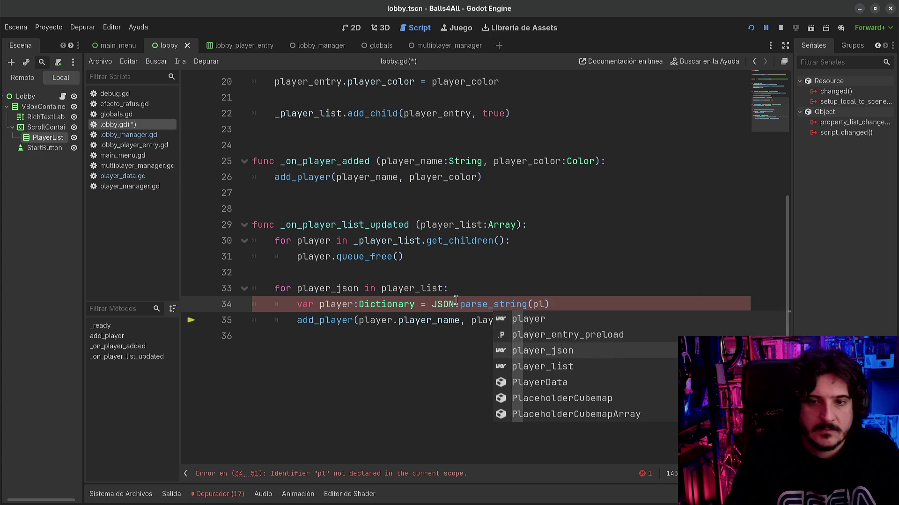
{"action": "key", "text": "Return"}
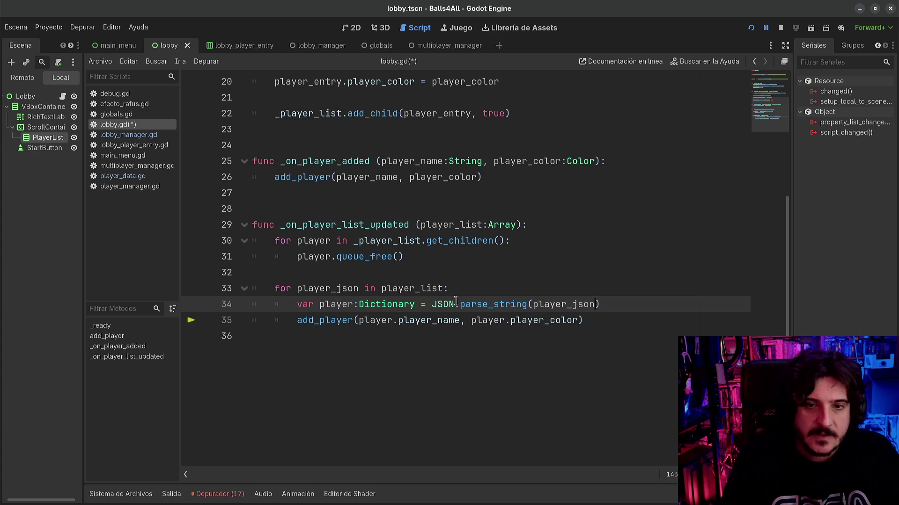
{"action": "double_click", "coordinate": [525, 323]}
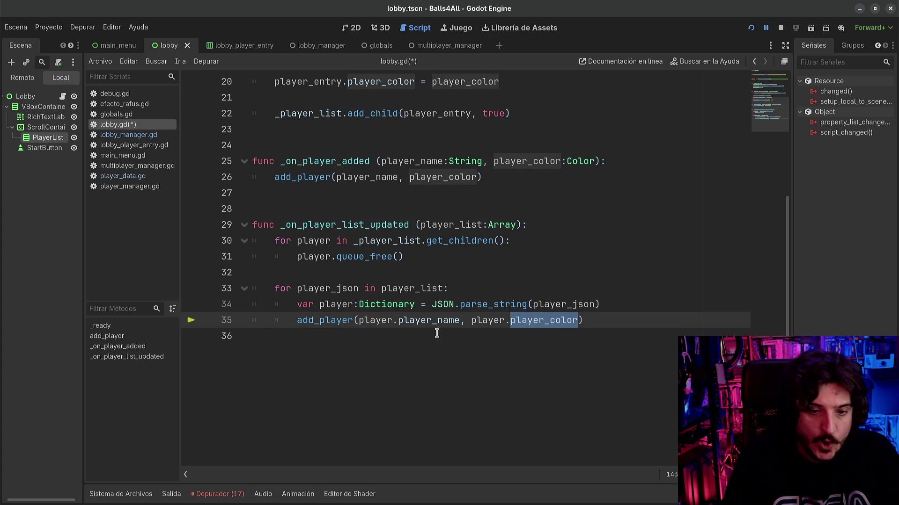
- Copy the player value from the debugger's Locals into redes.txt and adjust the font size
{"action": "left_click", "coordinate": [211, 495]}
{"action": "left_click_drag", "start_coordinate": [473, 450], "coordinate": [550, 455]}
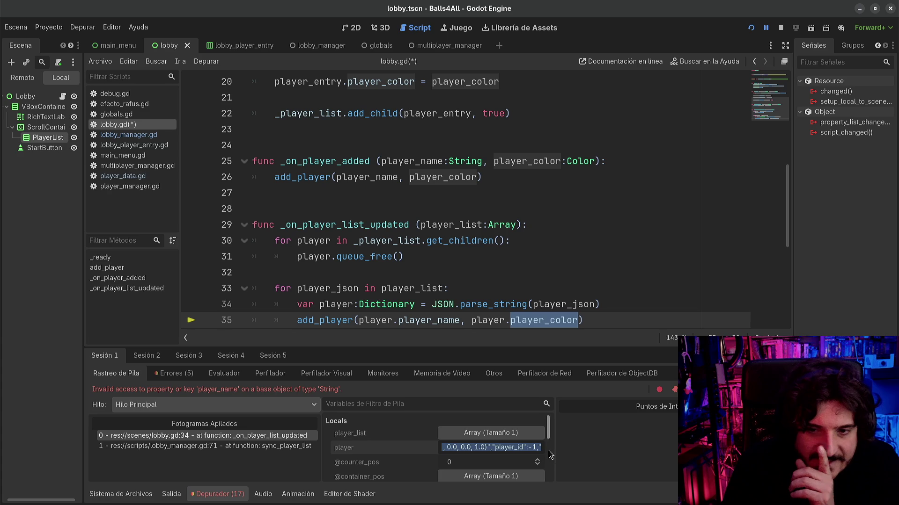
{"action": "left_click", "coordinate": [506, 446]}
{"action": "key", "text": "ctrl+a"}
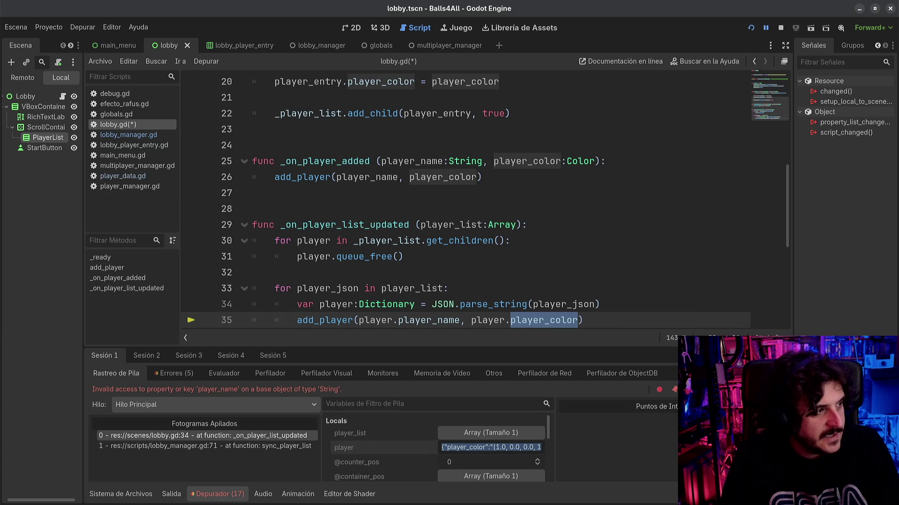
{"action": "key", "text": "alt+Tab"}
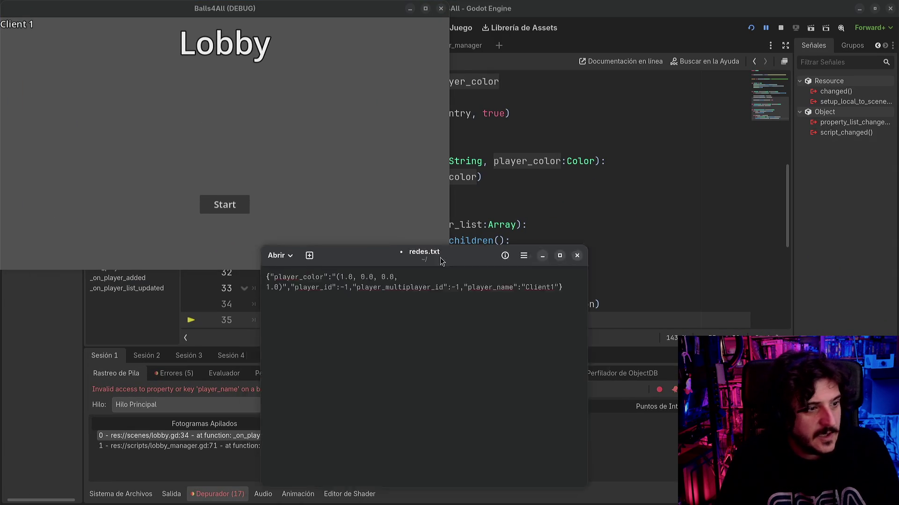
{"action": "key", "text": "ctrl+plus"}
{"action": "key", "text": "ctrl+plus"}
{"action": "key", "text": "ctrl+plus"}
{"action": "key", "text": "ctrl+minus"}
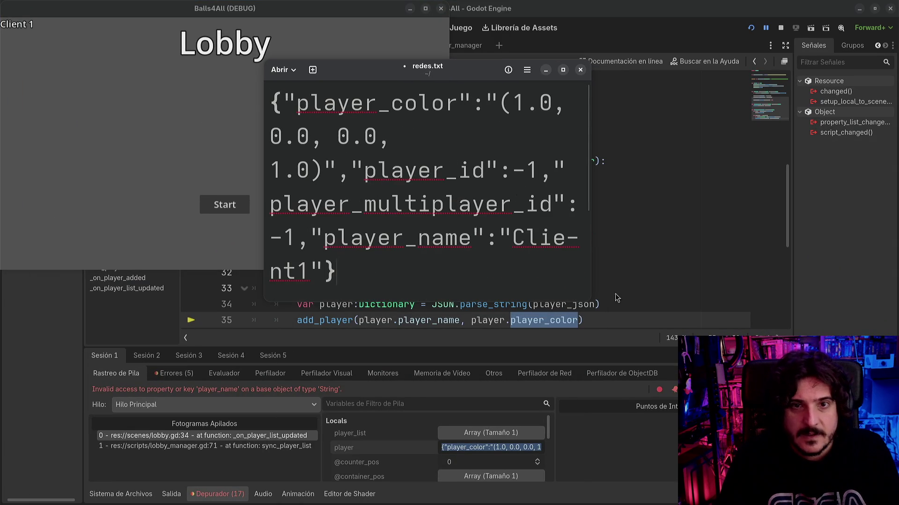
- Enlarge the text editor window and select the player_color value (1.0, 0.0, 0.0, 1.0)
{"action": "mouse_move", "coordinate": [591, 302]}
{"action": "left_mouse_down"}
{"action": "mouse_move", "coordinate": [607, 329]}
{"action": "mouse_move", "coordinate": [880, 439]}
{"action": "left_mouse_up"}
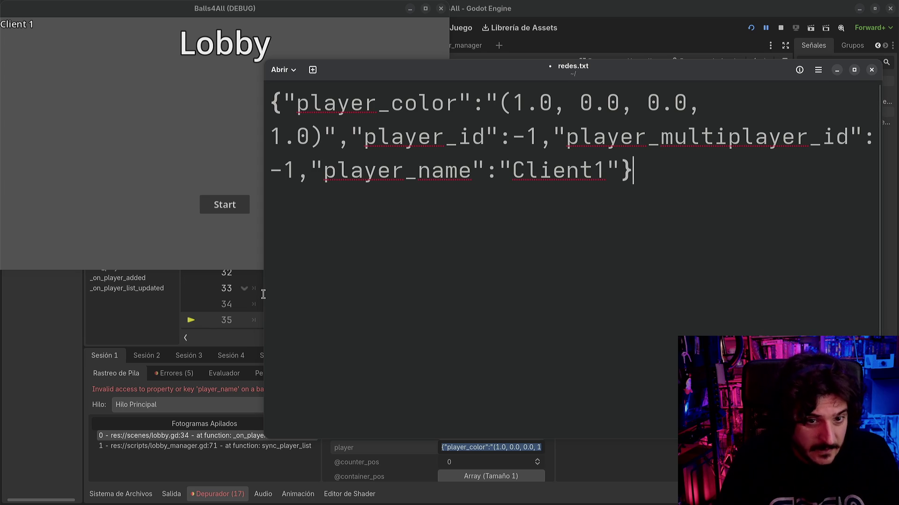
{"action": "left_click_drag", "start_coordinate": [264, 293], "coordinate": [177, 287]}
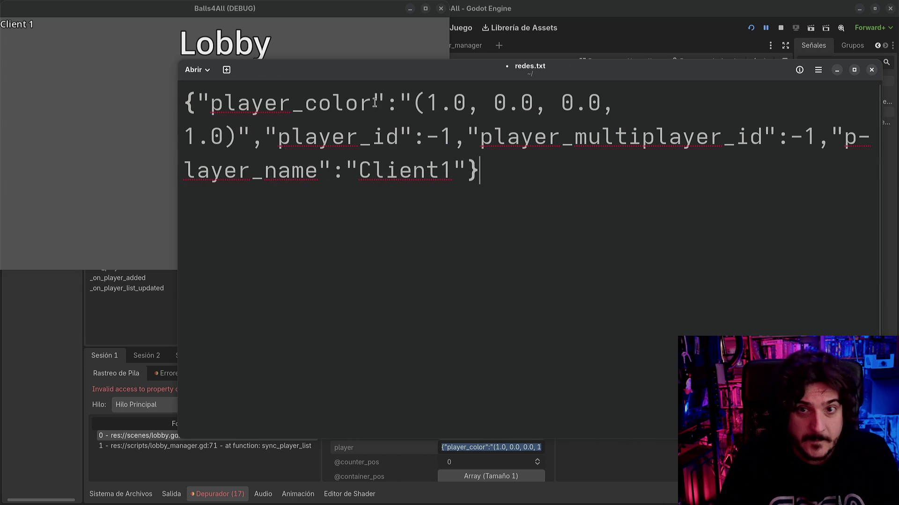
{"action": "mouse_move", "coordinate": [237, 136]}
{"action": "left_mouse_down"}
{"action": "mouse_move", "coordinate": [372, 95]}
{"action": "mouse_move", "coordinate": [415, 100]}
{"action": "mouse_move", "coordinate": [407, 99]}
{"action": "left_mouse_up"}
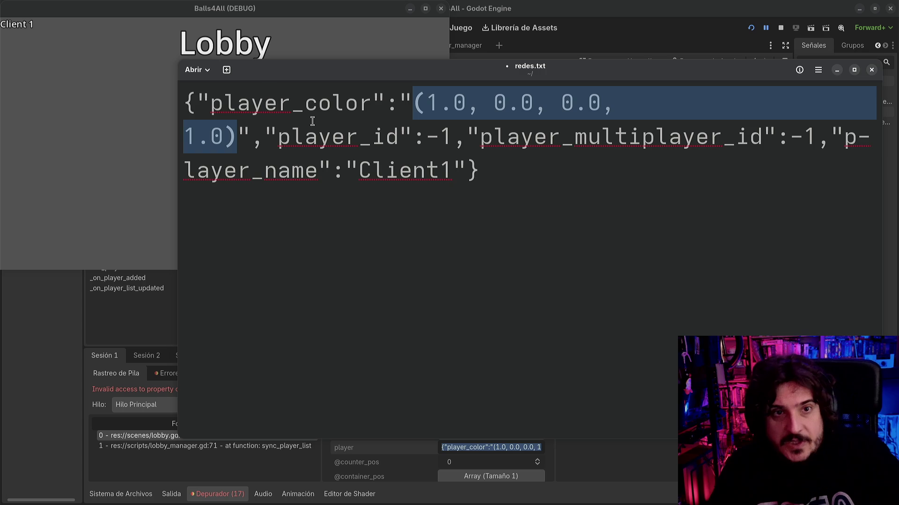
- Cancel closing the unsaved notes, minimize the text editor and return to Godot
{"action": "left_click", "coordinate": [872, 70]}
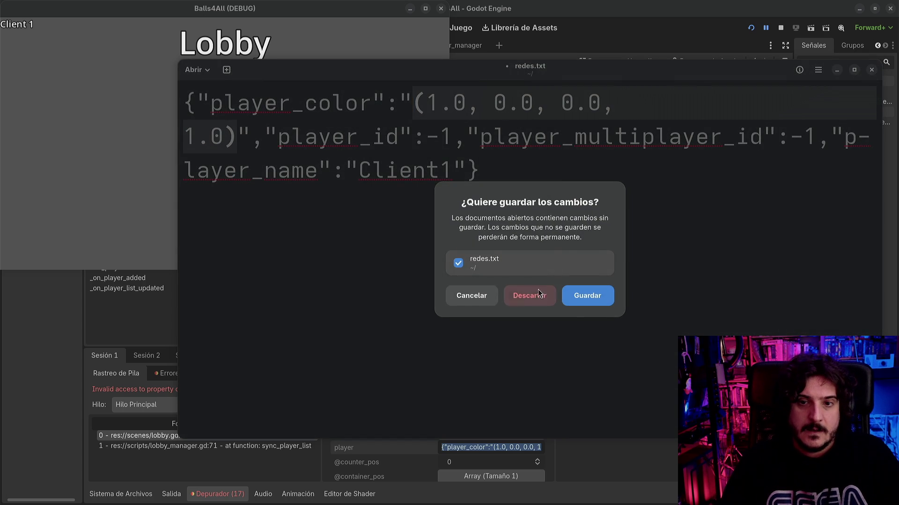
{"action": "left_click", "coordinate": [478, 296]}
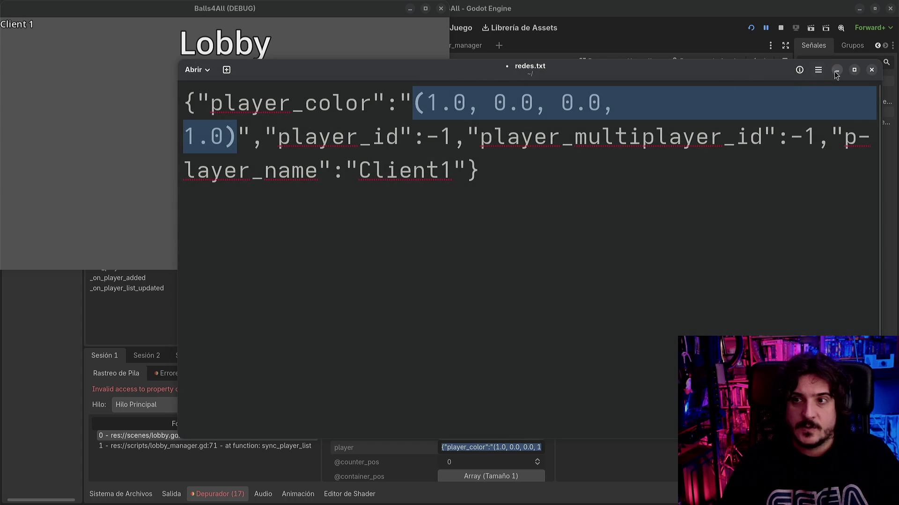
{"action": "left_click", "coordinate": [837, 70]}
{"action": "left_click", "coordinate": [698, 22]}
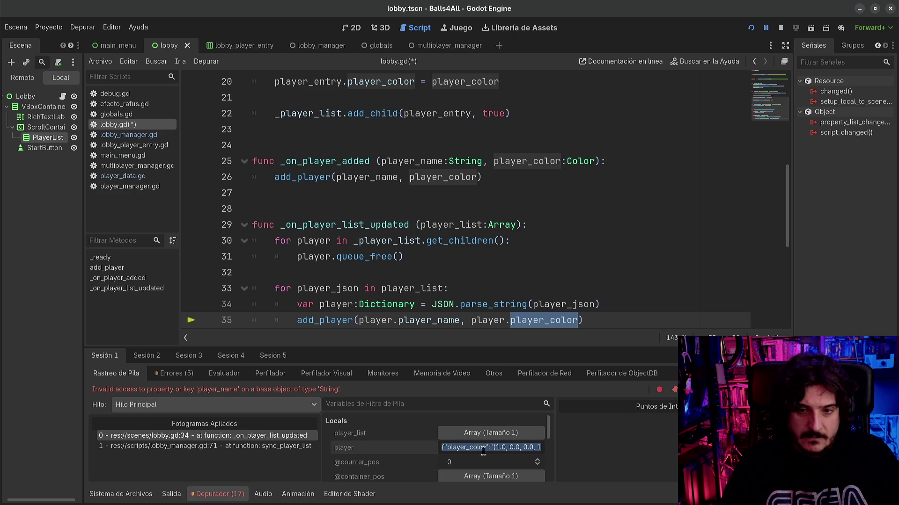
- Stop the running game and open player_data.gd from the script list
{"action": "left_click", "coordinate": [781, 29]}
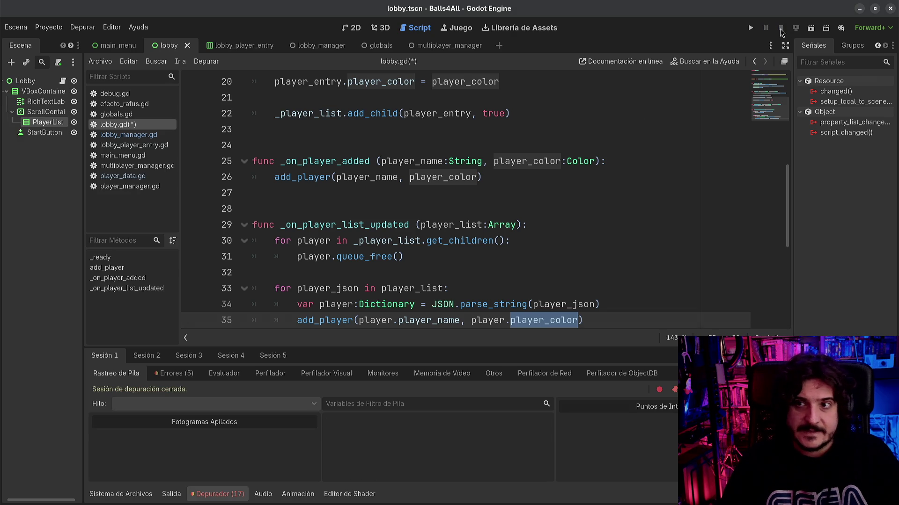
{"action": "left_click", "coordinate": [124, 135]}
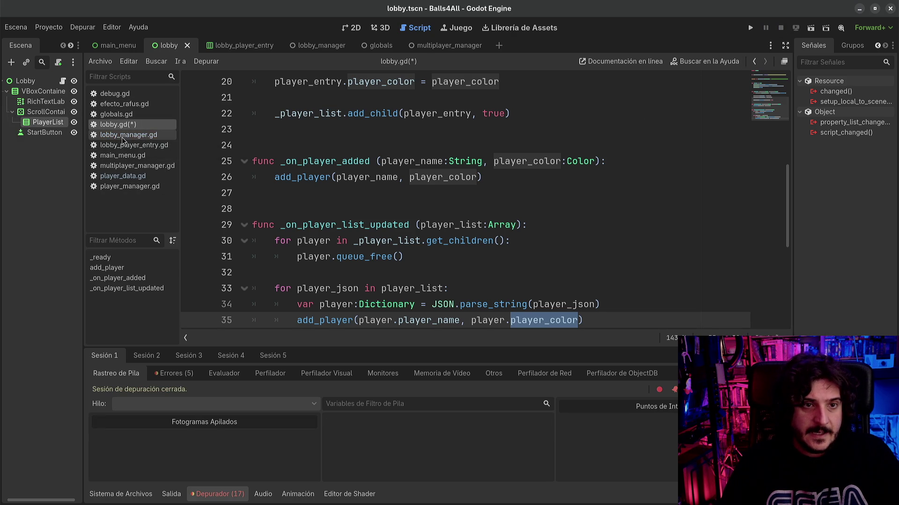
{"action": "left_click", "coordinate": [125, 148]}
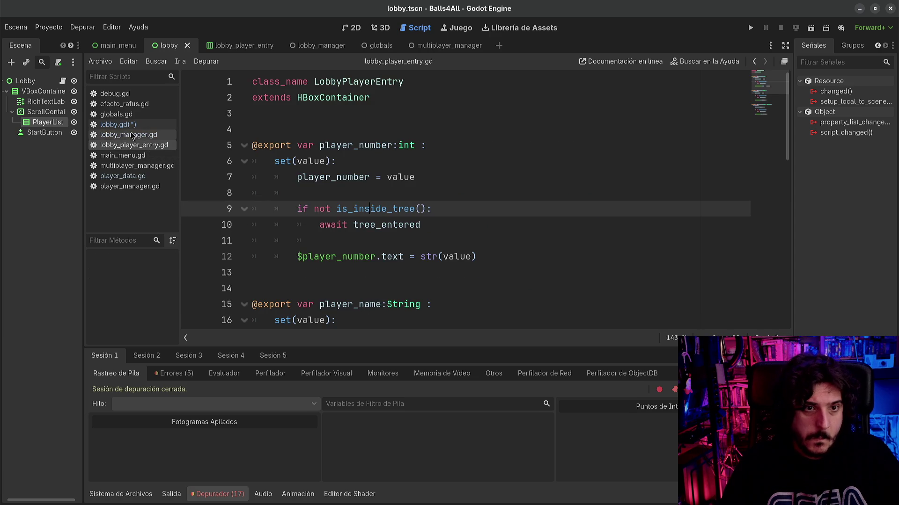
{"action": "left_click", "coordinate": [123, 176]}
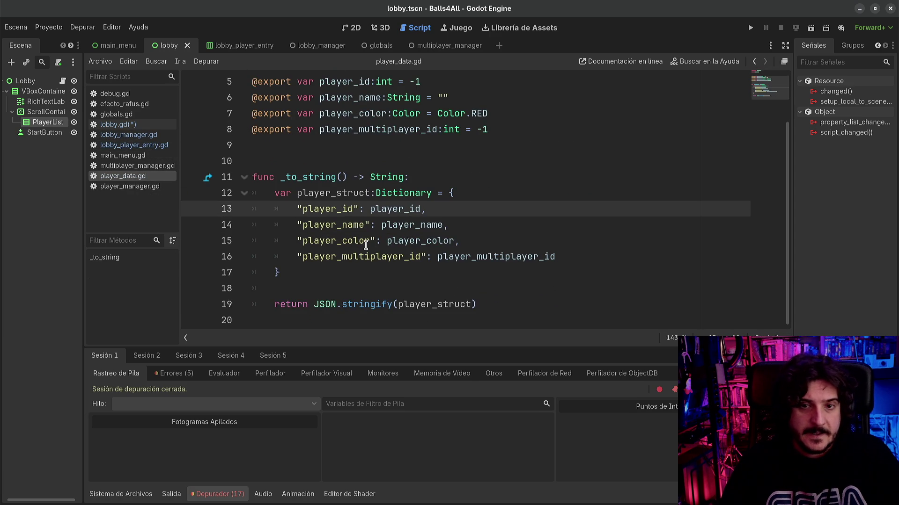
- Append .to_html() to player_color on line 15, then go back to lobby_manager.gd
{"action": "left_click", "coordinate": [428, 241]}
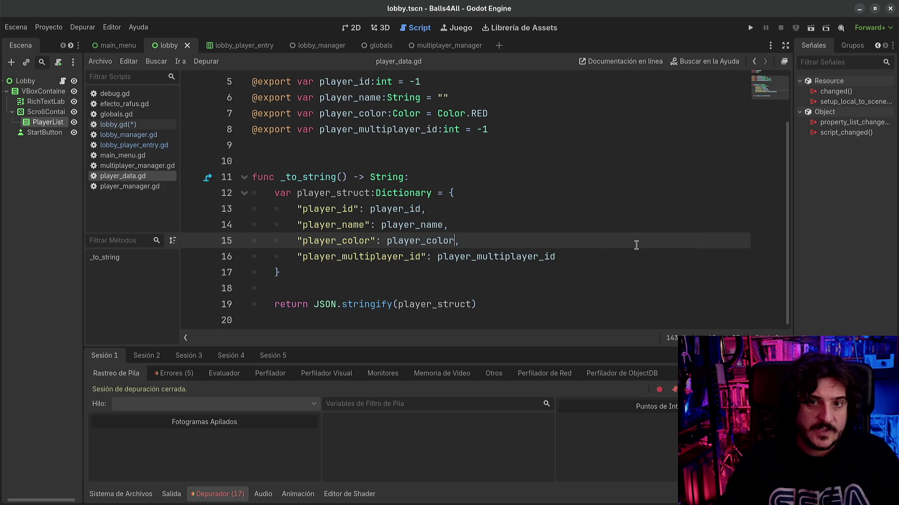
{"action": "key", "text": "Left"}
{"action": "type", "text": ".to_h"}
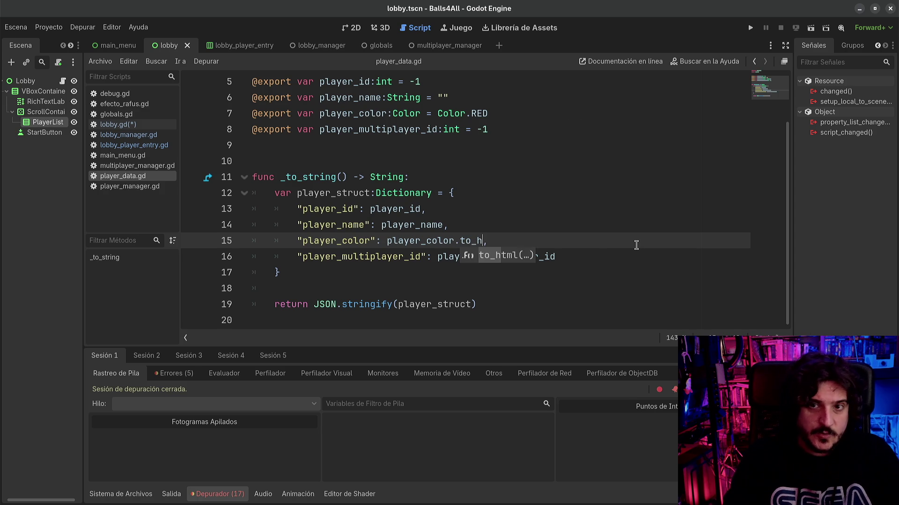
{"action": "key", "text": "Return"}
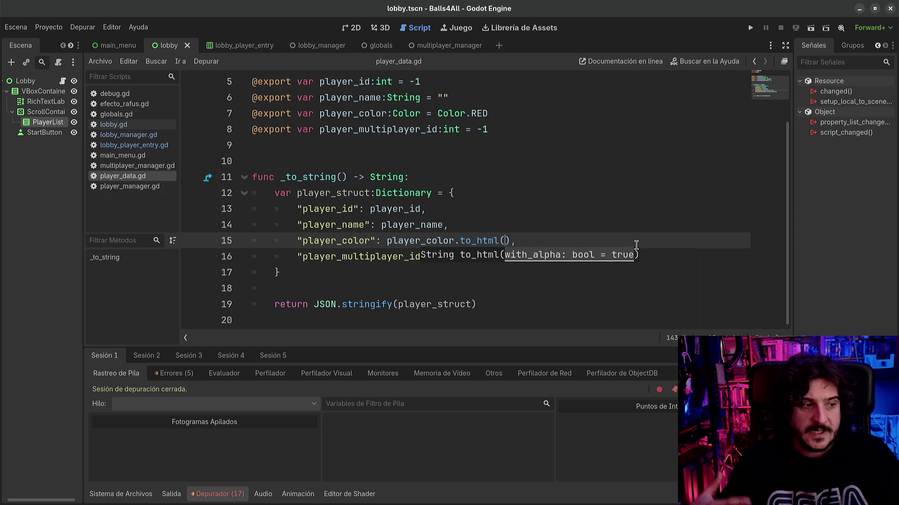
{"action": "left_click", "coordinate": [754, 62]}
{"action": "left_click", "coordinate": [755, 62]}
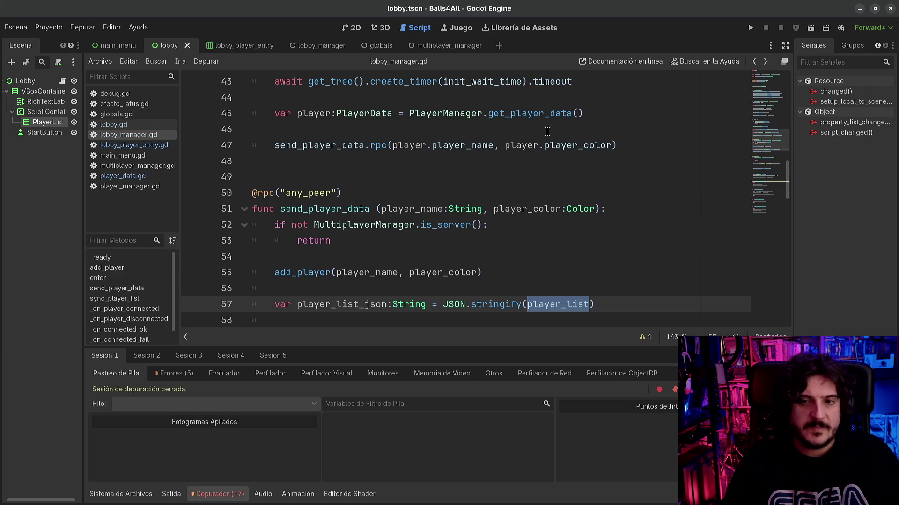
- Review the add_player arguments on line 55 of lobby_manager.gd
{"action": "left_click", "coordinate": [422, 304]}
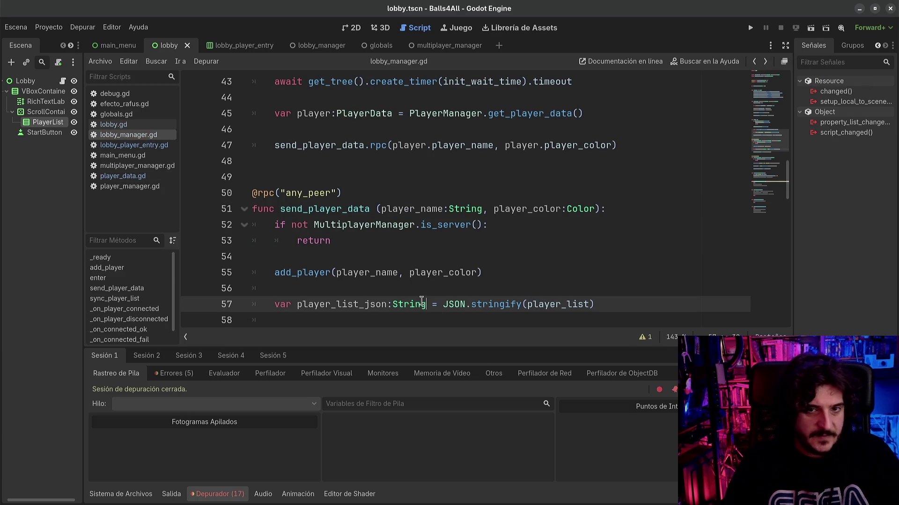
{"action": "left_click", "coordinate": [520, 266]}
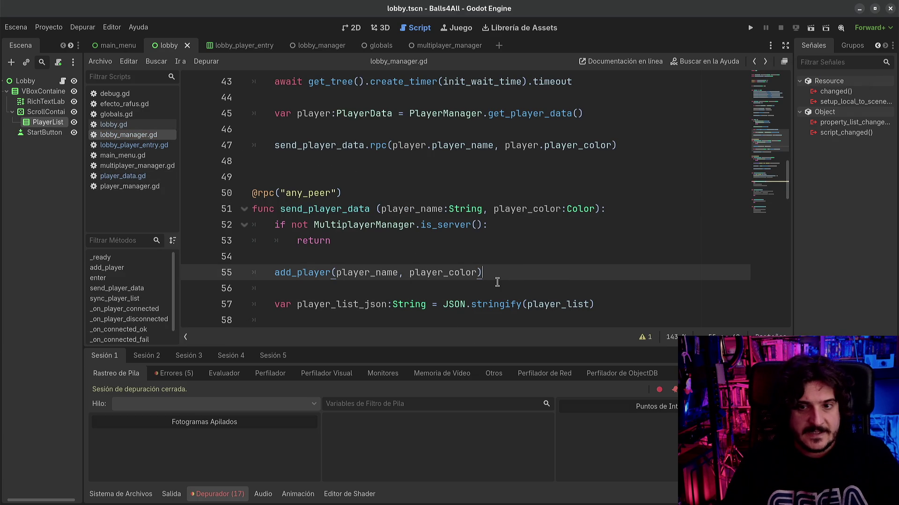
{"action": "left_click", "coordinate": [421, 270]}
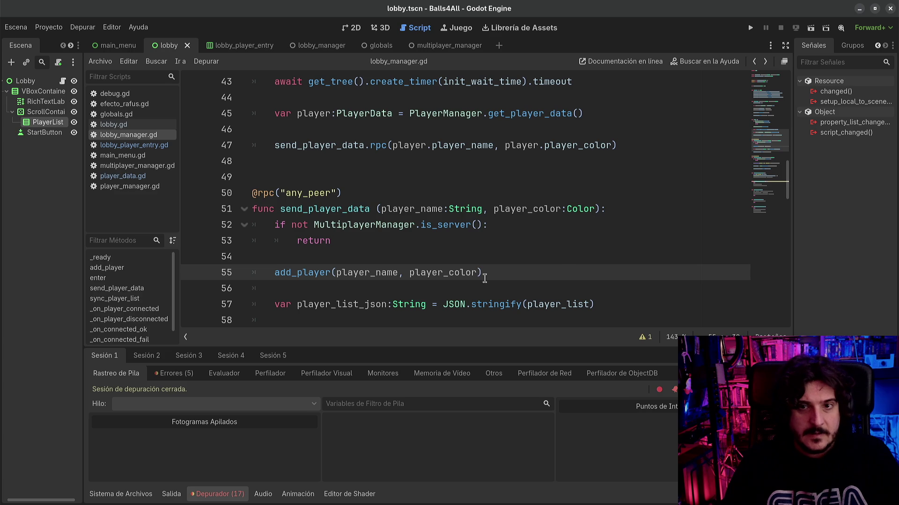
{"action": "mouse_move", "coordinate": [463, 271]}
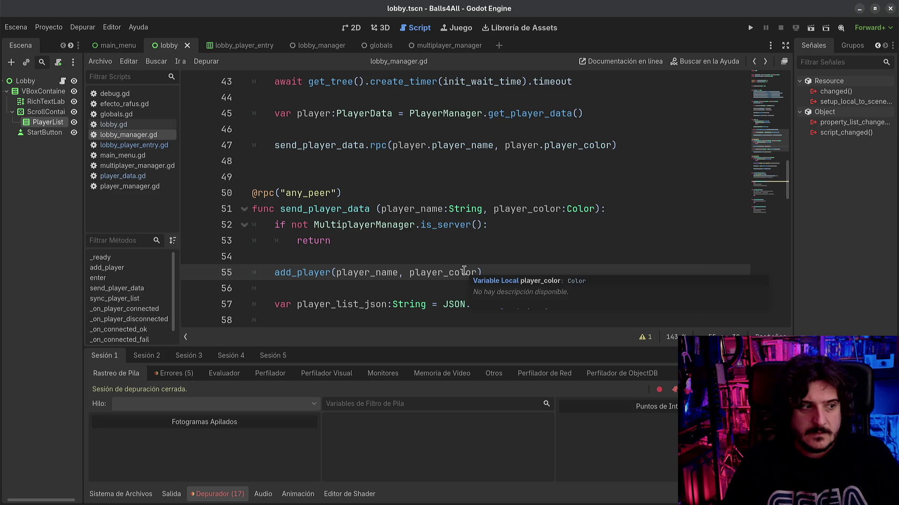
{"action": "key", "text": "End"}
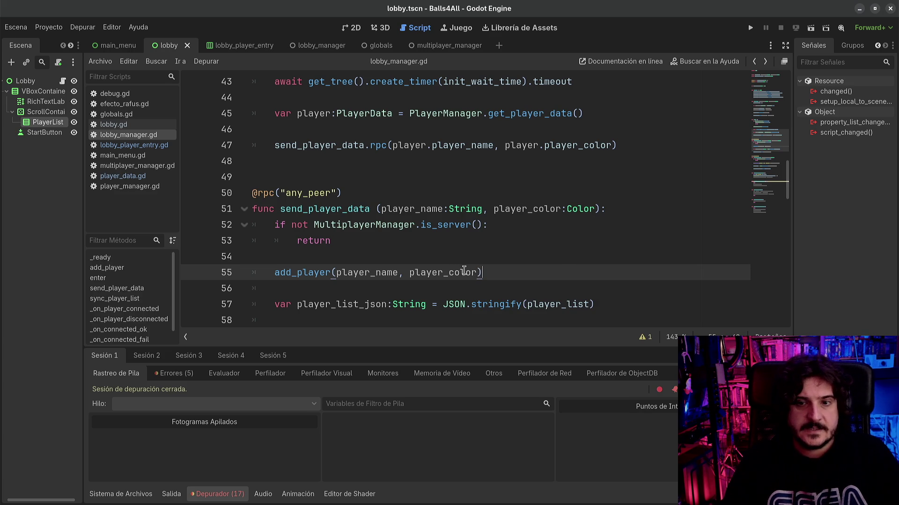
{"action": "scroll", "coordinate": [464, 271], "scroll_direction": "down", "scroll_amount": 1}
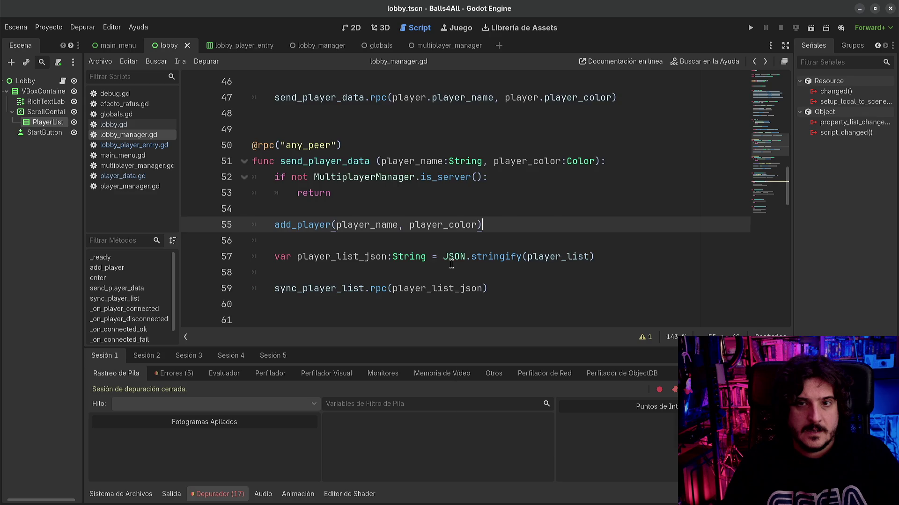
{"action": "scroll", "coordinate": [449, 264], "scroll_direction": "up", "scroll_amount": 1}
{"action": "scroll", "coordinate": [374, 257], "scroll_direction": "up", "scroll_amount": 1}
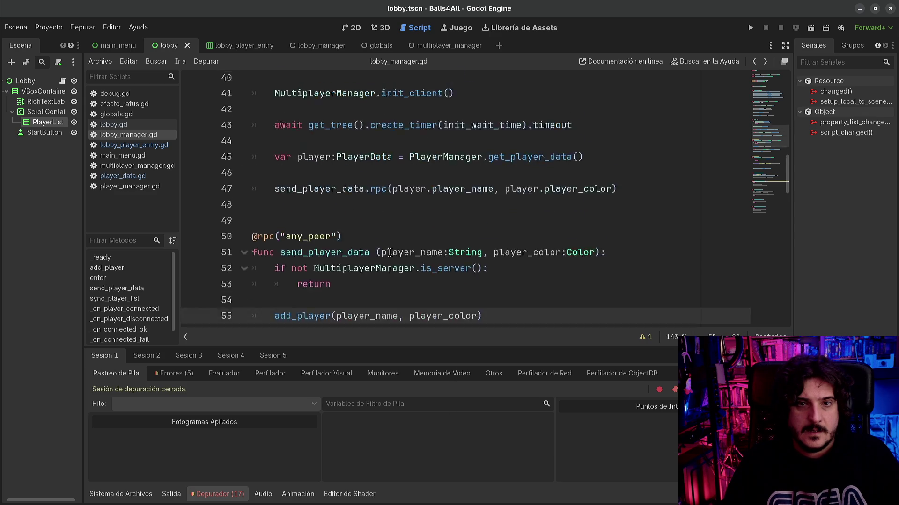
{"action": "scroll", "coordinate": [390, 252], "scroll_direction": "up", "scroll_amount": 2}
- In lobby.gd, insert Color( before player.player_color on line 35 and run the project
{"action": "left_click", "coordinate": [135, 145]}
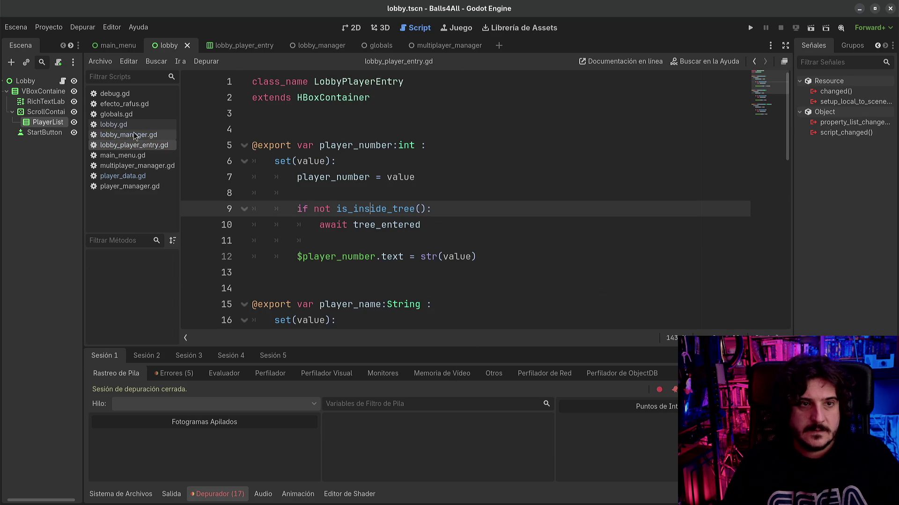
{"action": "left_click", "coordinate": [134, 126]}
{"action": "left_click", "coordinate": [415, 224]}
{"action": "scroll", "coordinate": [427, 243], "scroll_direction": "down", "scroll_amount": 2}
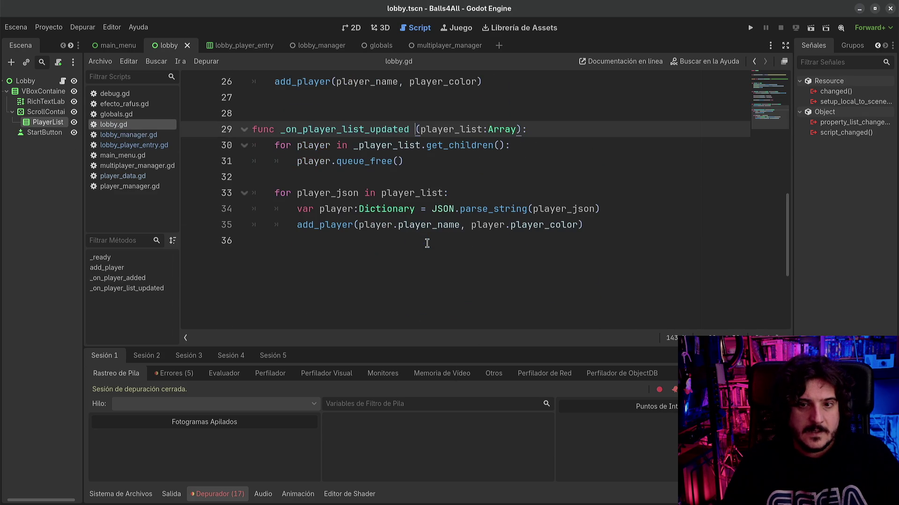
{"action": "left_click", "coordinate": [474, 224]}
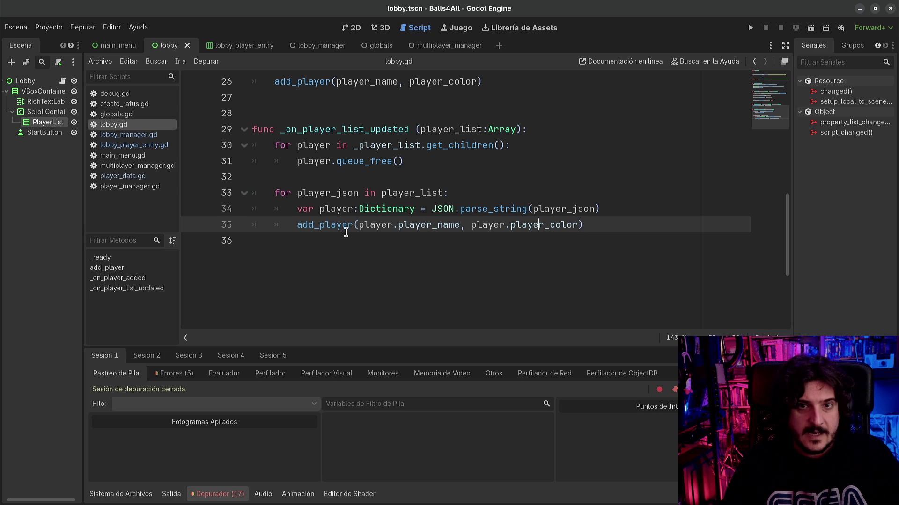
{"action": "scroll", "coordinate": [346, 233], "scroll_direction": "up", "scroll_amount": 4}
{"action": "left_click_drag", "start_coordinate": [504, 256], "coordinate": [561, 257]}
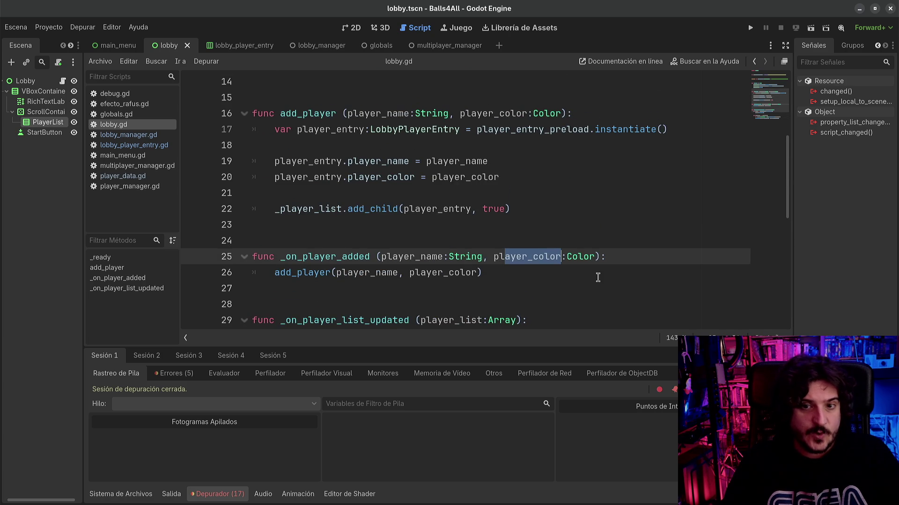
{"action": "scroll", "coordinate": [534, 273], "scroll_direction": "down", "scroll_amount": 2}
{"action": "left_click", "coordinate": [501, 320]}
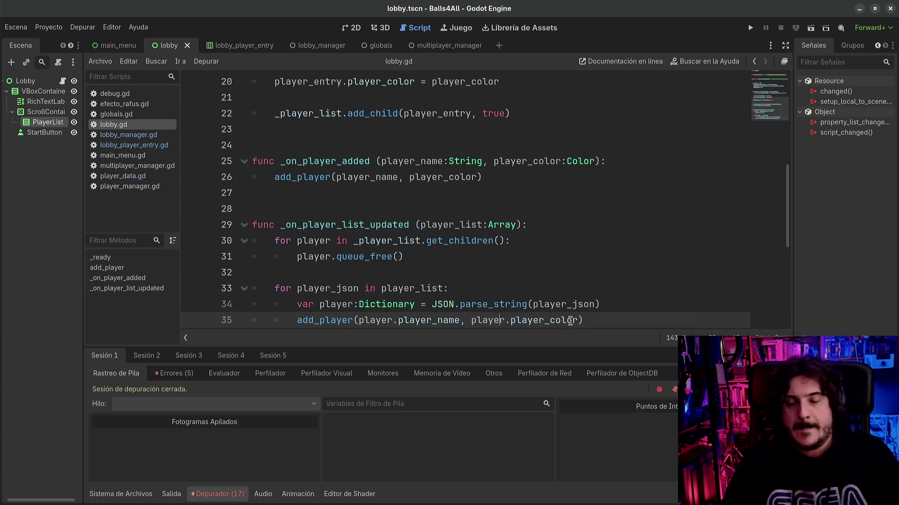
{"action": "scroll", "coordinate": [615, 290], "scroll_direction": "down", "scroll_amount": 2}
{"action": "scroll", "coordinate": [615, 290], "scroll_direction": "up", "scroll_amount": 1}
{"action": "type", "text": "Color("}
{"action": "key", "text": "F5"}
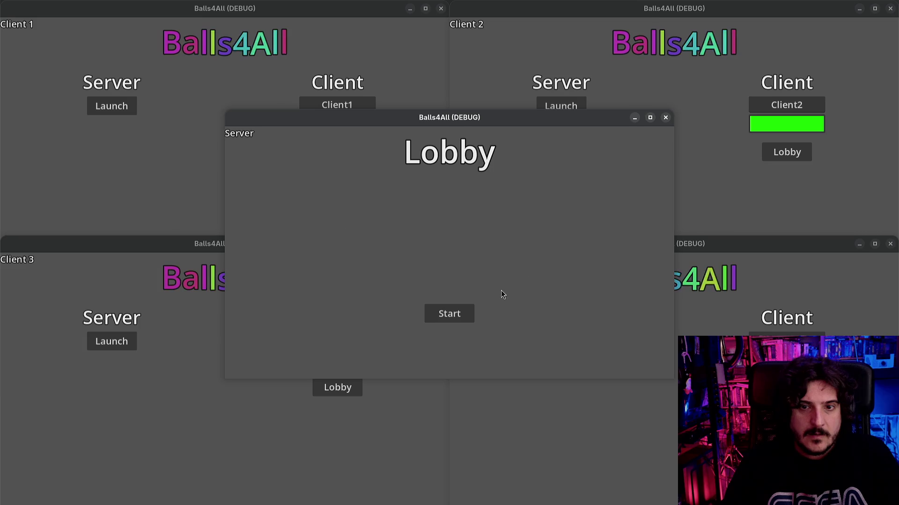
- Join the lobby from Client1 through Client4 and centre the server window to compare lists
{"action": "left_click", "coordinate": [344, 153]}
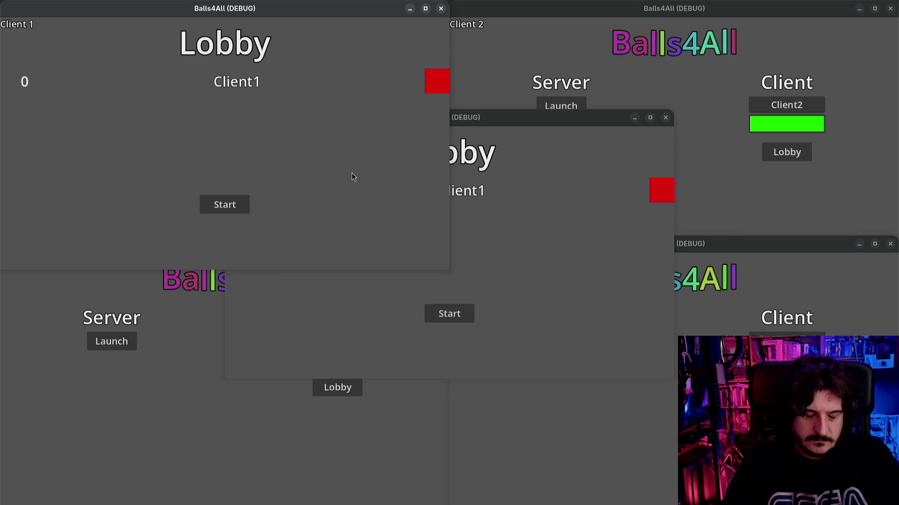
{"action": "left_click", "coordinate": [547, 120]}
{"action": "left_click", "coordinate": [786, 152]}
{"action": "left_click", "coordinate": [401, 210]}
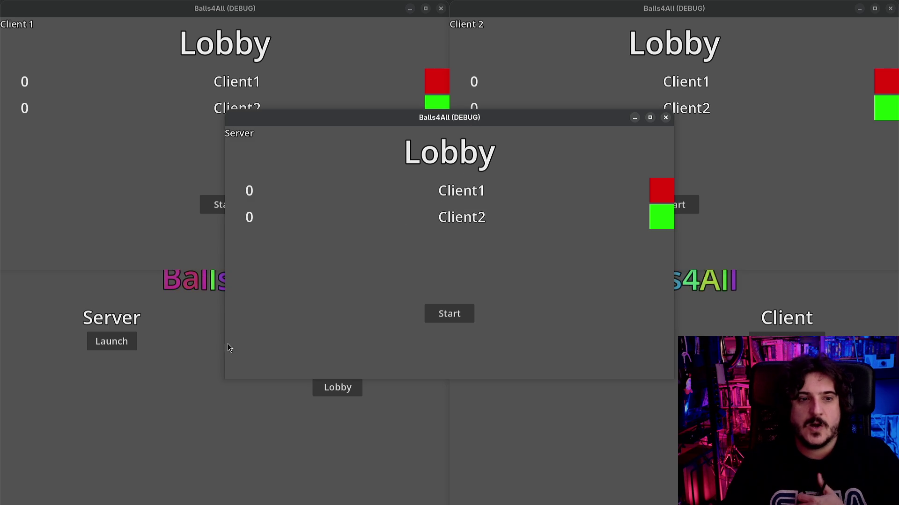
{"action": "left_click", "coordinate": [213, 362]}
{"action": "left_click", "coordinate": [339, 385]}
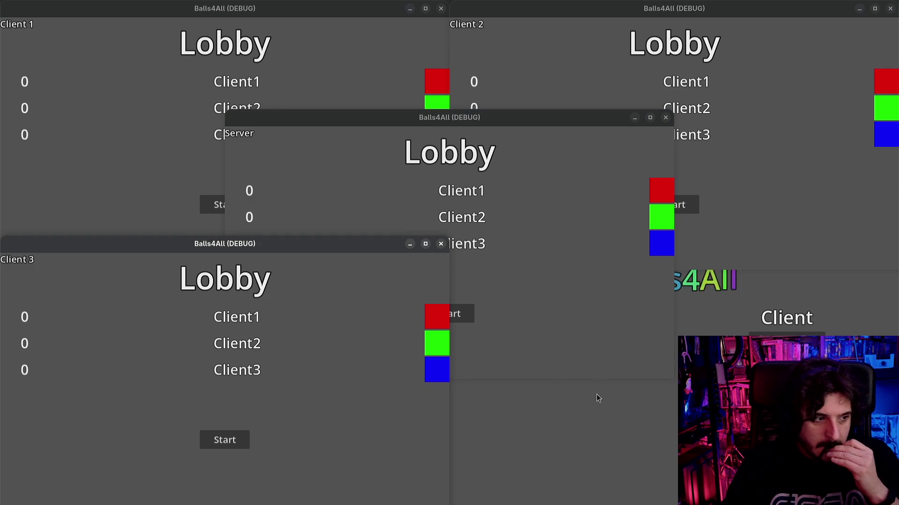
{"action": "left_click", "coordinate": [536, 343]}
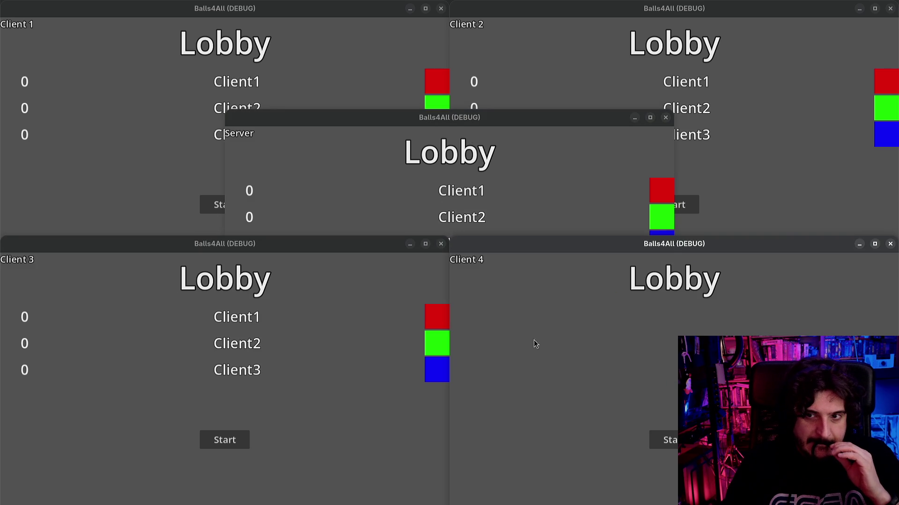
{"action": "left_click", "coordinate": [378, 183]}
{"action": "mouse_move", "coordinate": [495, 118]}
{"action": "left_mouse_down"}
{"action": "mouse_move", "coordinate": [579, 159]}
{"action": "mouse_move", "coordinate": [433, 131]}
{"action": "mouse_move", "coordinate": [532, 97]}
{"action": "mouse_move", "coordinate": [499, 134]}
{"action": "left_mouse_up"}
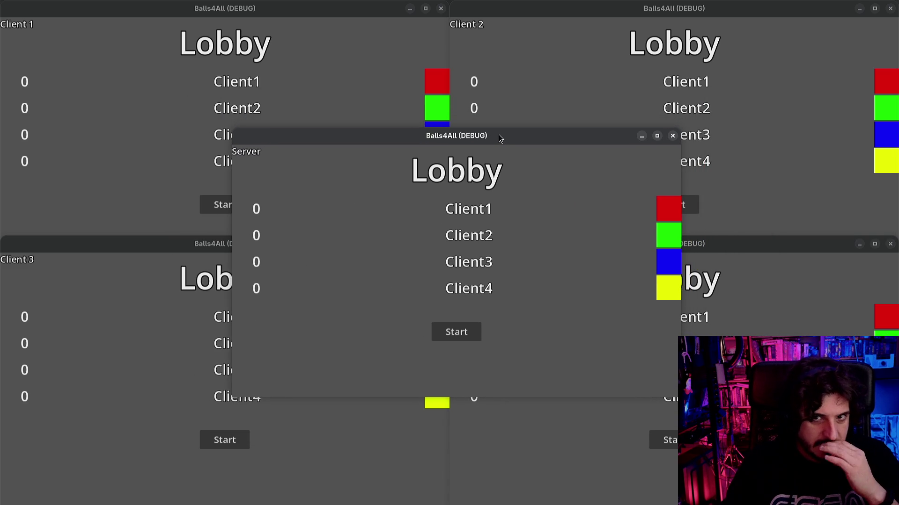
{"action": "mouse_move", "coordinate": [498, 134]}
{"action": "left_mouse_down"}
{"action": "mouse_move", "coordinate": [477, 180]}
{"action": "mouse_move", "coordinate": [482, 167]}
{"action": "mouse_move", "coordinate": [499, 170]}
{"action": "left_mouse_up"}
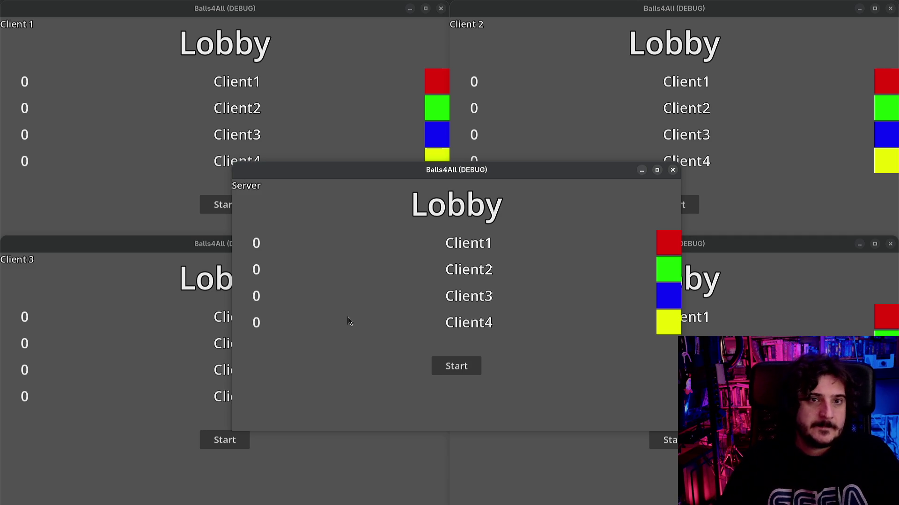
{"action": "left_click", "coordinate": [162, 112]}
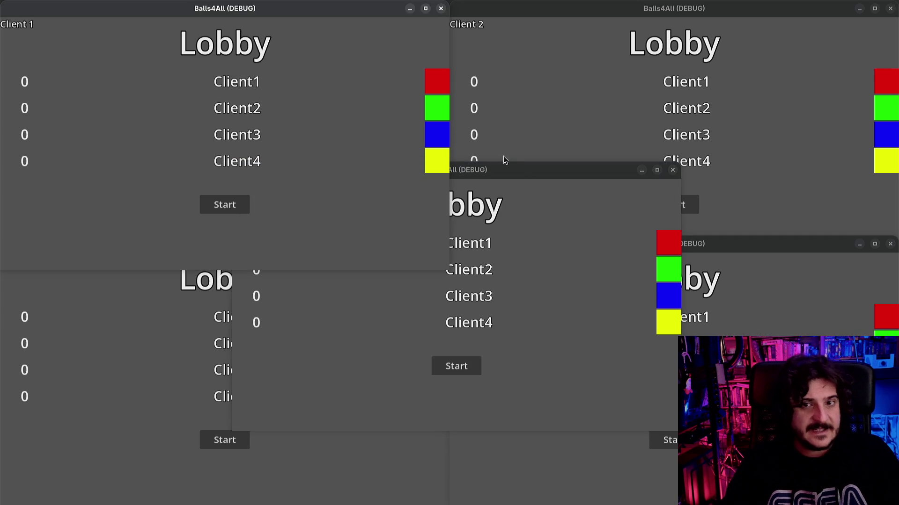
{"action": "left_click", "coordinate": [530, 281]}
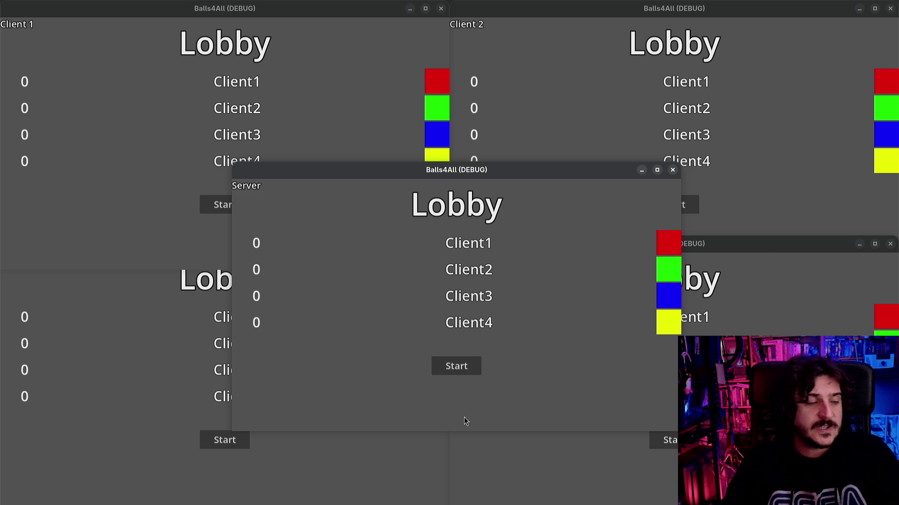
{"action": "left_click", "coordinate": [340, 110]}
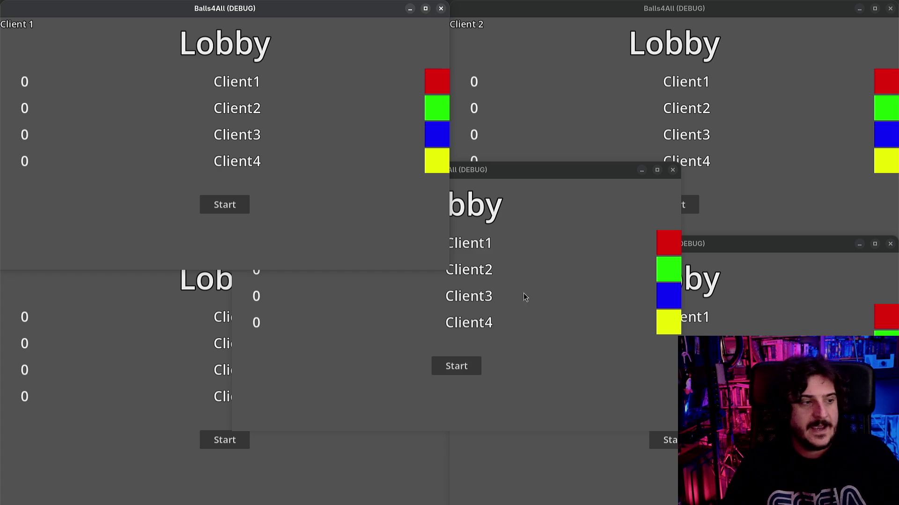
{"action": "left_click", "coordinate": [502, 300]}
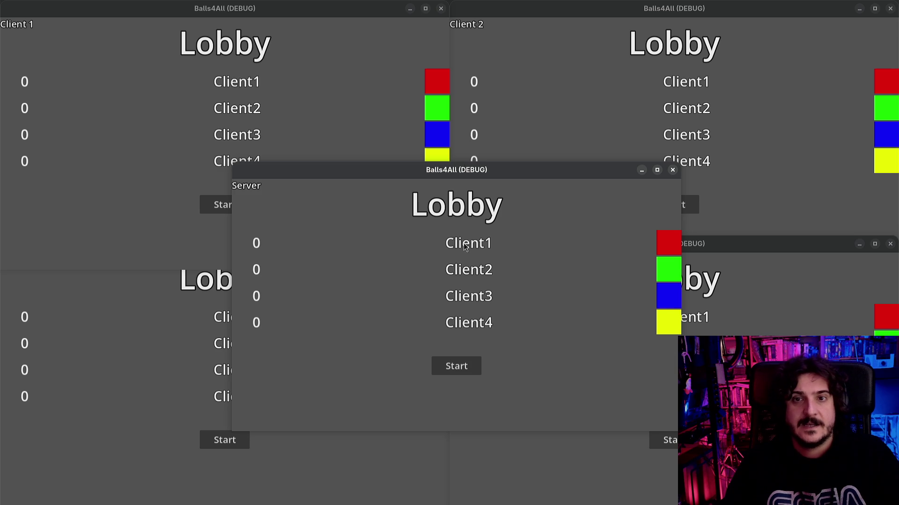
{"action": "left_click", "coordinate": [560, 113]}
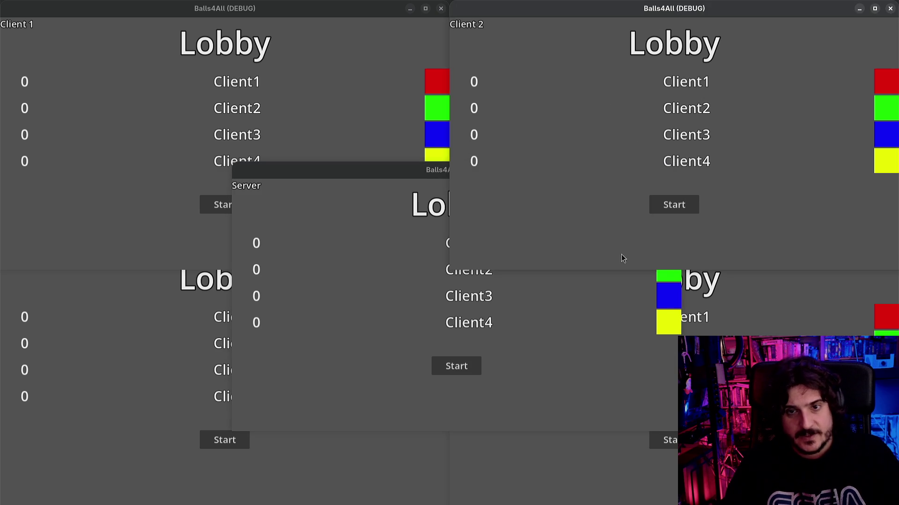
{"action": "left_click", "coordinate": [409, 292]}
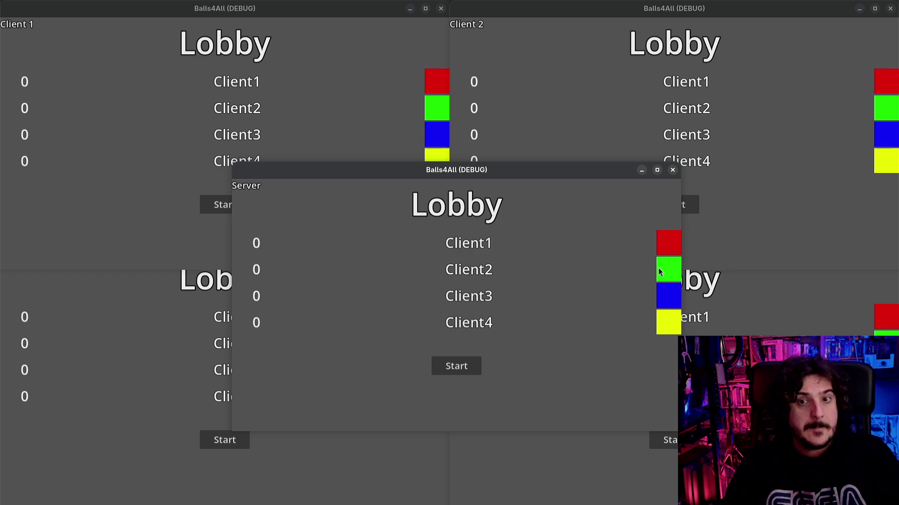
{"action": "left_click", "coordinate": [596, 97]}
{"action": "left_click", "coordinate": [331, 104]}
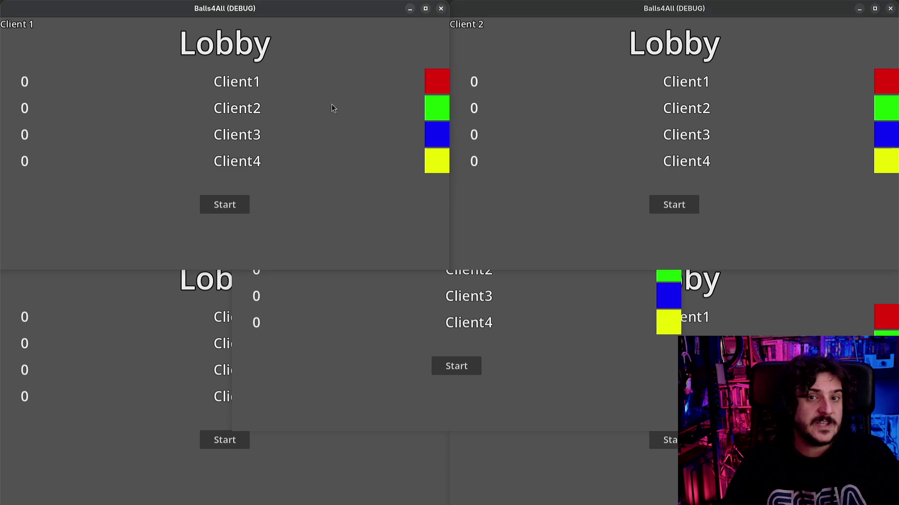
{"action": "left_click", "coordinate": [614, 121]}
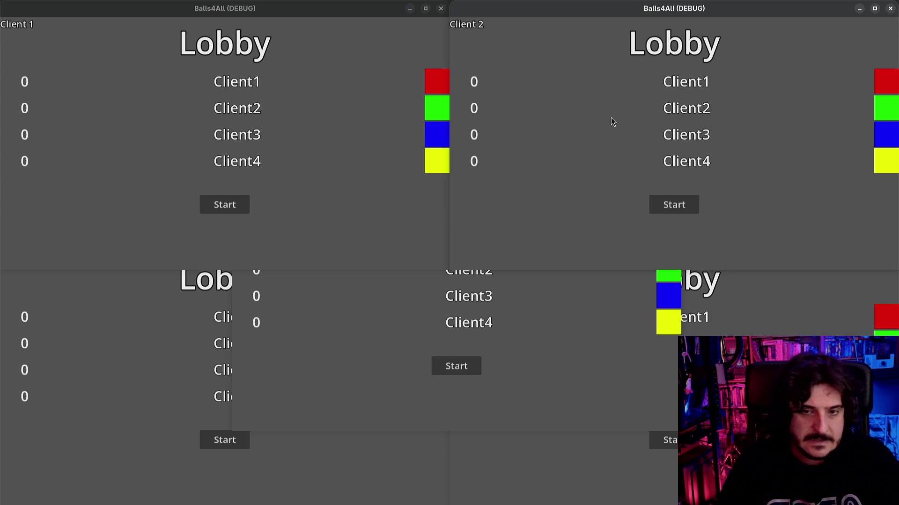
- Return to the Godot editor, stop the running instances and collapse the Output panel
{"action": "key", "text": "super"}
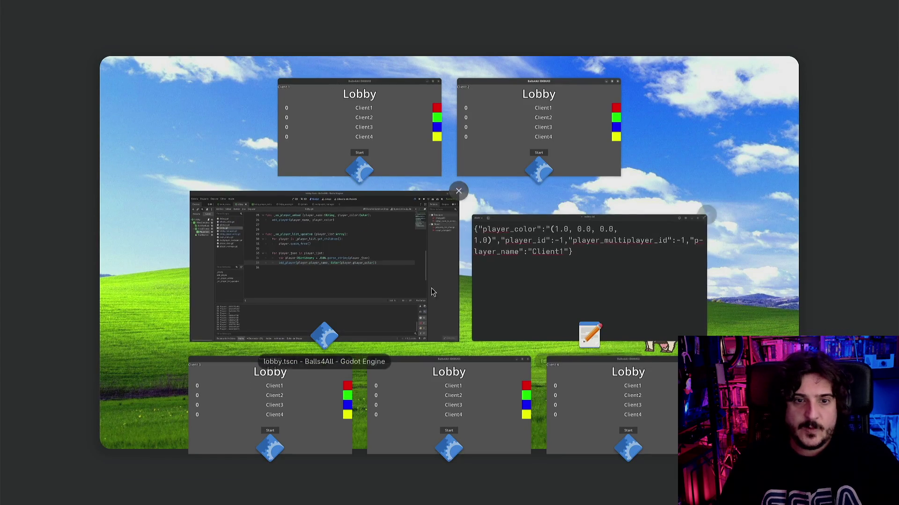
{"action": "left_click", "coordinate": [379, 256]}
{"action": "left_click", "coordinate": [780, 28]}
{"action": "left_click", "coordinate": [367, 196]}
{"action": "left_click", "coordinate": [354, 240]}
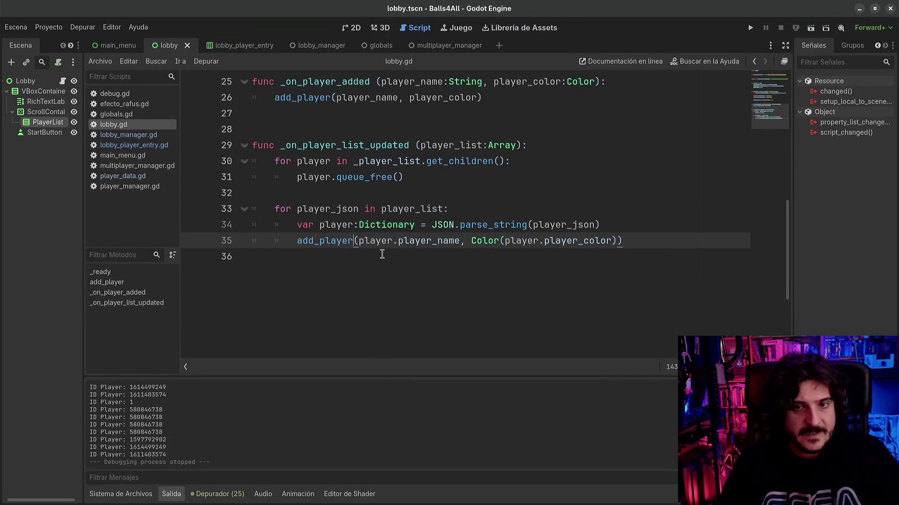
{"action": "scroll", "coordinate": [451, 276], "scroll_direction": "up", "scroll_amount": 3}
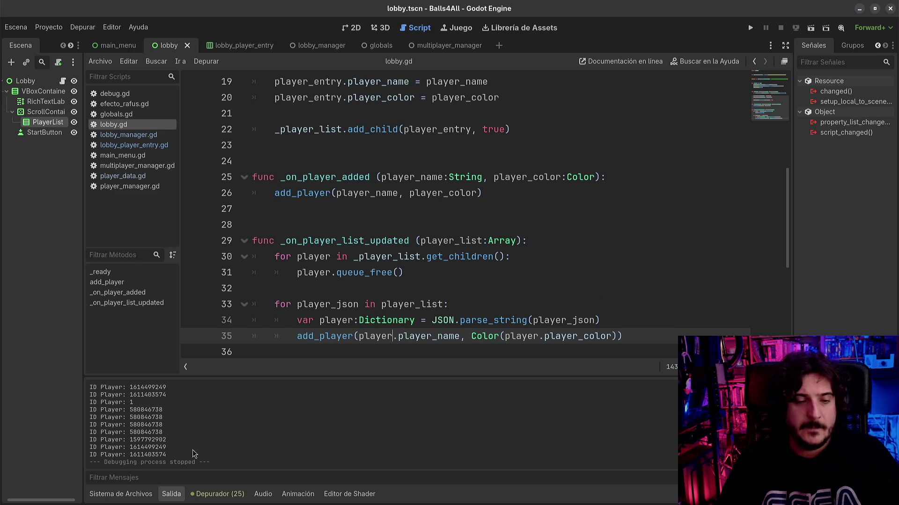
{"action": "left_click", "coordinate": [107, 502]}
{"action": "left_click", "coordinate": [107, 502]}
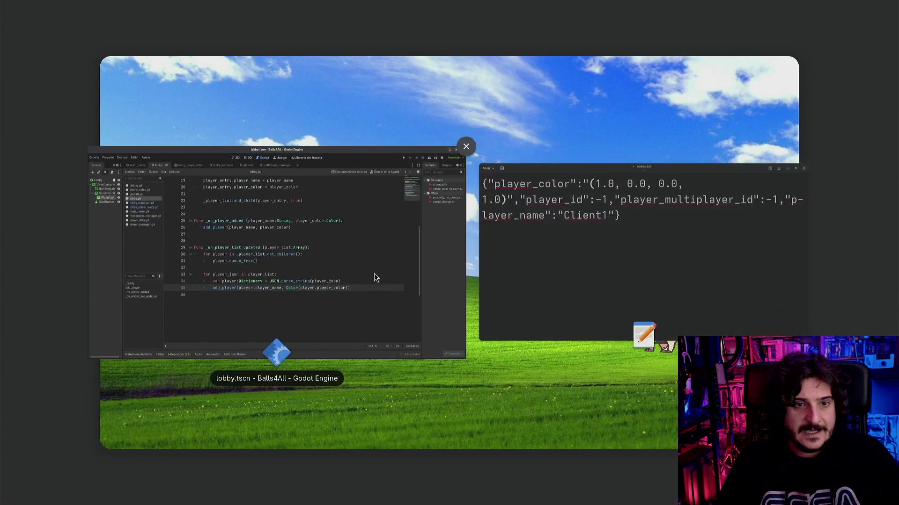
{"action": "left_click", "coordinate": [374, 274]}
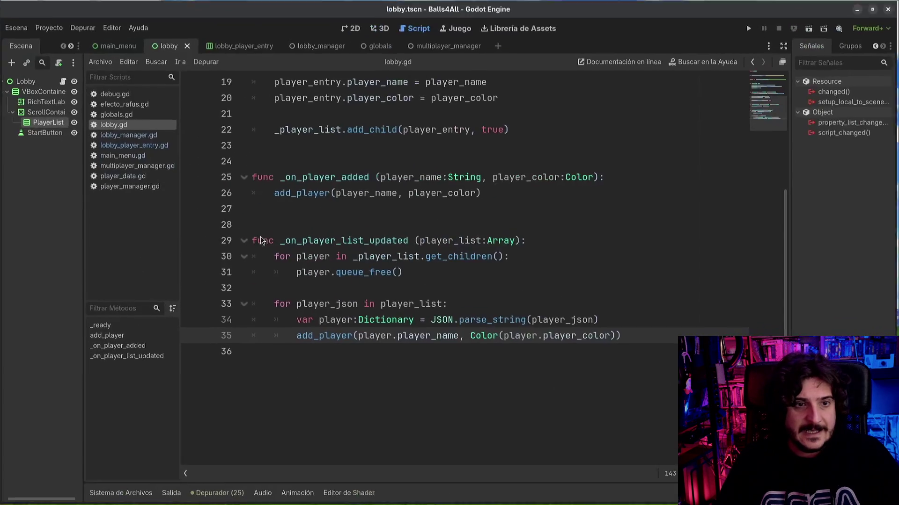
{"action": "left_click", "coordinate": [41, 132]}
{"action": "left_click", "coordinate": [358, 29]}
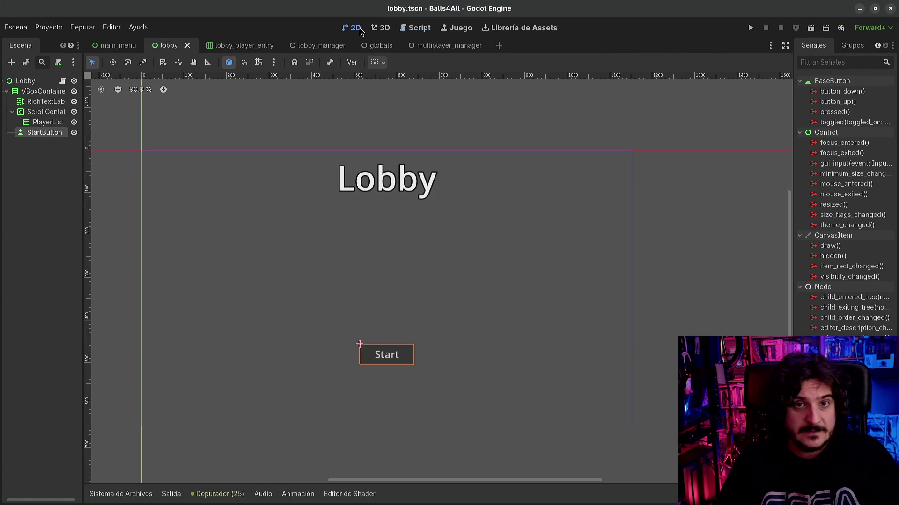
{"action": "left_click_drag", "start_coordinate": [209, 175], "coordinate": [253, 185]}
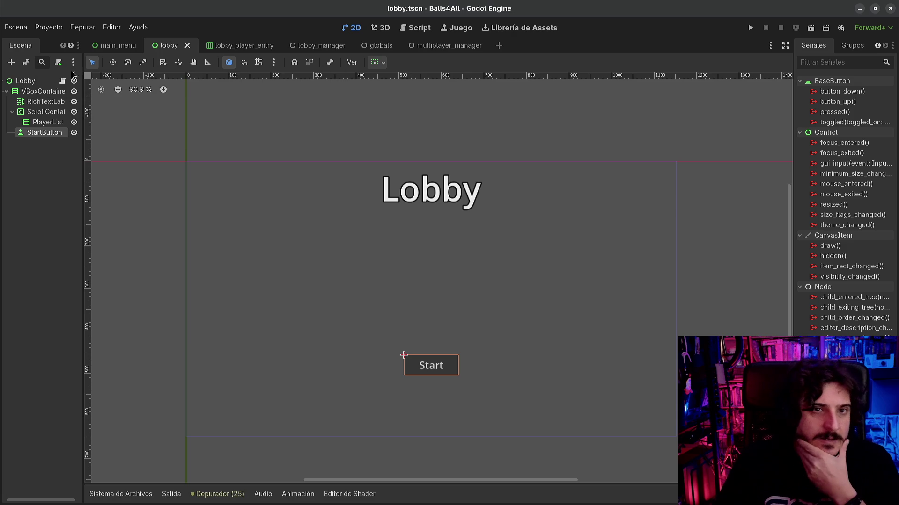
{"action": "left_click", "coordinate": [239, 47]}
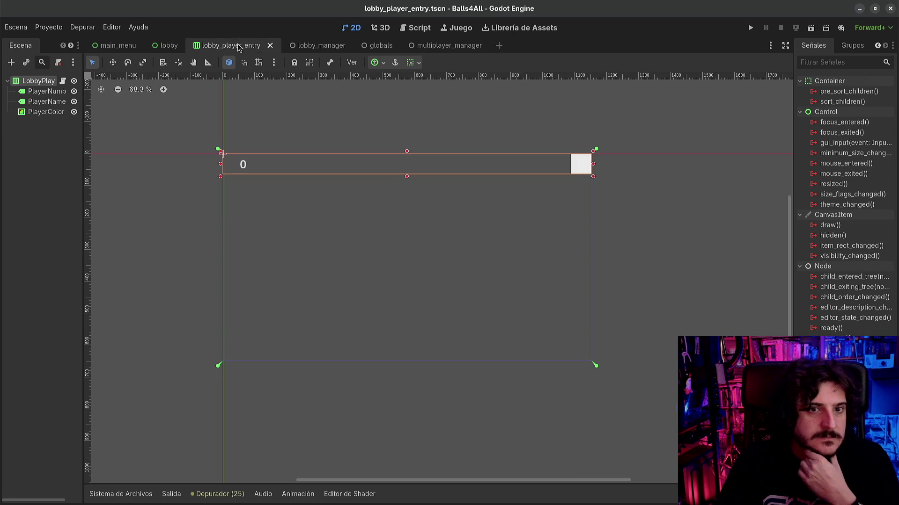
{"action": "left_click", "coordinate": [179, 48]}
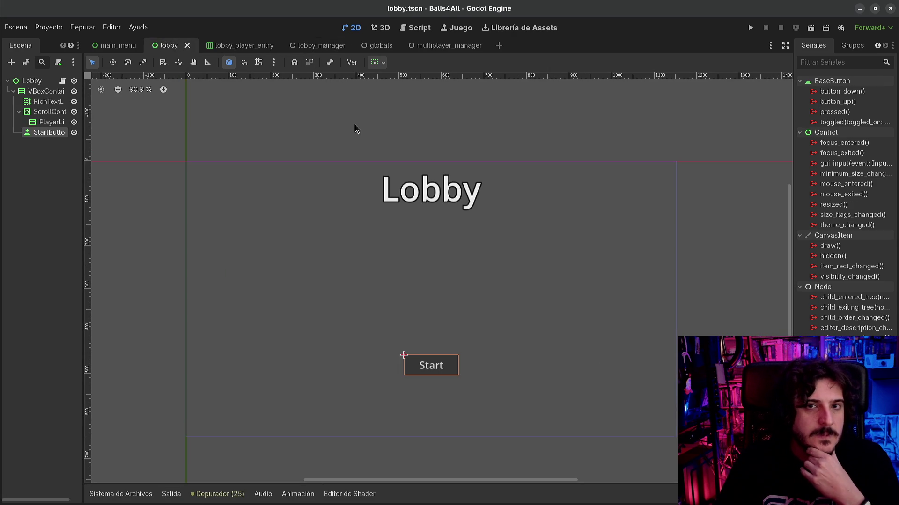
{"action": "left_click", "coordinate": [414, 28]}
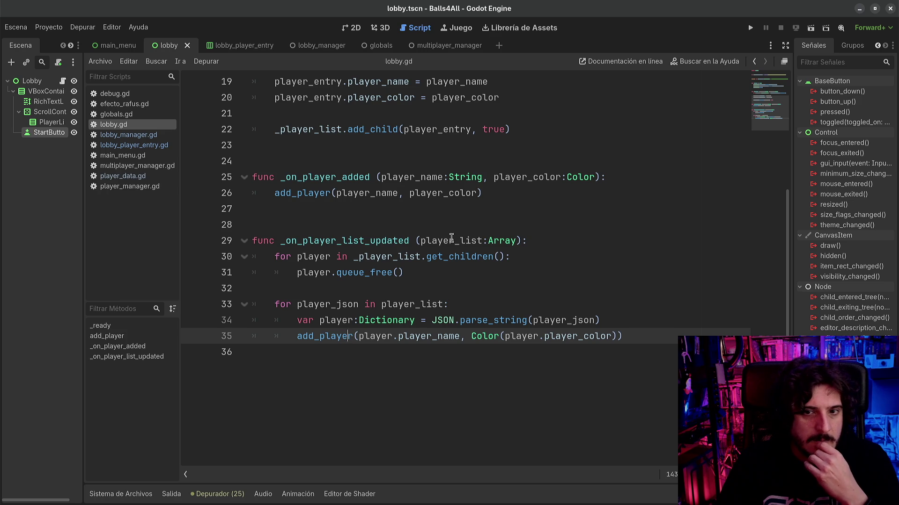
- Review player_list, _on_player_list_updated and the LobbyManager signal hookups in lobby.gd
{"action": "double_click", "coordinate": [452, 239]}
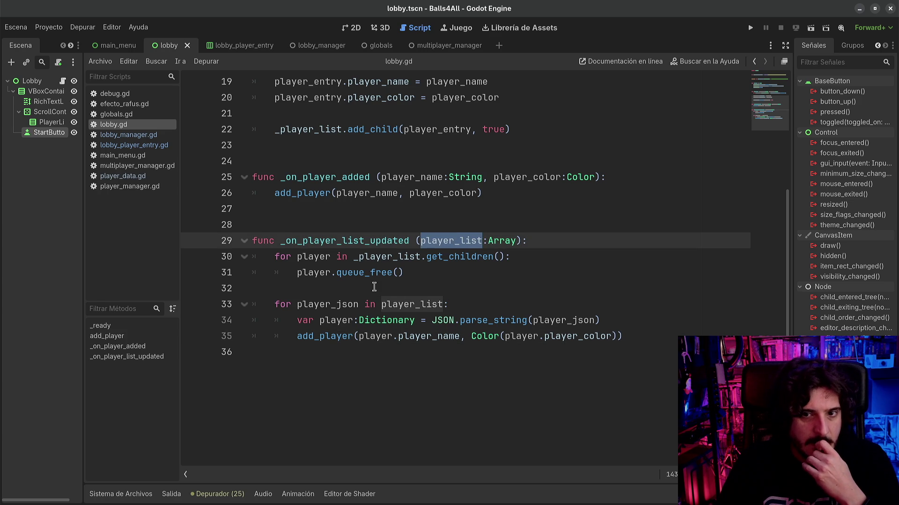
{"action": "double_click", "coordinate": [367, 240]}
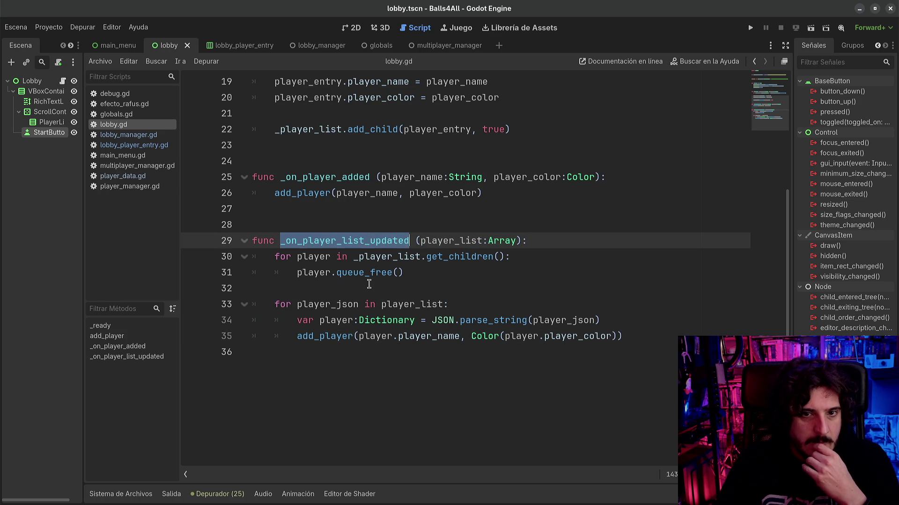
{"action": "scroll", "coordinate": [369, 286], "scroll_direction": "up", "scroll_amount": 2}
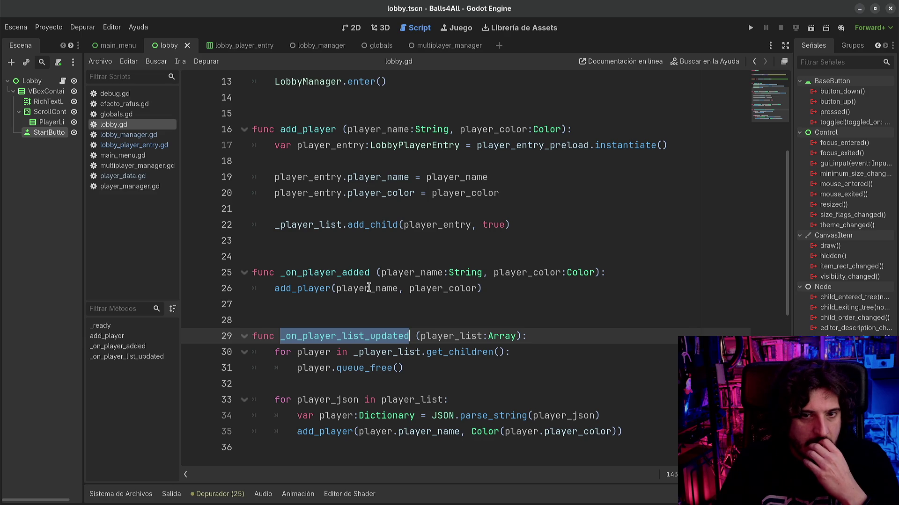
{"action": "scroll", "coordinate": [369, 287], "scroll_direction": "up", "scroll_amount": 4}
{"action": "scroll", "coordinate": [369, 286], "scroll_direction": "down", "scroll_amount": 3}
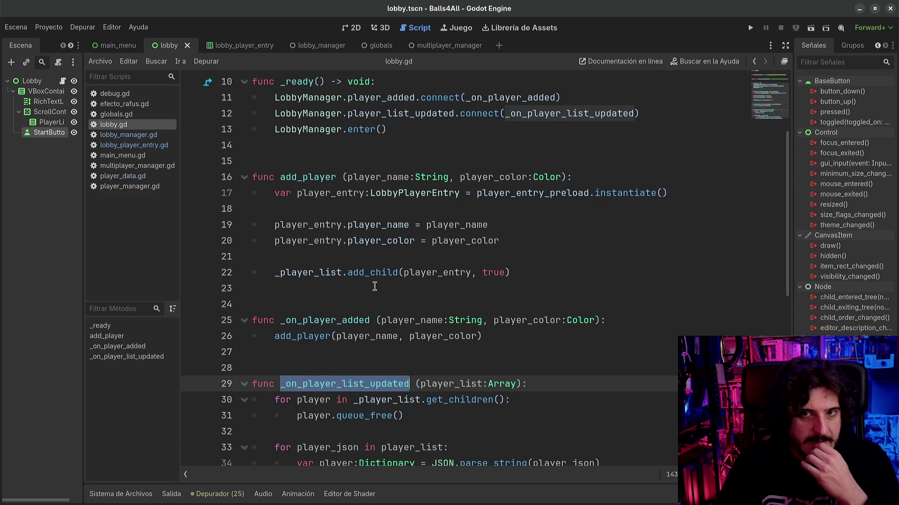
{"action": "scroll", "coordinate": [375, 286], "scroll_direction": "down", "scroll_amount": 1}
{"action": "scroll", "coordinate": [375, 286], "scroll_direction": "up", "scroll_amount": 3}
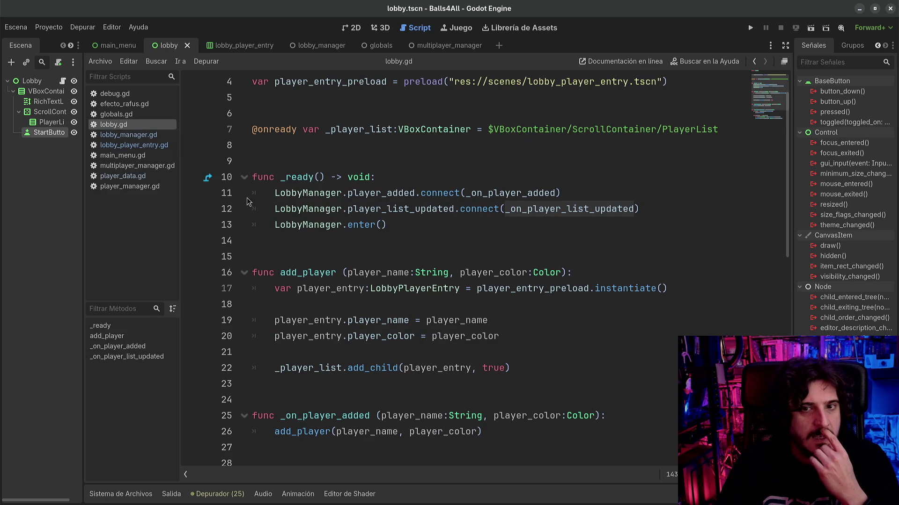
{"action": "left_click_drag", "start_coordinate": [320, 193], "coordinate": [426, 236]}
{"action": "left_click", "coordinate": [427, 236]}
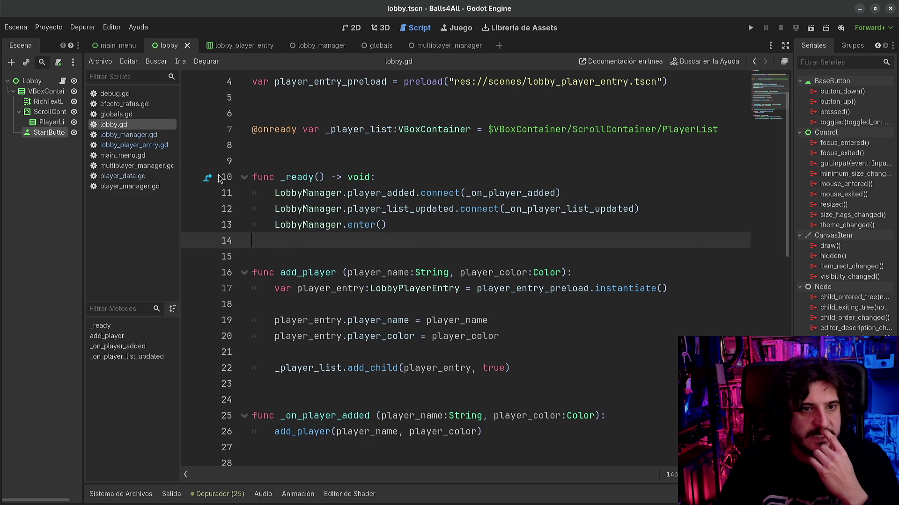
- Inspect sync_player_list in lobby_manager.gd, then check player_multiplayer_id in player_data.gd
{"action": "left_click", "coordinate": [144, 148]}
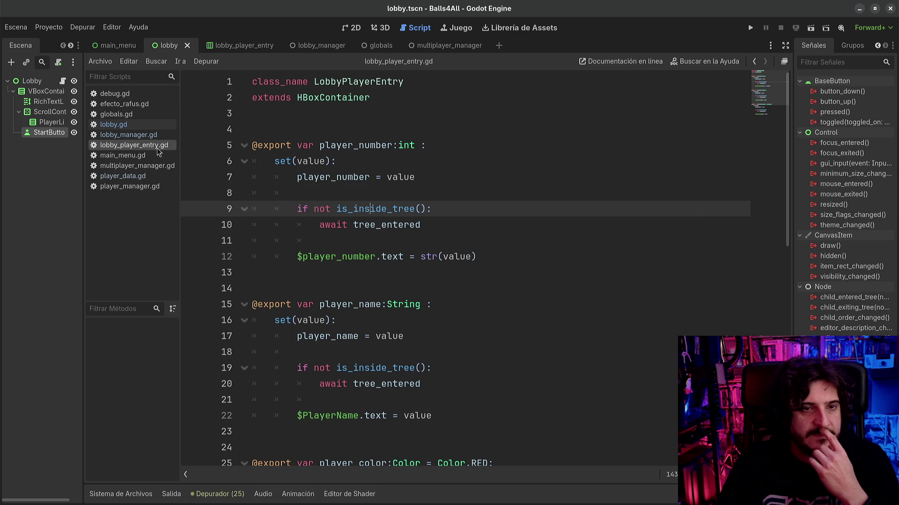
{"action": "left_click", "coordinate": [140, 136]}
{"action": "scroll", "coordinate": [435, 330], "scroll_direction": "up", "scroll_amount": 10}
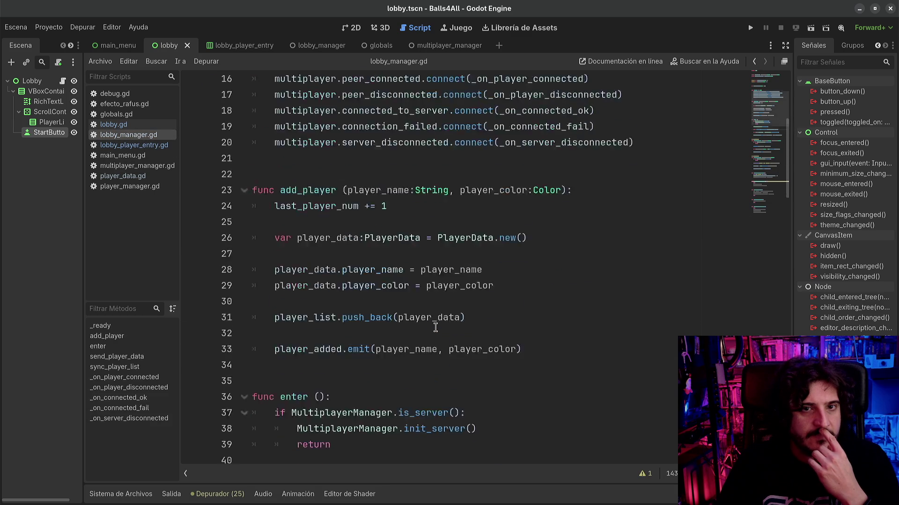
{"action": "scroll", "coordinate": [435, 327], "scroll_direction": "down", "scroll_amount": 8}
{"action": "scroll", "coordinate": [435, 327], "scroll_direction": "down", "scroll_amount": 10}
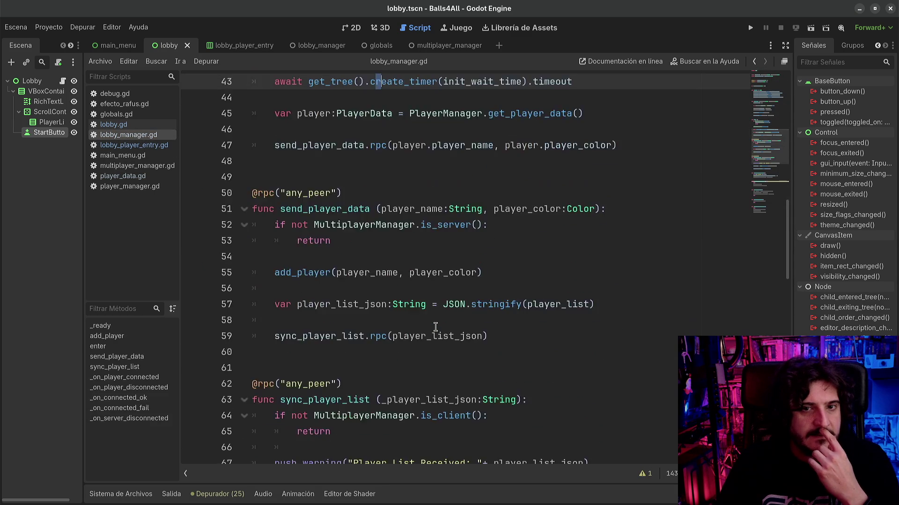
{"action": "scroll", "coordinate": [435, 327], "scroll_direction": "down", "scroll_amount": 1}
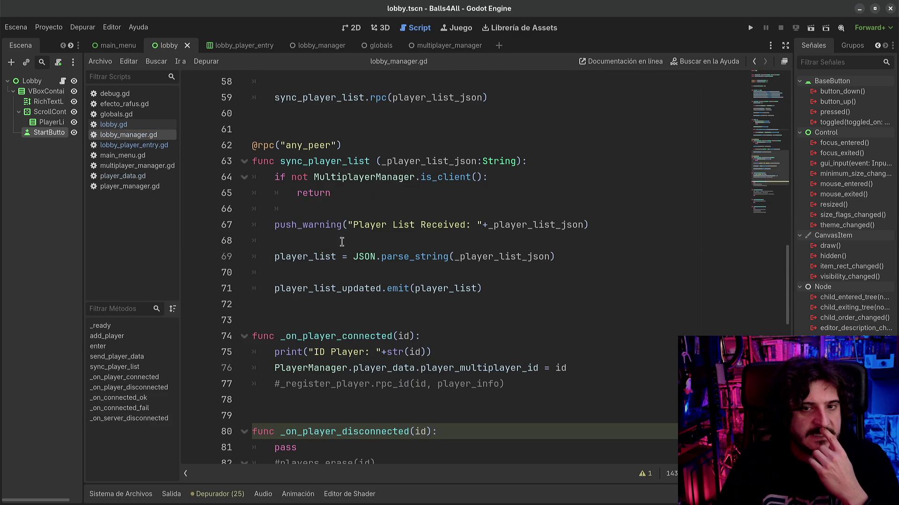
{"action": "double_click", "coordinate": [325, 161]}
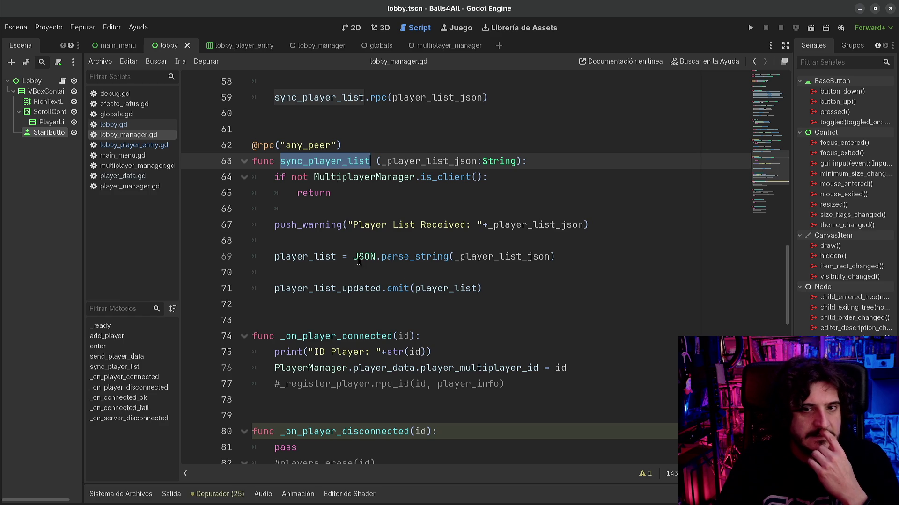
{"action": "double_click", "coordinate": [318, 257]}
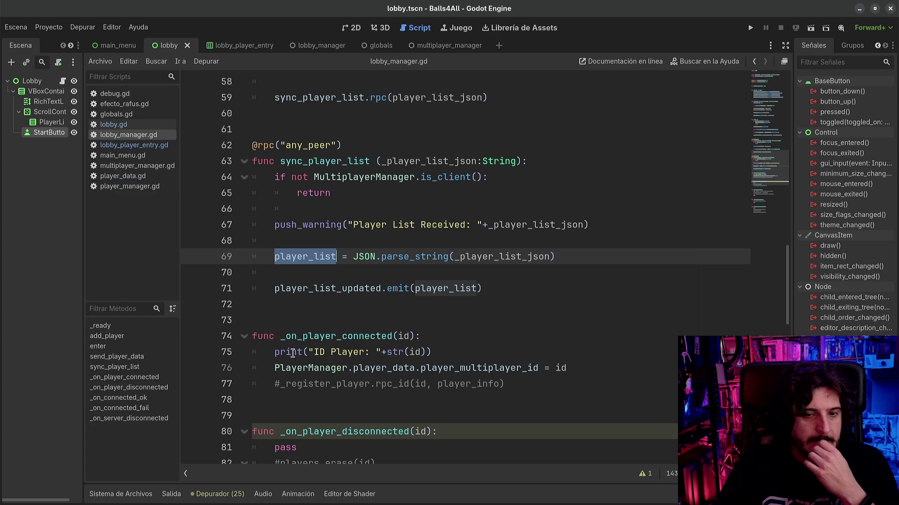
{"action": "left_click", "coordinate": [126, 176]}
{"action": "scroll", "coordinate": [376, 202], "scroll_direction": "up", "scroll_amount": 2}
{"action": "double_click", "coordinate": [377, 202]}
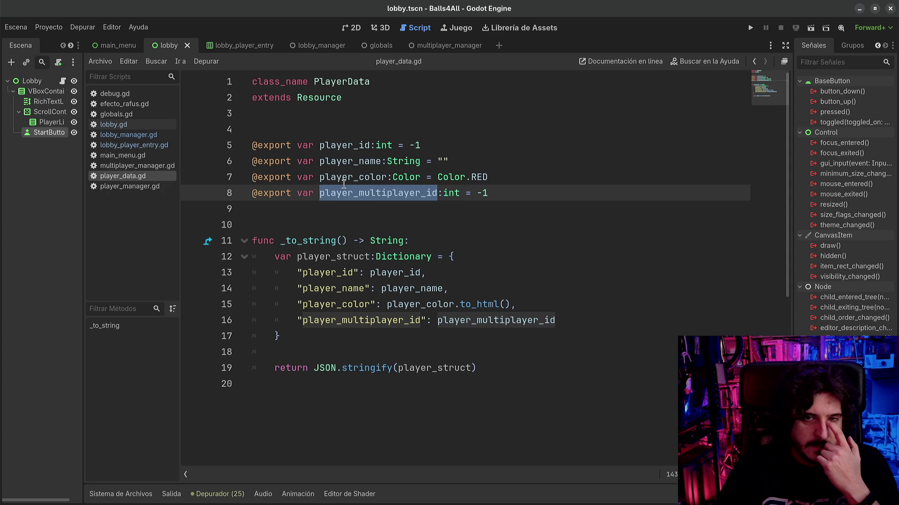
- Leave player_data.gd and open lobby.gd through the Lobby node's script icon
{"action": "left_click", "coordinate": [340, 181]}
{"action": "left_click", "coordinate": [350, 142]}
{"action": "left_click", "coordinate": [341, 175]}
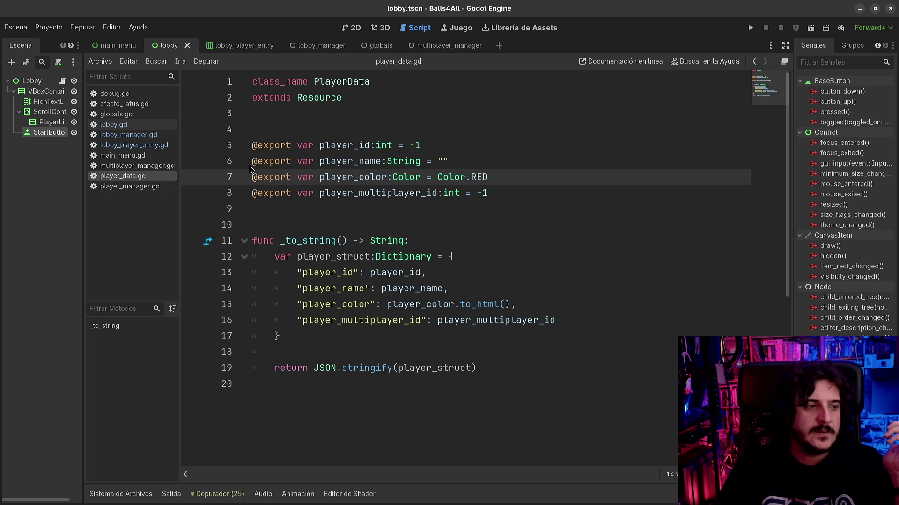
{"action": "left_click", "coordinate": [62, 83]}
{"action": "scroll", "coordinate": [461, 274], "scroll_direction": "up", "scroll_amount": 1}
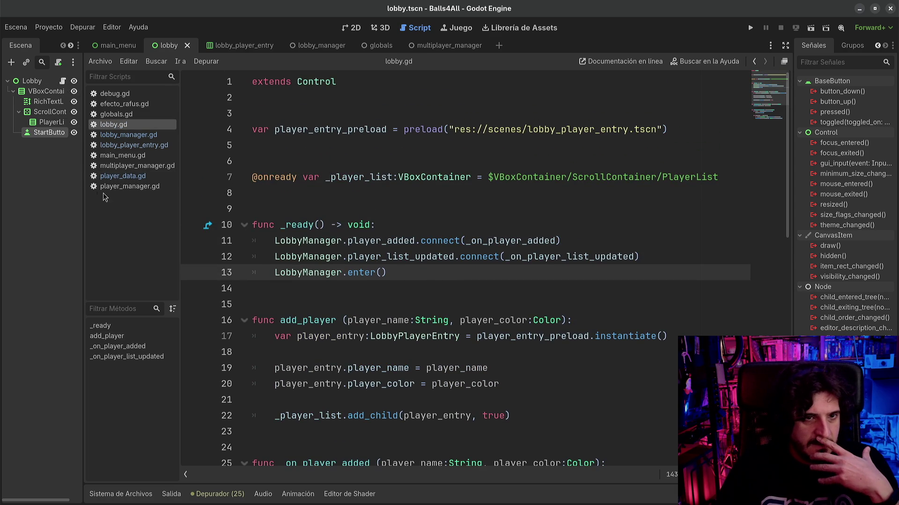
- Add and undo an empty line in lobby_manager.gd, then save and run the project with F5
{"action": "left_click", "coordinate": [121, 135]}
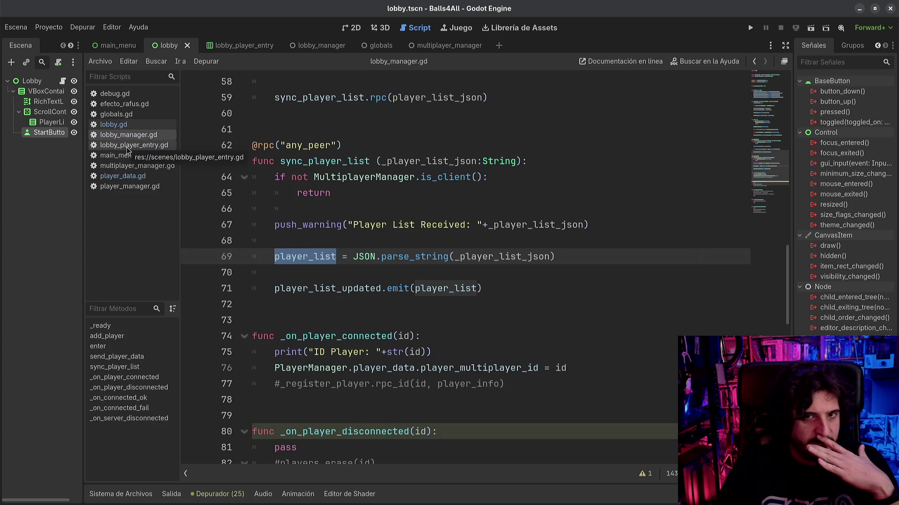
{"action": "left_click", "coordinate": [442, 302]}
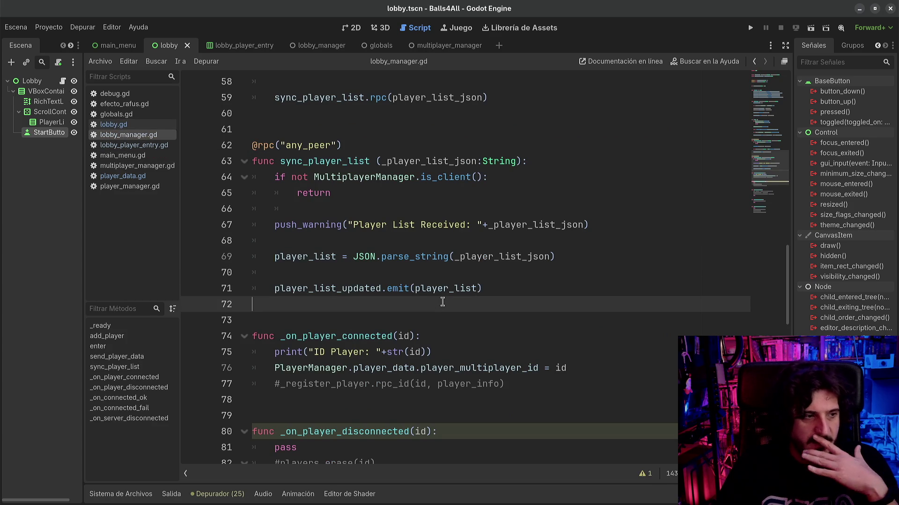
{"action": "left_click", "coordinate": [503, 285]}
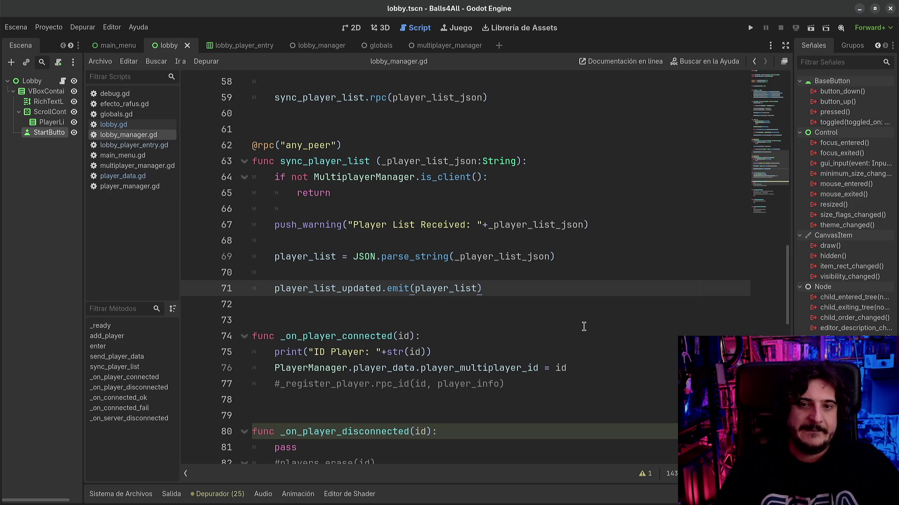
{"action": "scroll", "coordinate": [539, 333], "scroll_direction": "up", "scroll_amount": 1}
{"action": "left_click", "coordinate": [451, 320]}
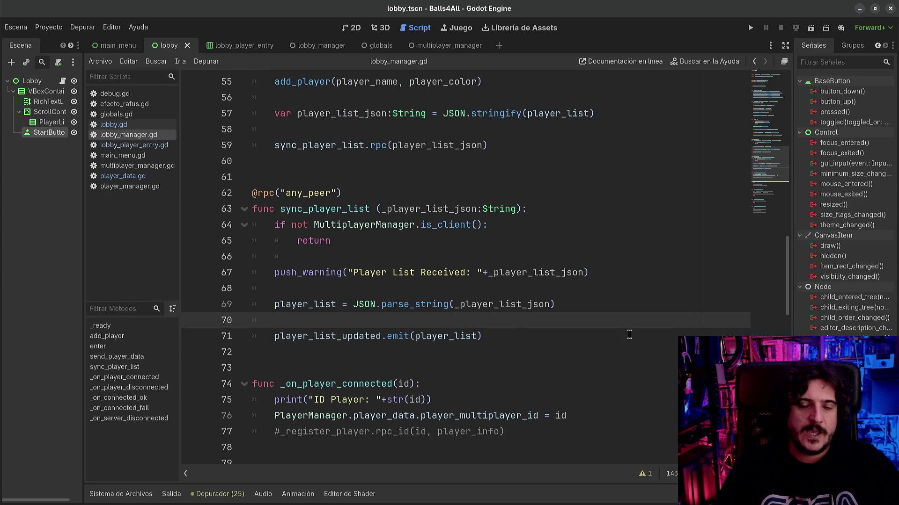
{"action": "key", "text": "Return"}
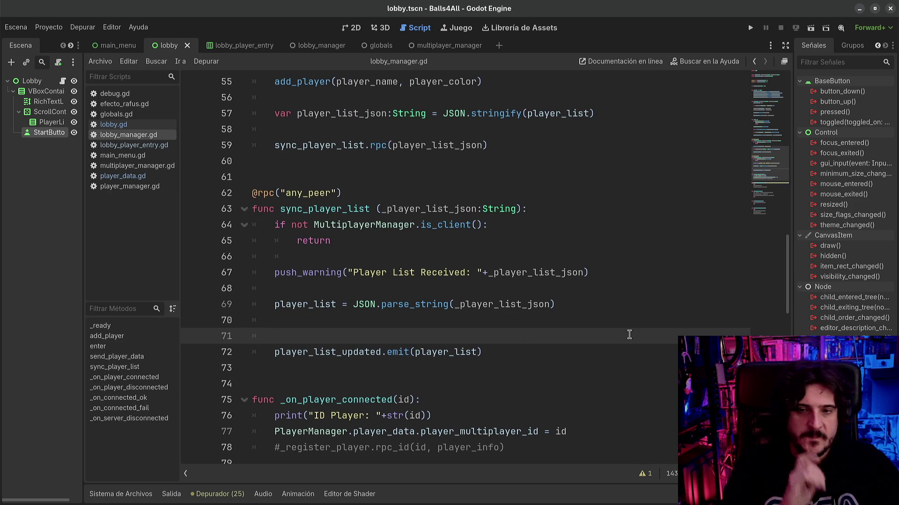
{"action": "key", "text": "ctrl+z"}
{"action": "key", "text": "ctrl+z"}
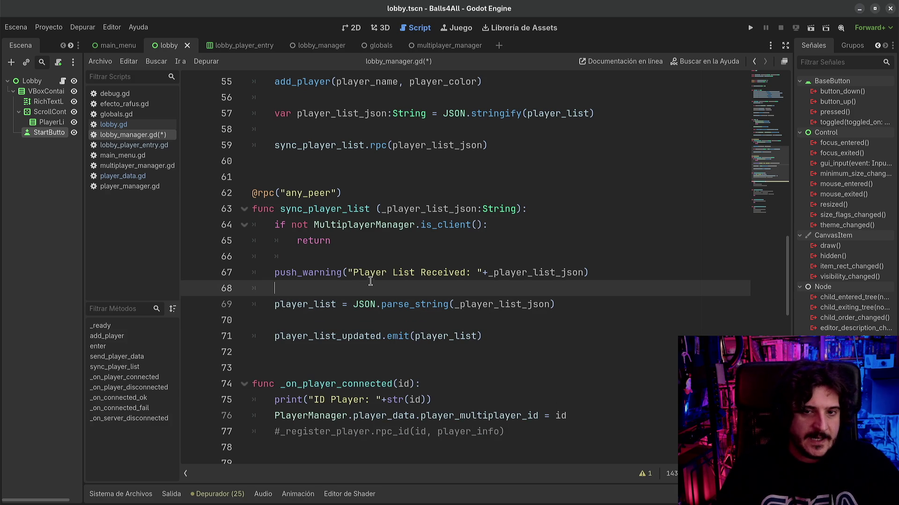
{"action": "double_click", "coordinate": [370, 273]}
{"action": "key", "text": "F5"}
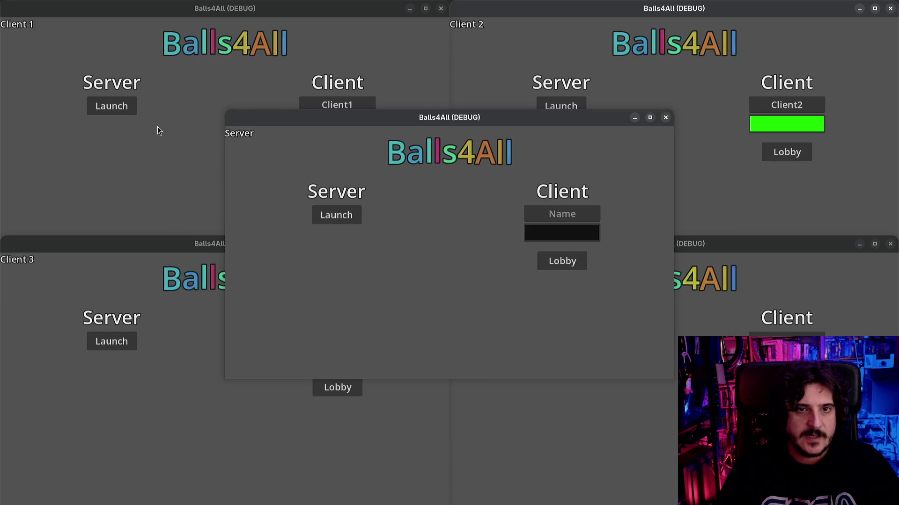
- Launch the server from the Server game window
{"action": "left_click", "coordinate": [164, 130]}
{"action": "left_click", "coordinate": [445, 337]}
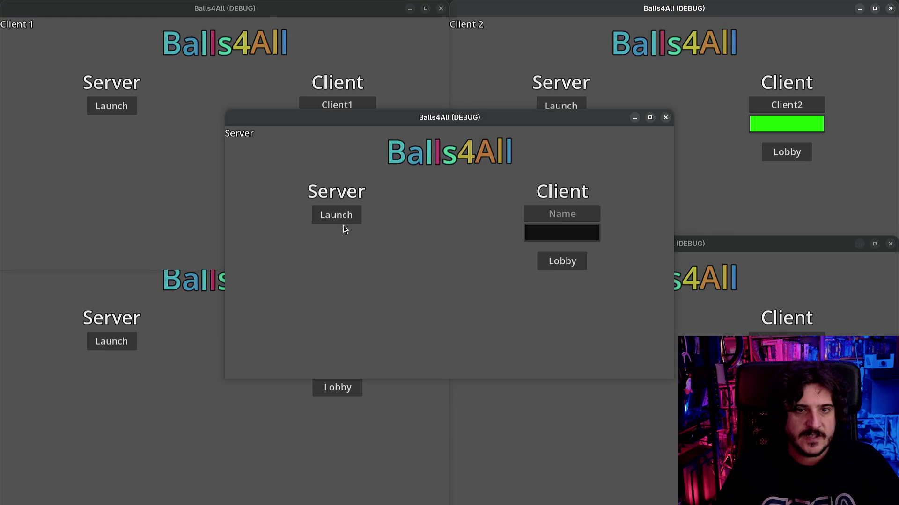
{"action": "left_click", "coordinate": [344, 220]}
- Join the lobby as Client 1, check the server's lobby, then return to the Godot editor
{"action": "left_click", "coordinate": [148, 192]}
{"action": "left_click", "coordinate": [335, 153]}
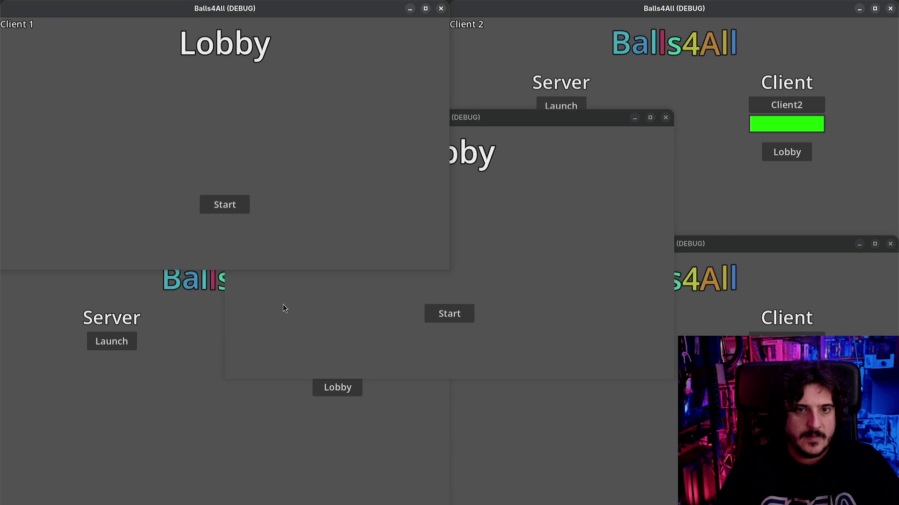
{"action": "left_click", "coordinate": [585, 255]}
{"action": "key", "text": "super"}
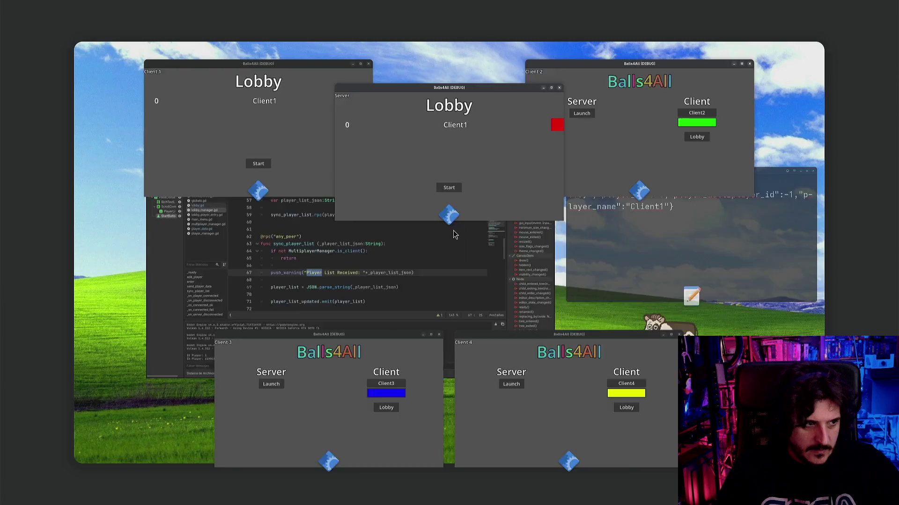
{"action": "left_click", "coordinate": [320, 252]}
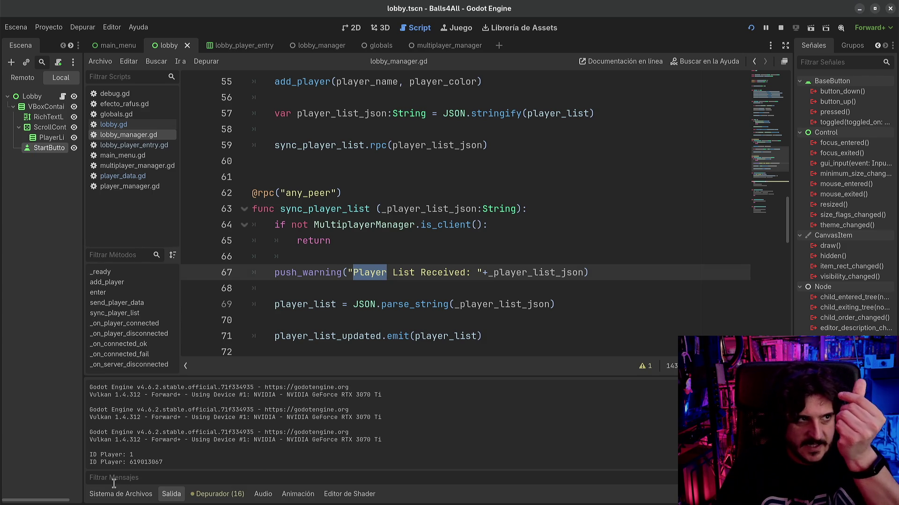
- Open player_data.gd from the FileSystem panel's scripts folder and go to line 66
{"action": "left_click", "coordinate": [126, 494]}
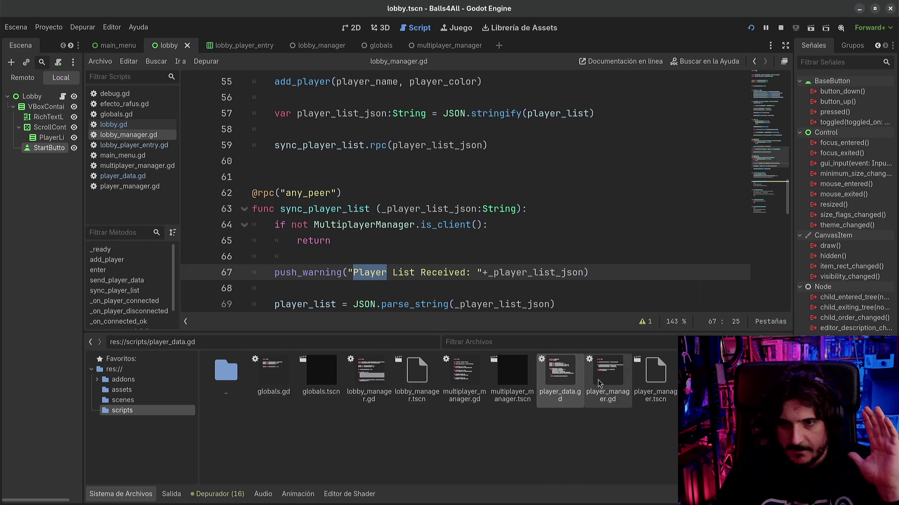
{"action": "left_click", "coordinate": [560, 375]}
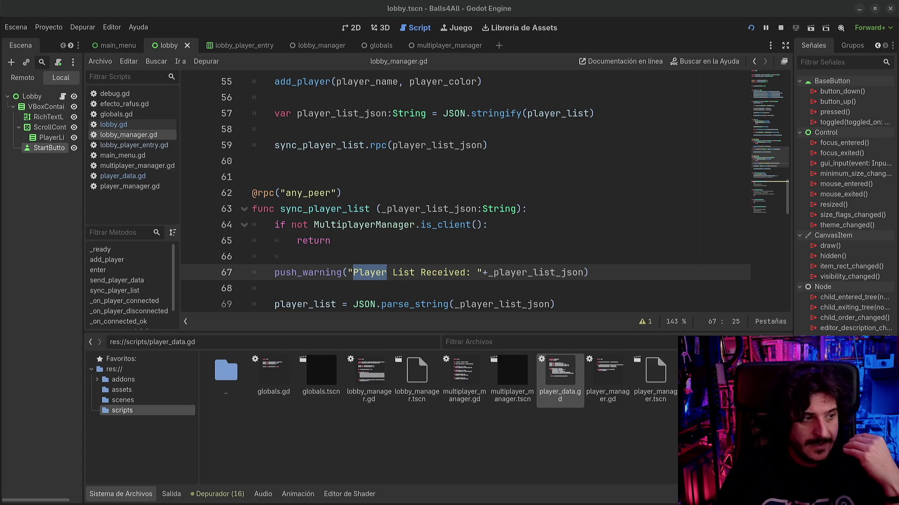
{"action": "left_click", "coordinate": [387, 252]}
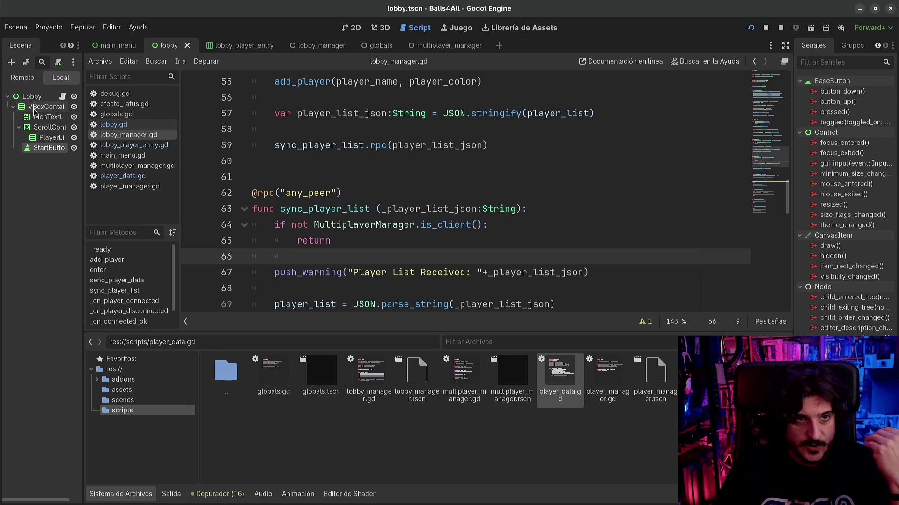
- Switch through the scene tabs to lobby_manager and hide the bottom FileSystem panel
{"action": "left_click", "coordinate": [117, 46]}
{"action": "left_click", "coordinate": [168, 46]}
{"action": "left_click", "coordinate": [232, 46]}
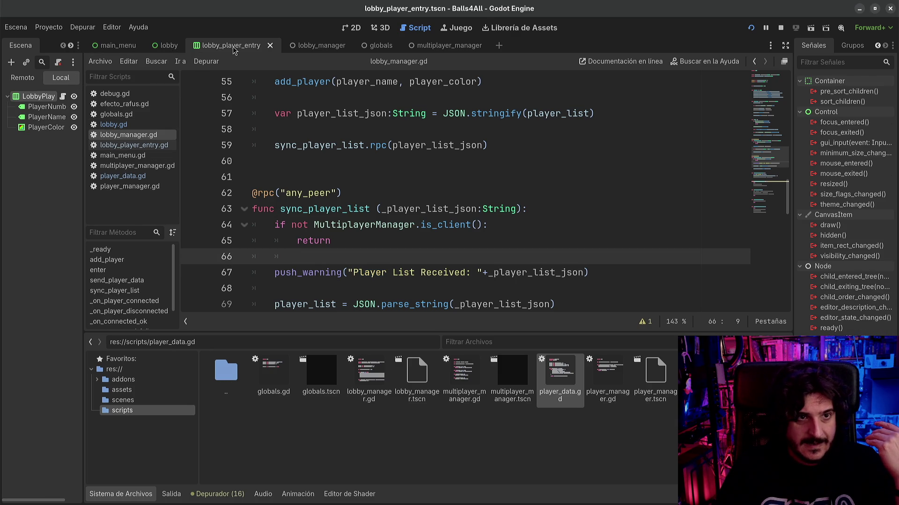
{"action": "left_click", "coordinate": [323, 49]}
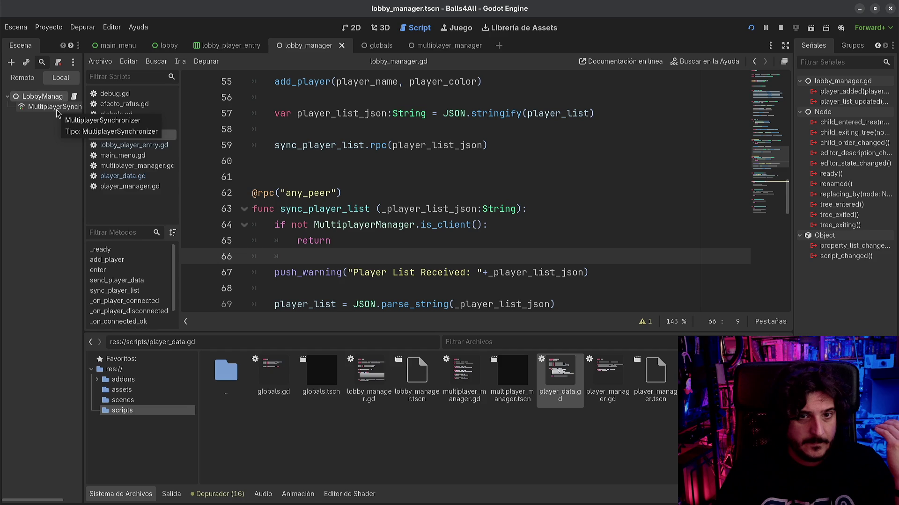
{"action": "left_click", "coordinate": [392, 208]}
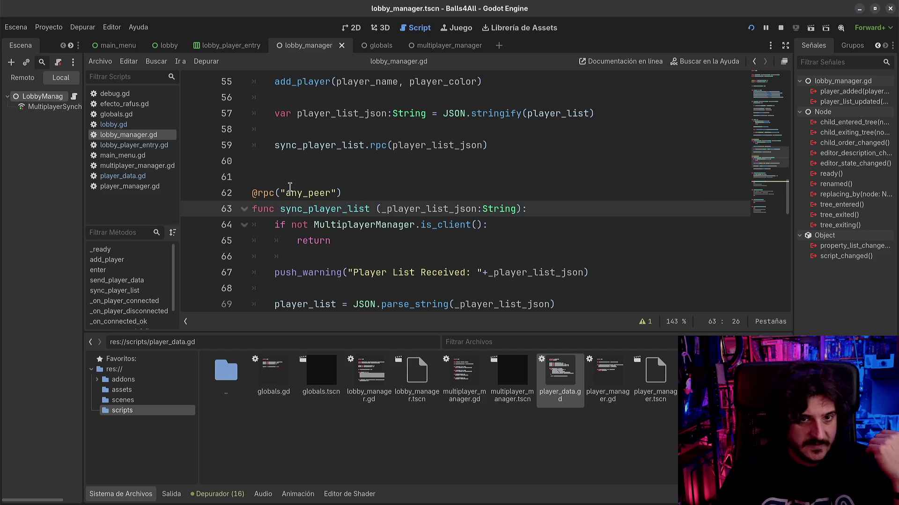
{"action": "left_click", "coordinate": [103, 496]}
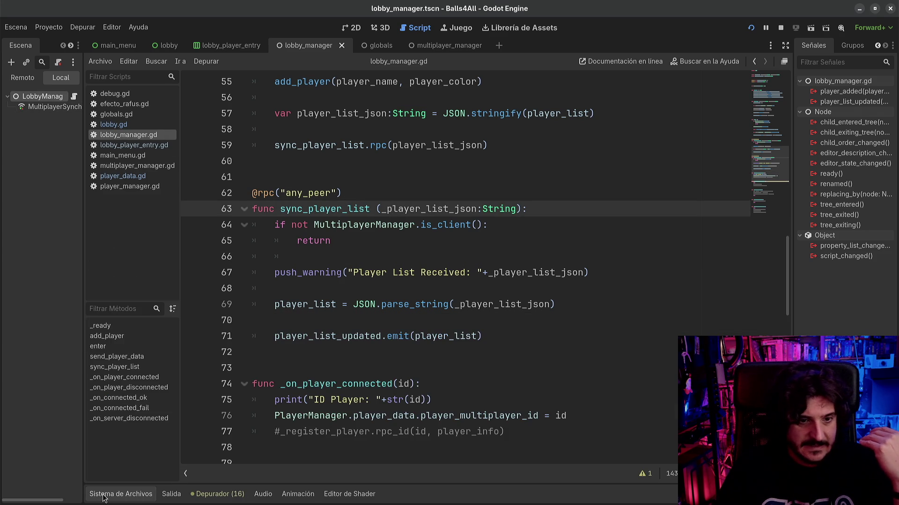
- Inspect the sync_player_list function header and lines 66-70 of the script
{"action": "left_click", "coordinate": [344, 320]}
{"action": "left_click_drag", "start_coordinate": [301, 196], "coordinate": [337, 240]}
{"action": "left_click", "coordinate": [343, 257]}
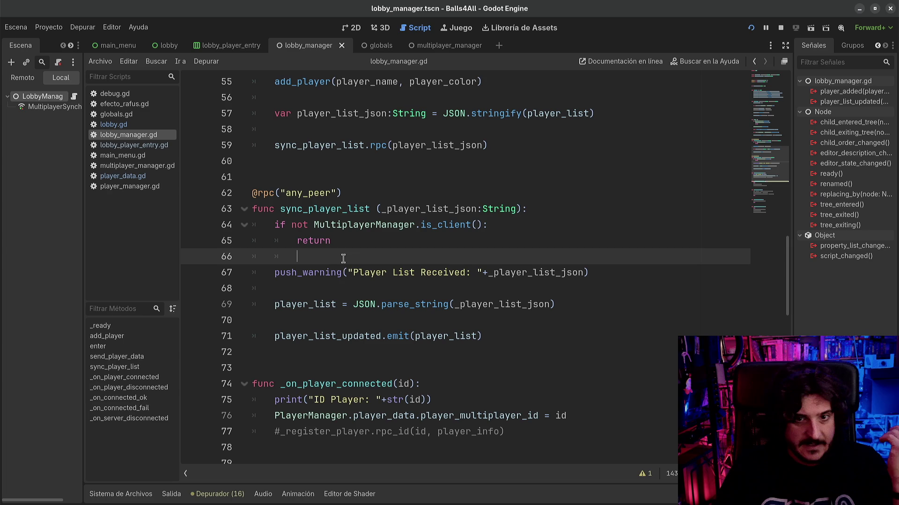
{"action": "left_click", "coordinate": [326, 283]}
{"action": "left_click", "coordinate": [312, 260]}
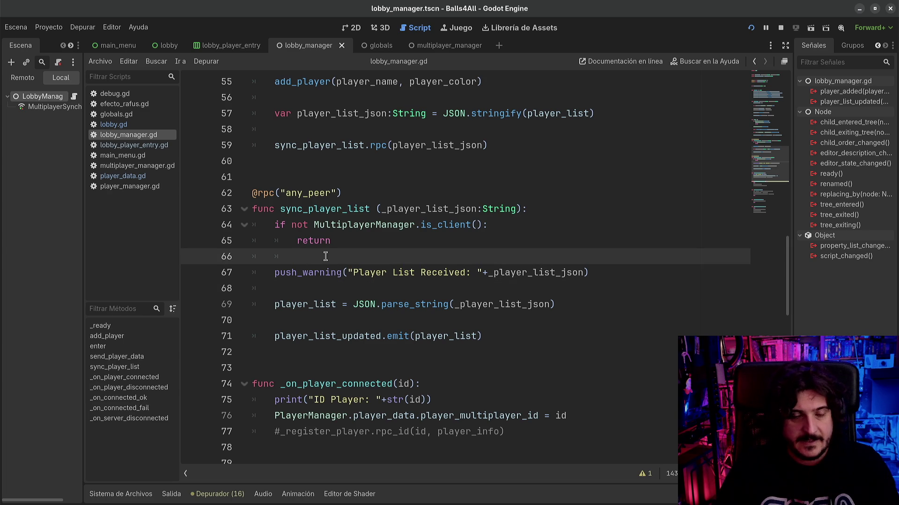
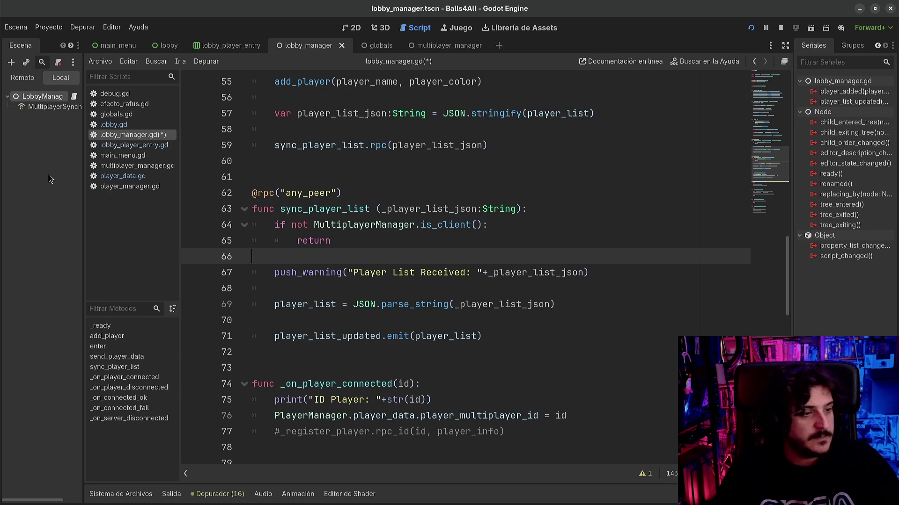
- Review the JSON parse and early return in sync_player_list, then save lobby_manager.gd
{"action": "left_click", "coordinate": [377, 305]}
{"action": "mouse_move", "coordinate": [376, 309]}
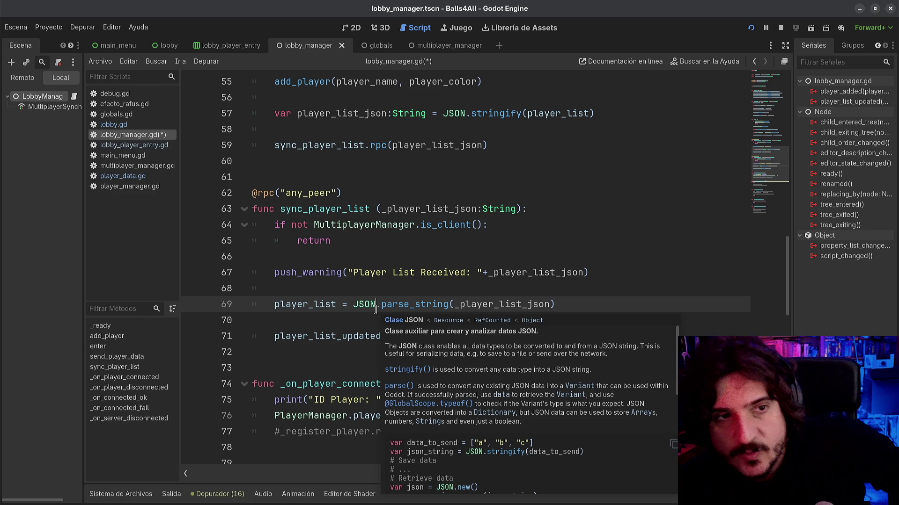
{"action": "scroll", "coordinate": [360, 211], "scroll_direction": "down", "scroll_amount": 2}
{"action": "left_click", "coordinate": [355, 187]}
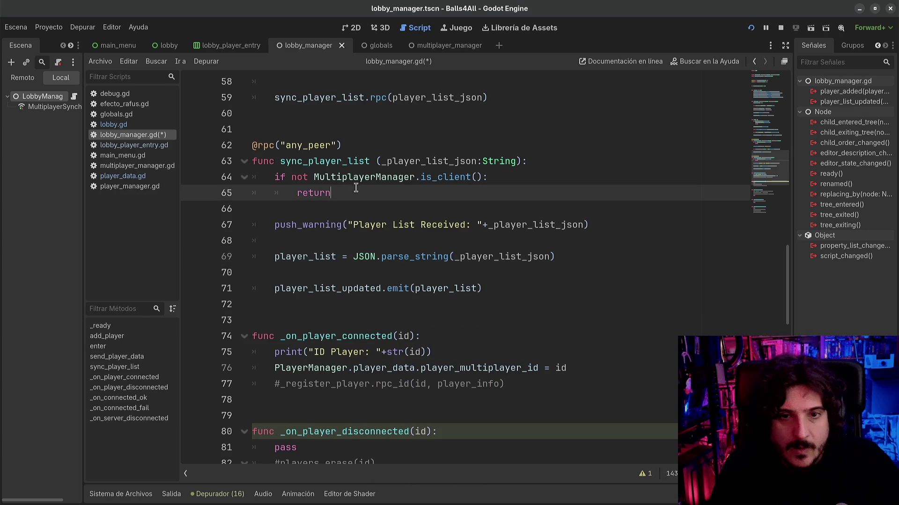
{"action": "key", "text": "ctrl+s"}
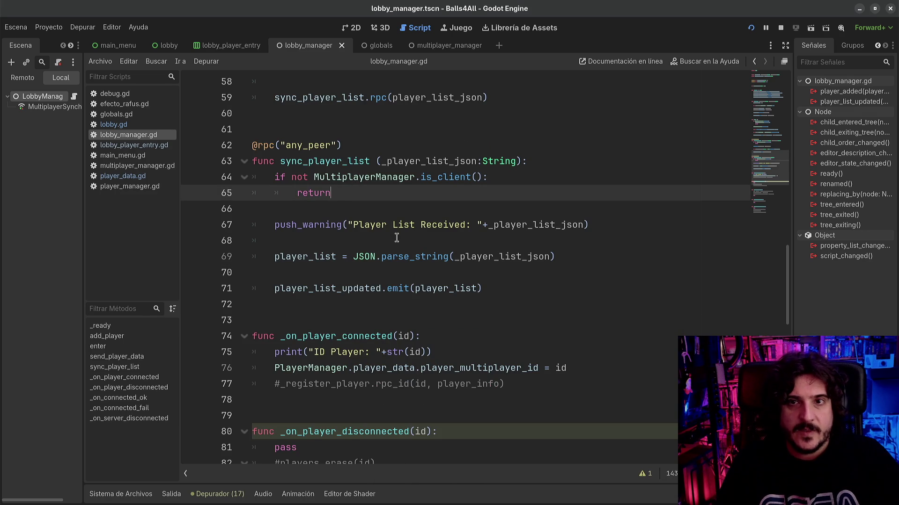
- Review the parse_string and player_list_updated emit lines, then open the debugger panel
{"action": "left_click", "coordinate": [381, 275]}
{"action": "scroll", "coordinate": [381, 278], "scroll_direction": "down", "scroll_amount": 1}
{"action": "left_click", "coordinate": [322, 272]}
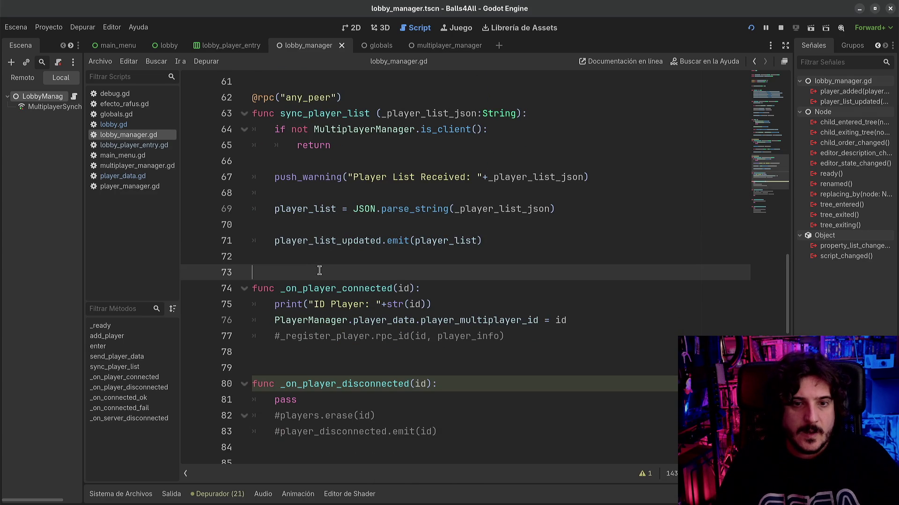
{"action": "left_click", "coordinate": [304, 213]}
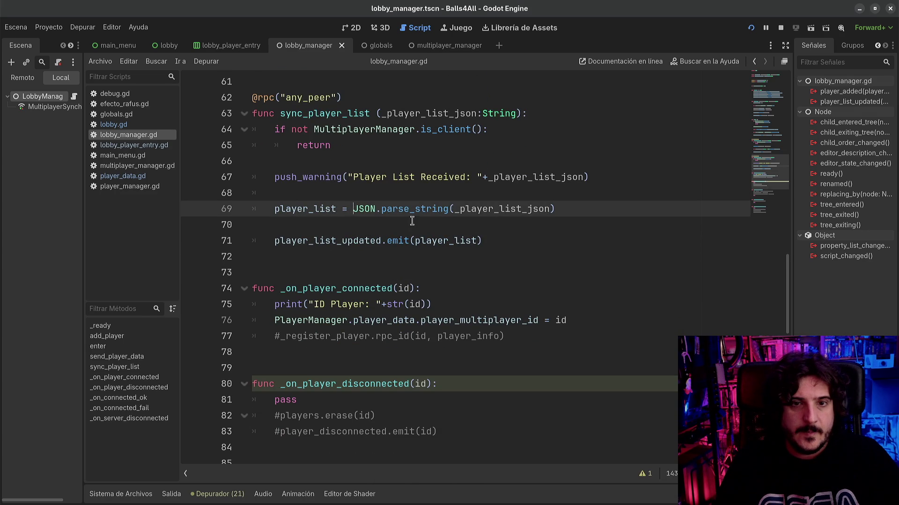
{"action": "left_click", "coordinate": [303, 244]}
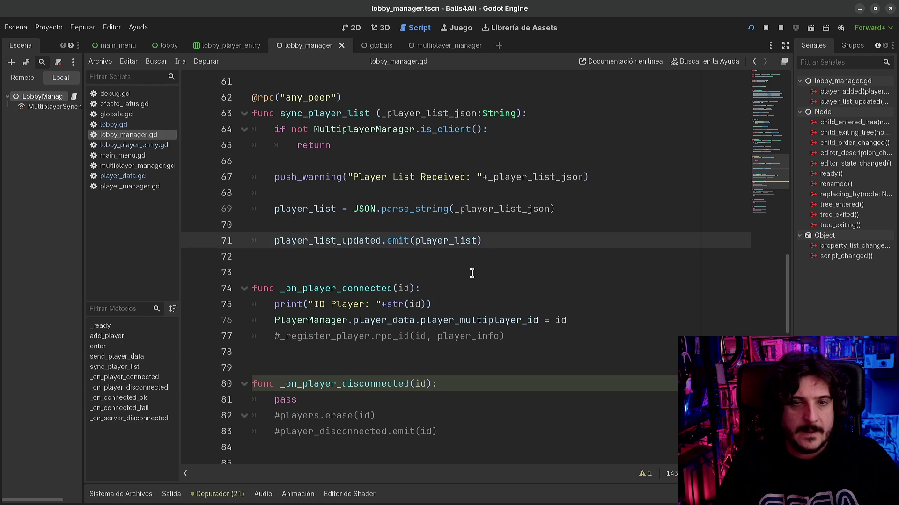
{"action": "left_click", "coordinate": [381, 272]}
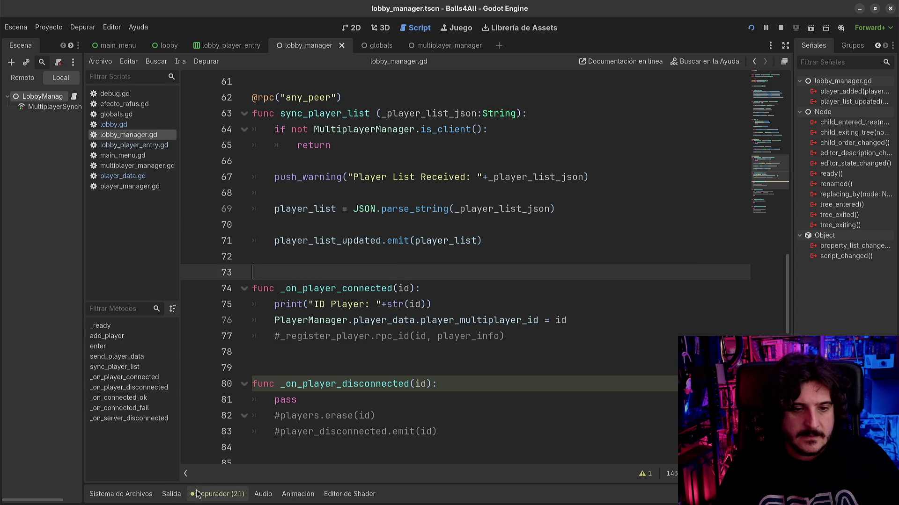
{"action": "left_click", "coordinate": [218, 495]}
- In the Errors list, jump to the Player List Received warning on line 67, then open lobby_player_entry.gd
{"action": "left_click", "coordinate": [164, 373]}
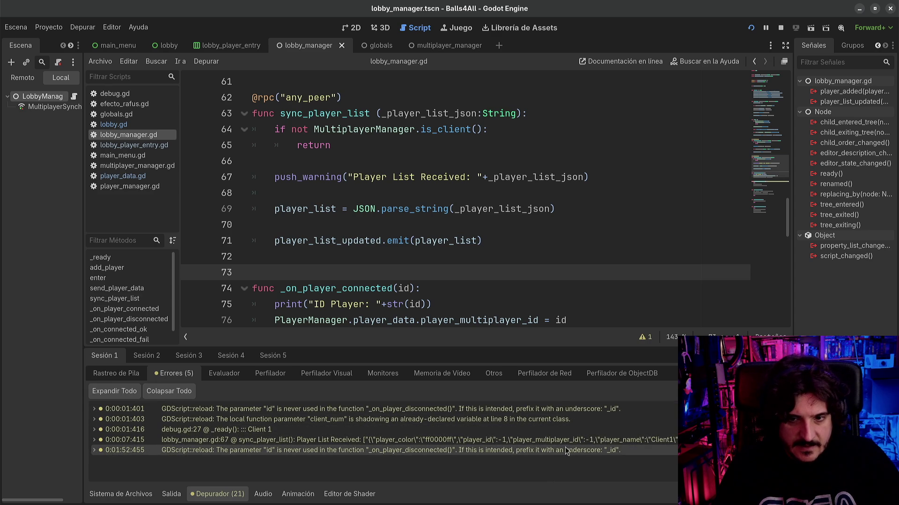
{"action": "mouse_move", "coordinate": [541, 444]}
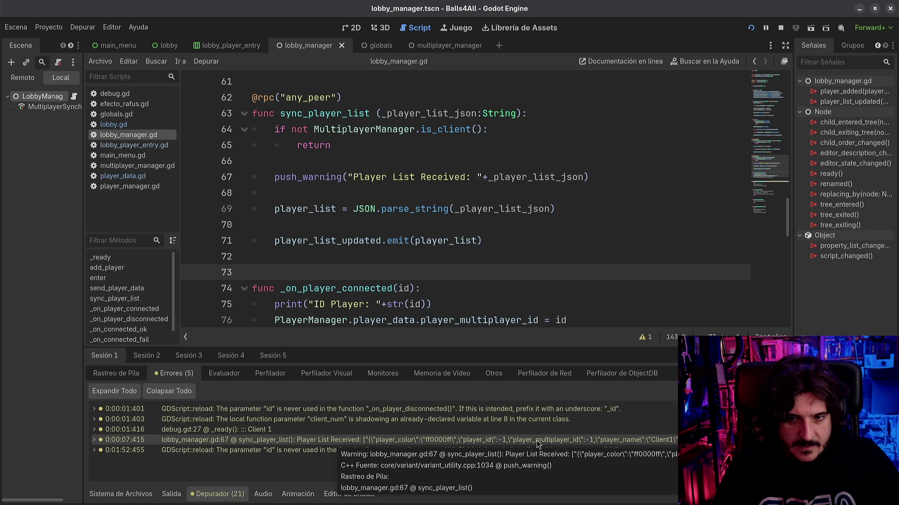
{"action": "double_click", "coordinate": [536, 440]}
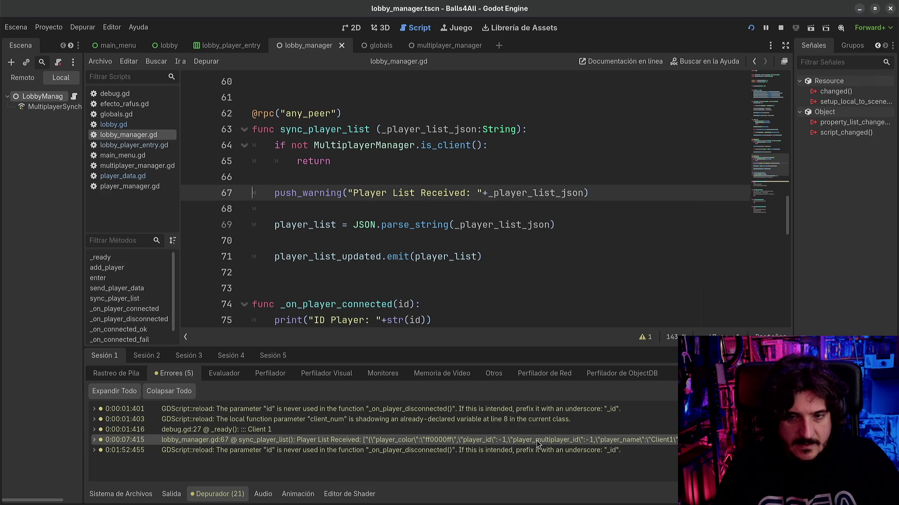
{"action": "mouse_move", "coordinate": [501, 446]}
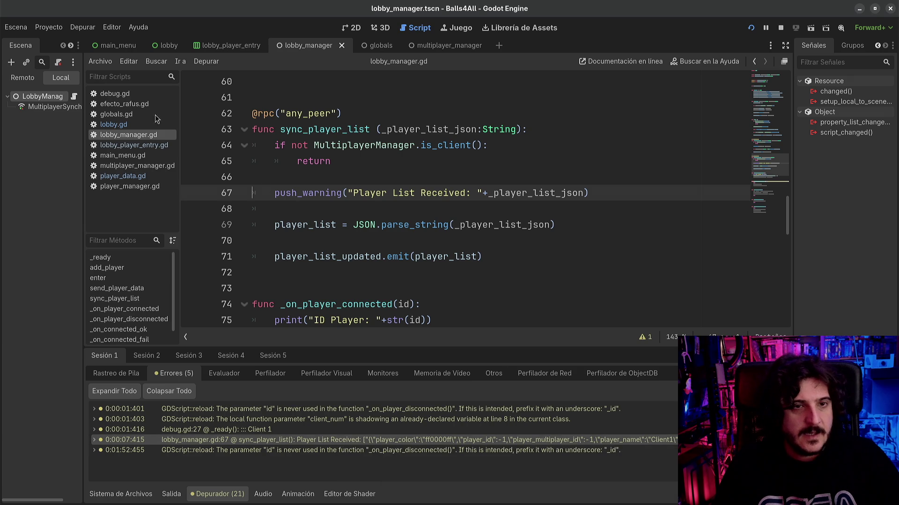
{"action": "left_click", "coordinate": [120, 149]}
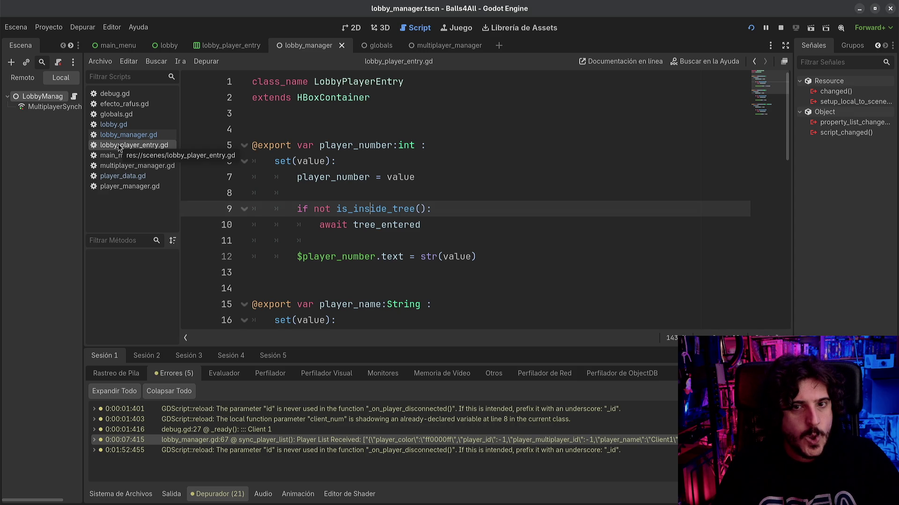
- Browse lobby.gd and lobby_player_entry.gd, return to lobby_manager.gd, and collapse the debugger panel
{"action": "left_click", "coordinate": [125, 126]}
{"action": "left_click", "coordinate": [126, 134]}
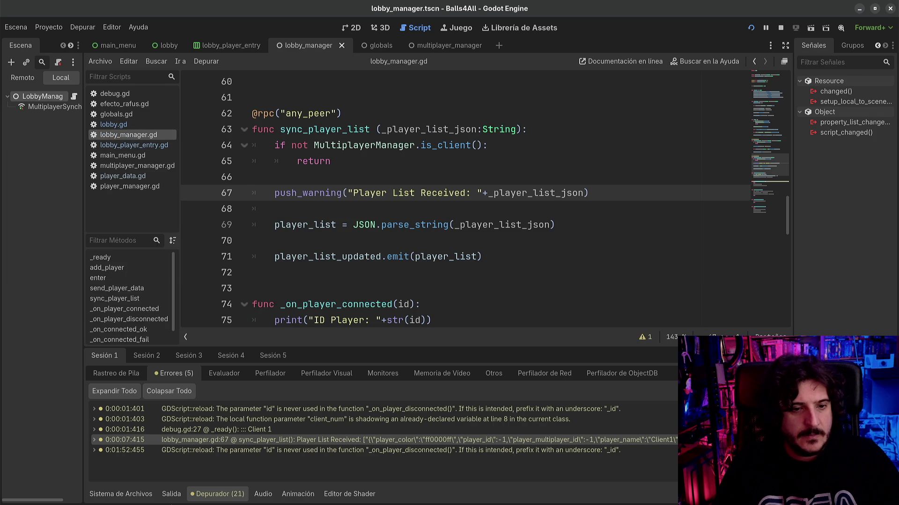
{"action": "left_click", "coordinate": [120, 494]}
{"action": "left_click", "coordinate": [121, 494]}
{"action": "left_click", "coordinate": [396, 316]}
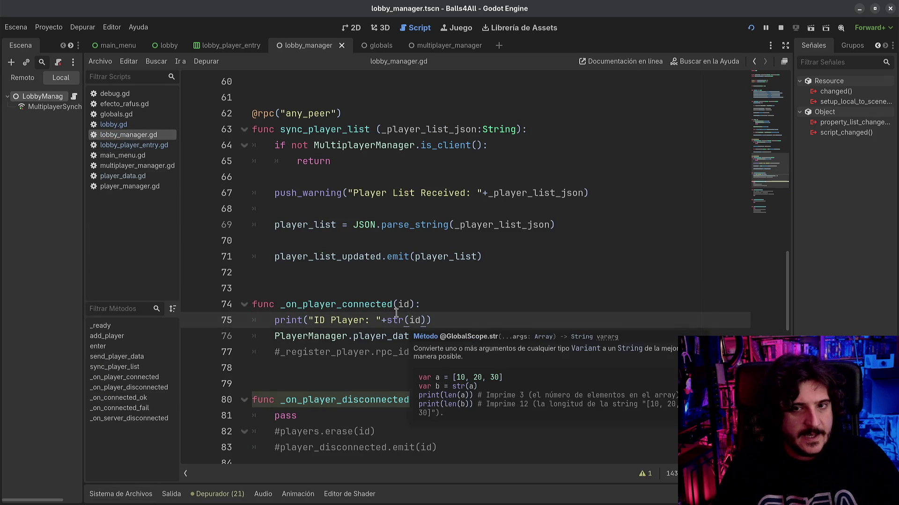
{"action": "left_click", "coordinate": [128, 124]}
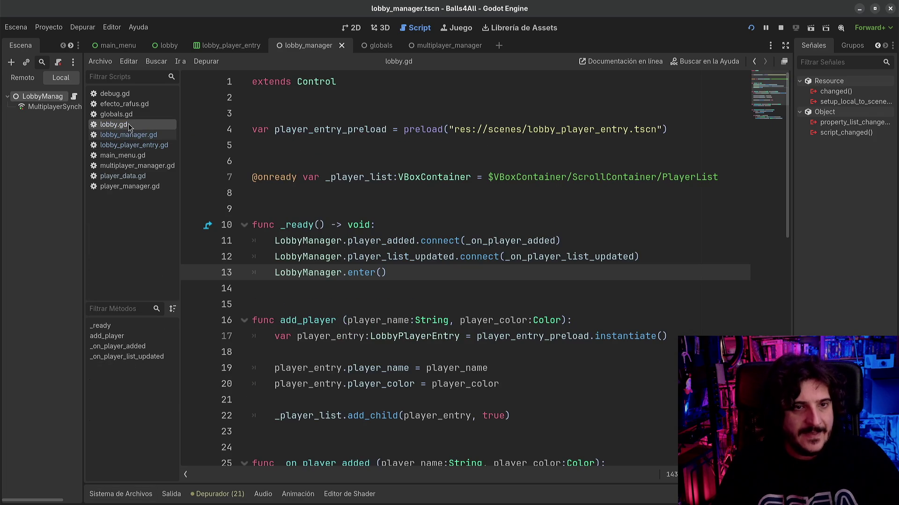
{"action": "left_click", "coordinate": [139, 146]}
{"action": "left_click", "coordinate": [128, 134]}
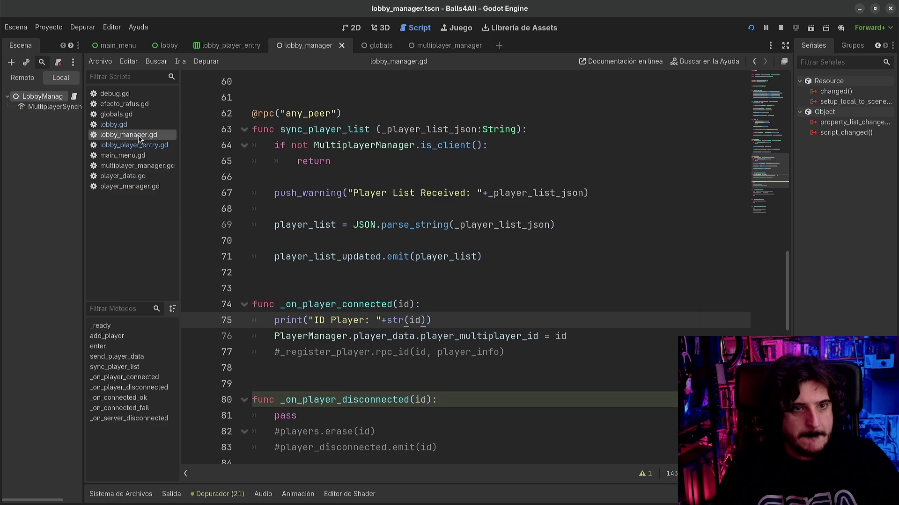
- Scroll up lobby_manager.gd to review the last_player_num variable and add_player
{"action": "scroll", "coordinate": [468, 274], "scroll_direction": "up", "scroll_amount": 6}
{"action": "left_click", "coordinate": [336, 258]}
{"action": "scroll", "coordinate": [333, 225], "scroll_direction": "up", "scroll_amount": 2}
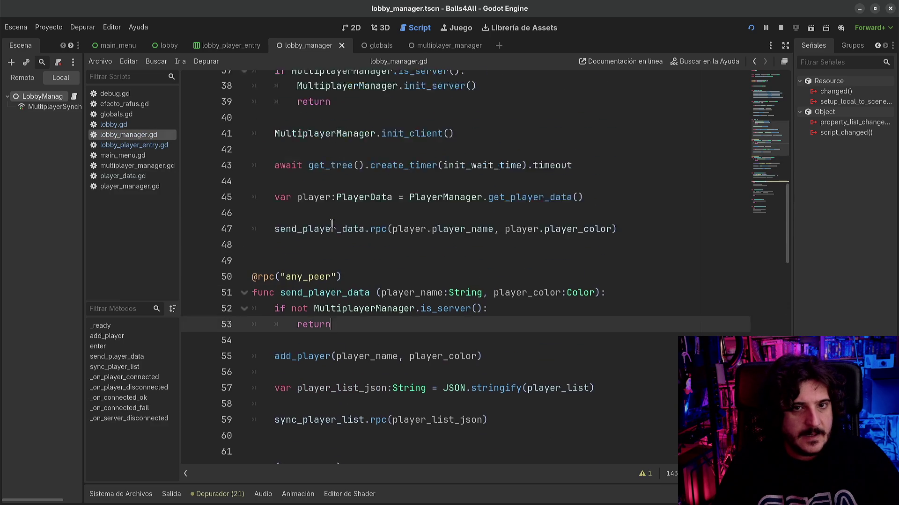
{"action": "scroll", "coordinate": [332, 223], "scroll_direction": "up", "scroll_amount": 9}
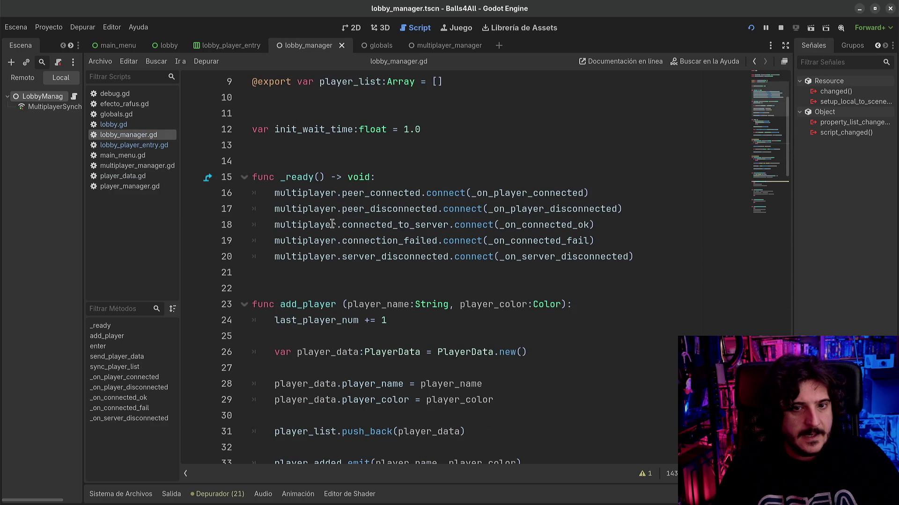
{"action": "scroll", "coordinate": [333, 227], "scroll_direction": "down", "scroll_amount": 1}
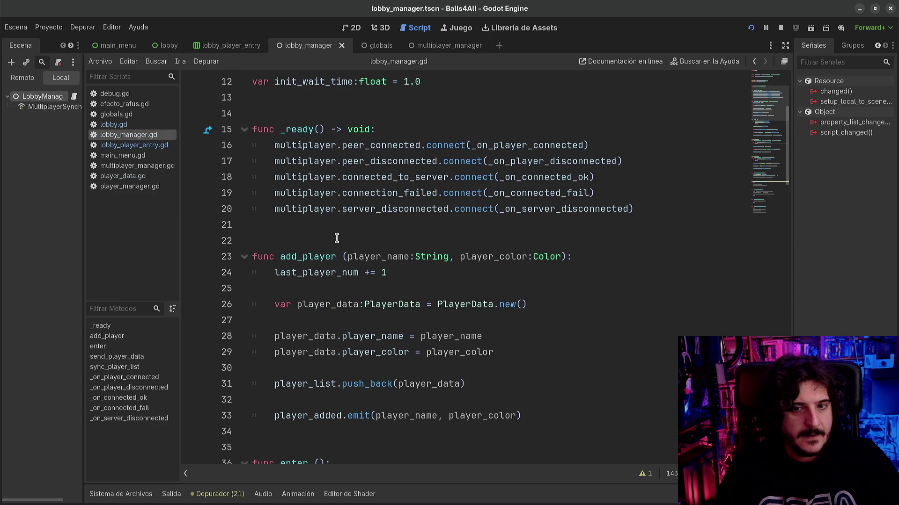
{"action": "double_click", "coordinate": [332, 273]}
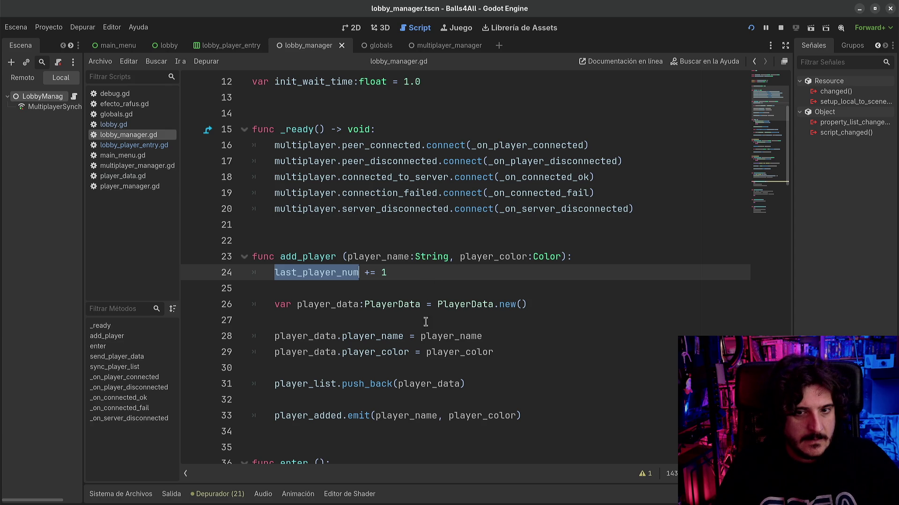
{"action": "left_click", "coordinate": [557, 351]}
{"action": "key", "text": "Return"}
{"action": "type", "text": "player_data"}
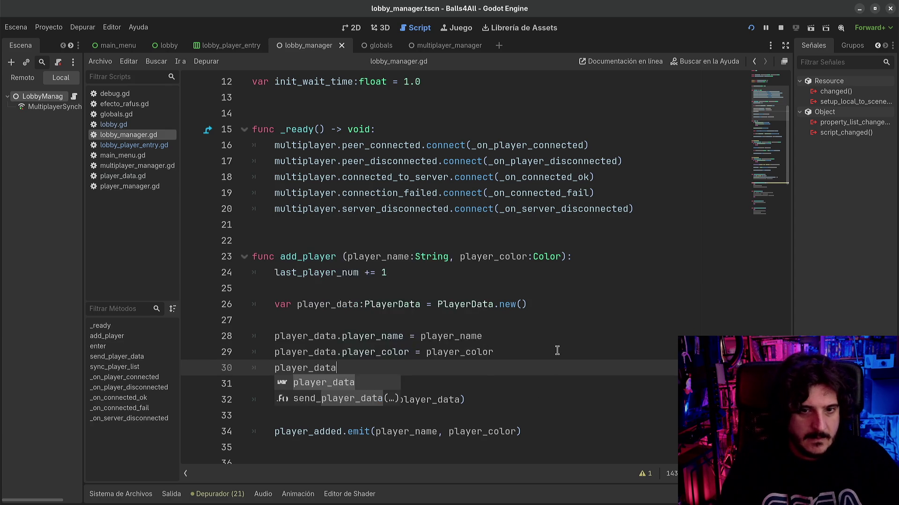
{"action": "type", "text": ".play"}
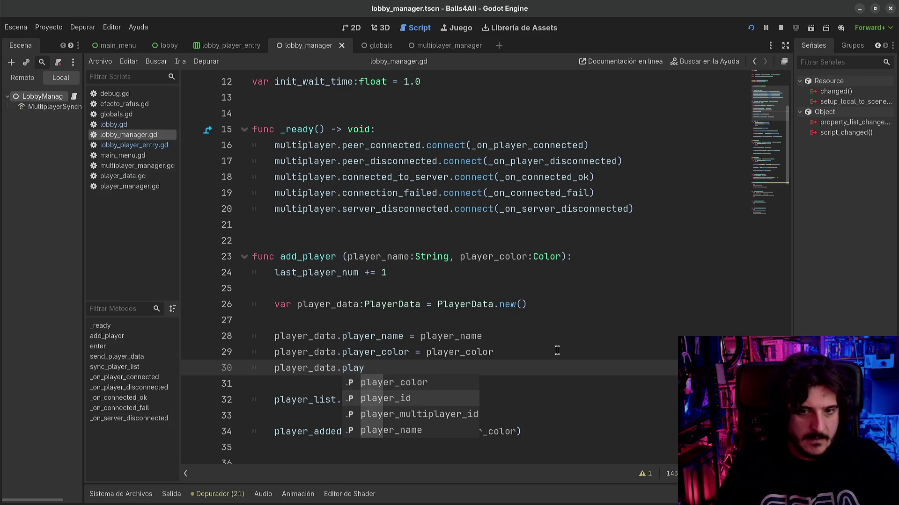
{"action": "key", "text": "Down"}
{"action": "key", "text": "Return"}
{"action": "type", "text": "= last_player_num"}
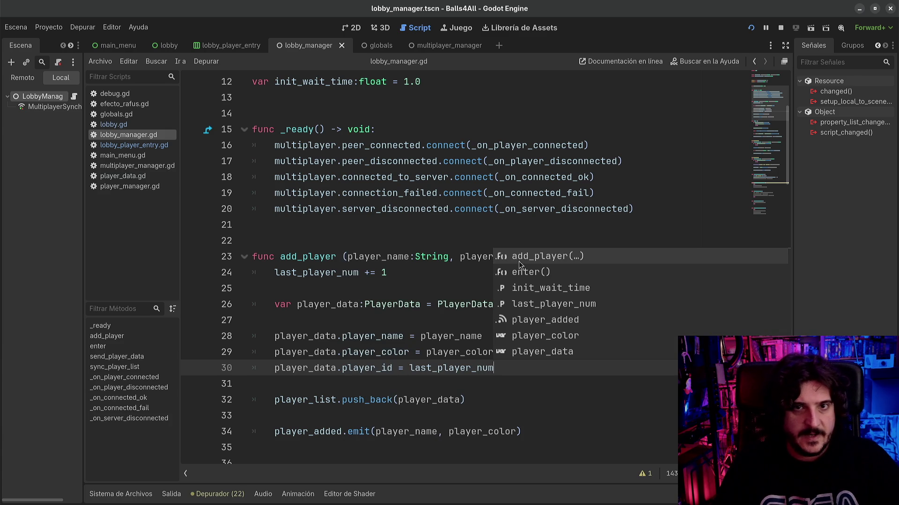
{"action": "left_click", "coordinate": [425, 224]}
{"action": "scroll", "coordinate": [426, 278], "scroll_direction": "up", "scroll_amount": 3}
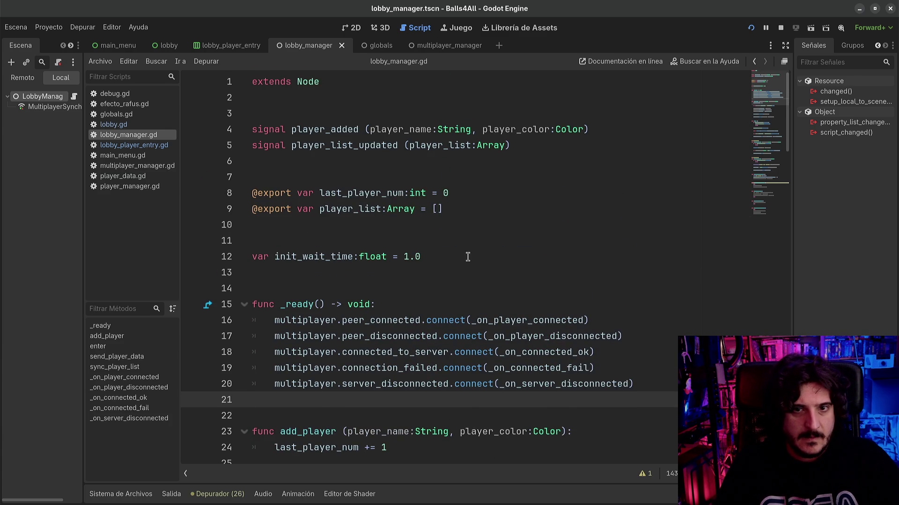
{"action": "scroll", "coordinate": [424, 361], "scroll_direction": "down", "scroll_amount": 4}
{"action": "left_click", "coordinate": [450, 356]}
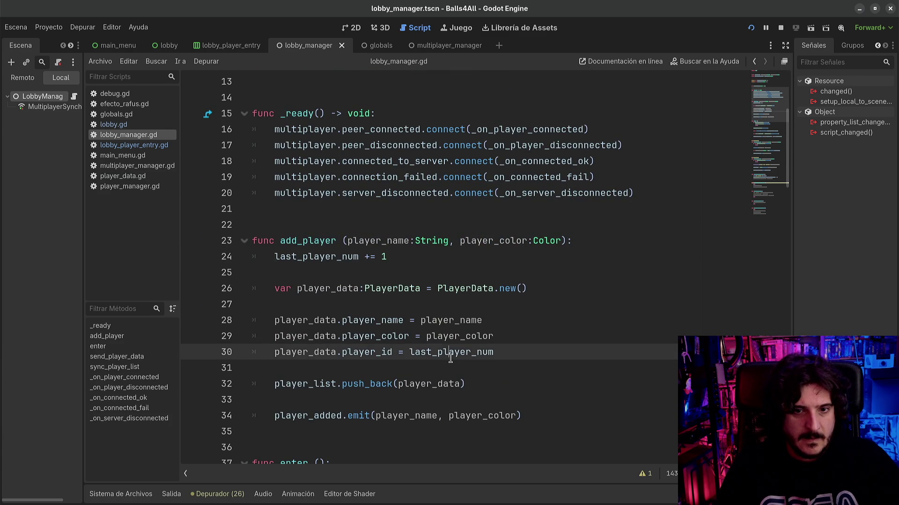
{"action": "double_click", "coordinate": [368, 352]}
{"action": "left_click", "coordinate": [519, 351]}
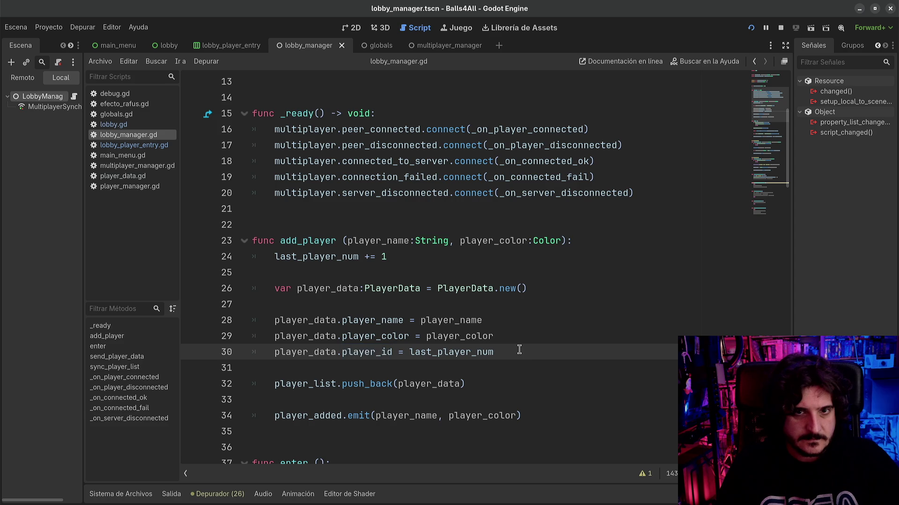
{"action": "scroll", "coordinate": [519, 350], "scroll_direction": "up", "scroll_amount": 3}
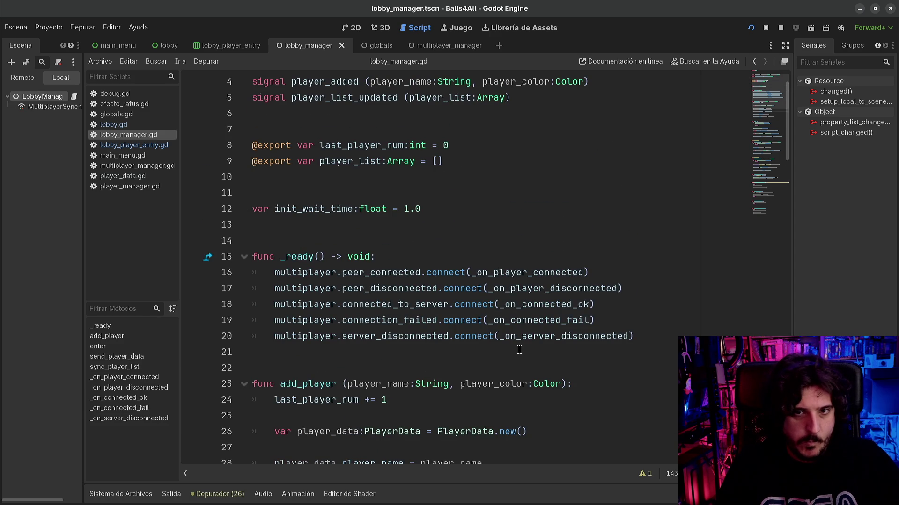
{"action": "scroll", "coordinate": [519, 350], "scroll_direction": "down", "scroll_amount": 6}
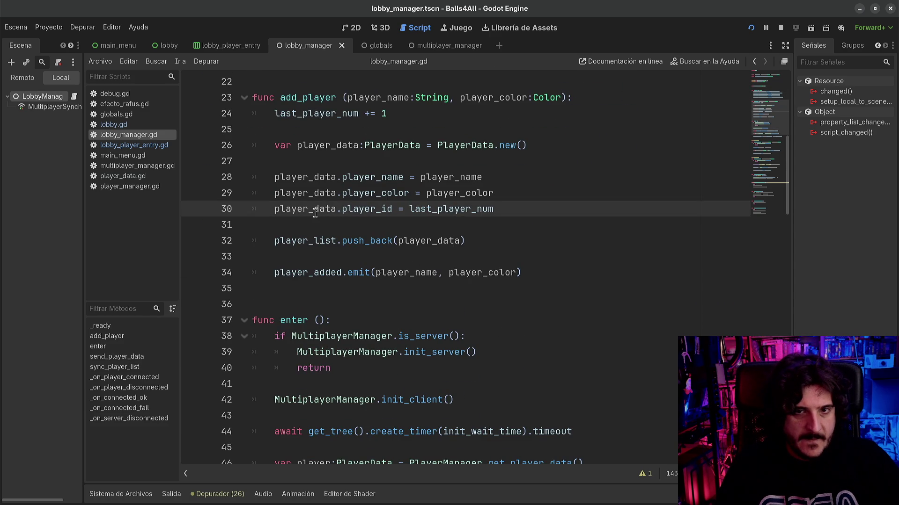
{"action": "mouse_move", "coordinate": [314, 213]}
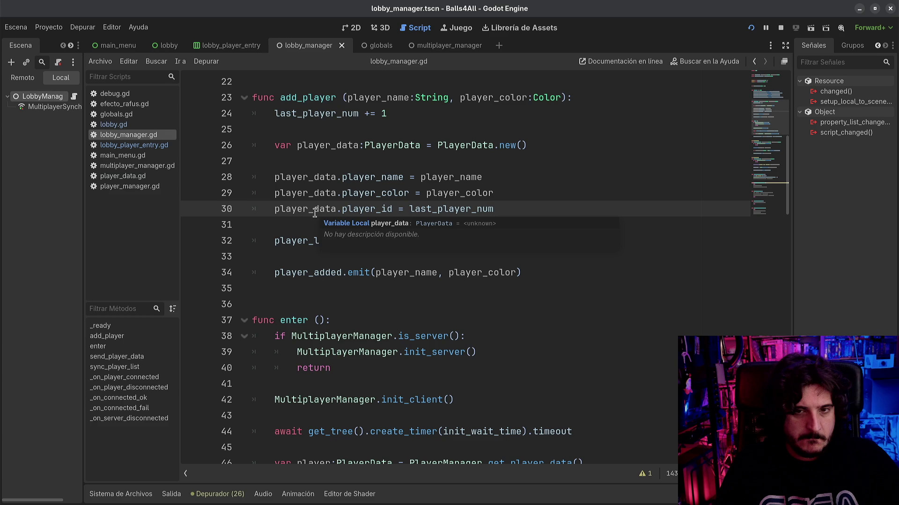
{"action": "scroll", "coordinate": [343, 298], "scroll_direction": "up", "scroll_amount": 1}
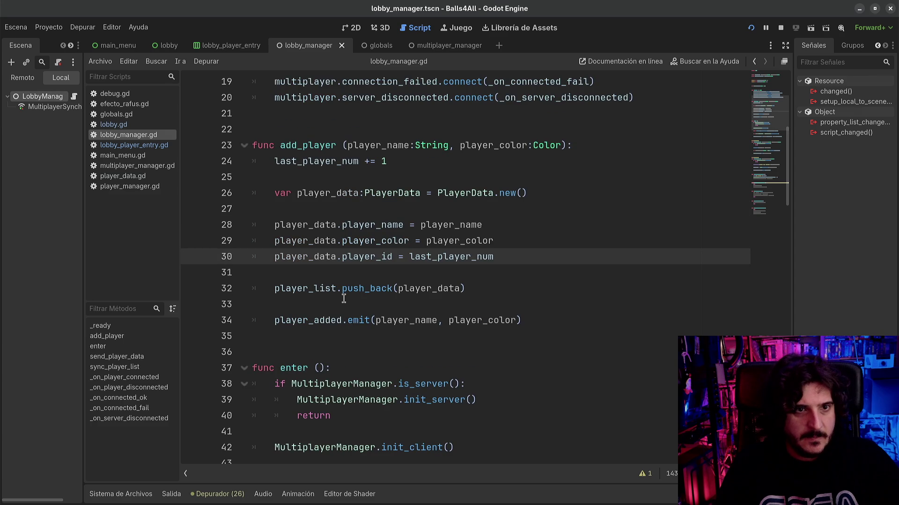
{"action": "scroll", "coordinate": [344, 298], "scroll_direction": "up", "scroll_amount": 1}
{"action": "mouse_move", "coordinate": [482, 306]}
{"action": "scroll", "coordinate": [482, 305], "scroll_direction": "up", "scroll_amount": 3}
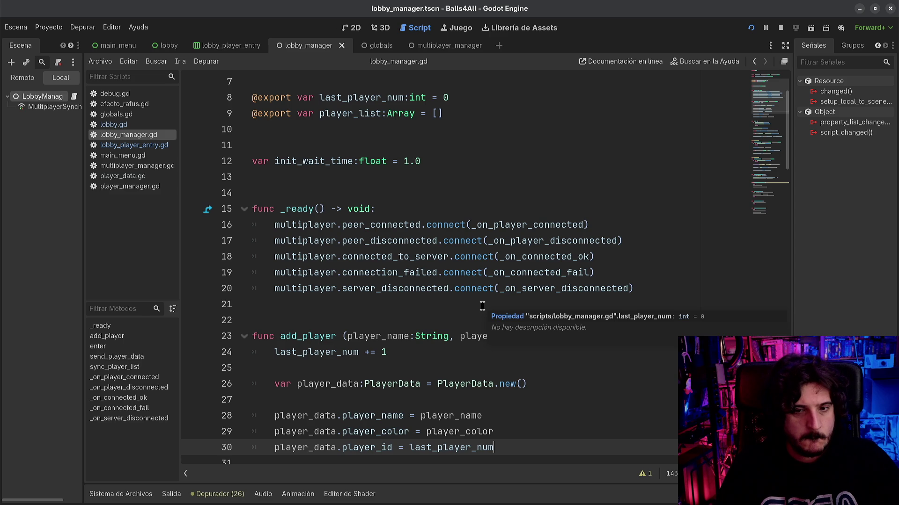
{"action": "scroll", "coordinate": [482, 306], "scroll_direction": "down", "scroll_amount": 4}
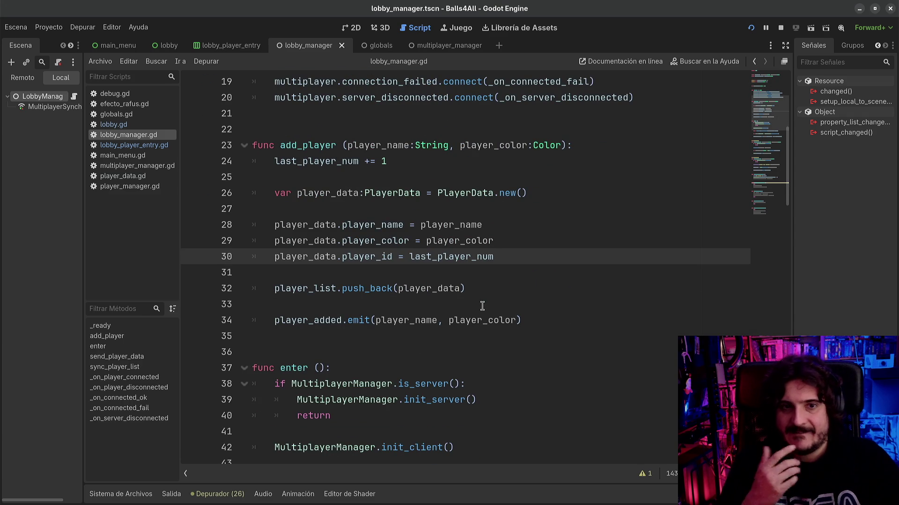
{"action": "left_click", "coordinate": [321, 145]}
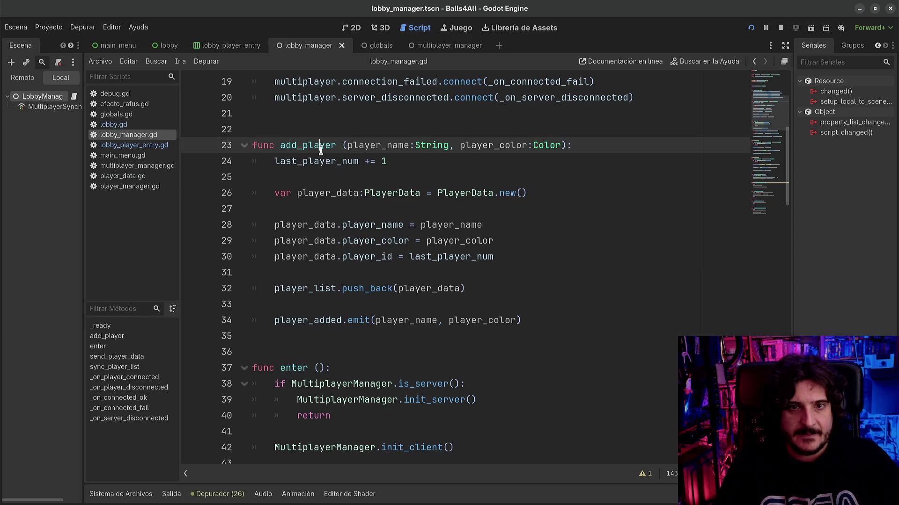
{"action": "left_click_drag", "start_coordinate": [314, 161], "coordinate": [415, 288]}
{"action": "mouse_move", "coordinate": [426, 323]}
{"action": "left_mouse_down"}
{"action": "mouse_move", "coordinate": [471, 336]}
{"action": "mouse_move", "coordinate": [499, 327]}
{"action": "left_mouse_up"}
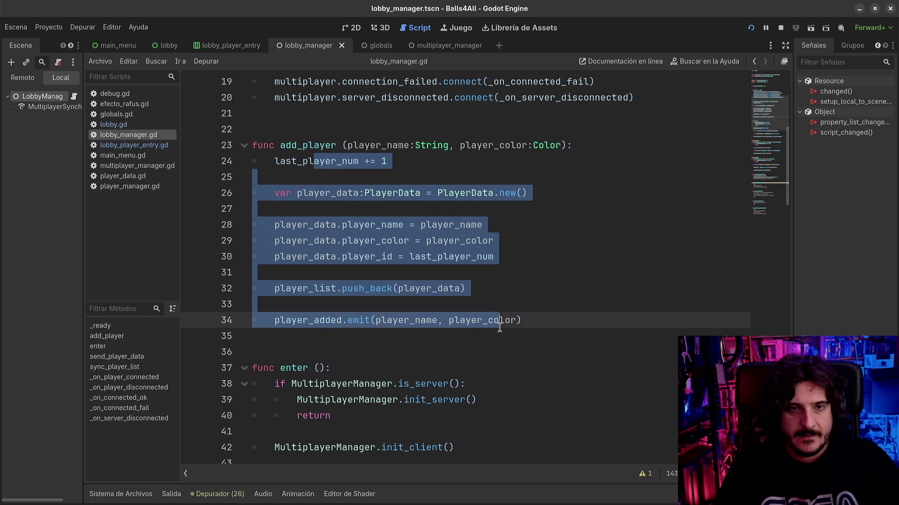
{"action": "left_click", "coordinate": [500, 322]}
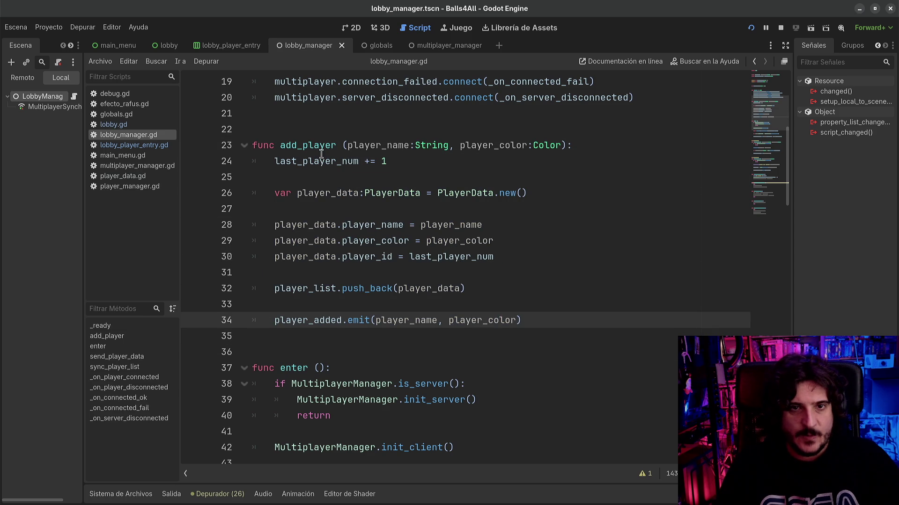
- Add a '## SERVER SIDE' comment line above the add_player function
{"action": "left_click", "coordinate": [297, 146]}
{"action": "left_click", "coordinate": [298, 129]}
{"action": "key", "text": "Return"}
{"action": "type", "text": "## SERVER SIDE"}
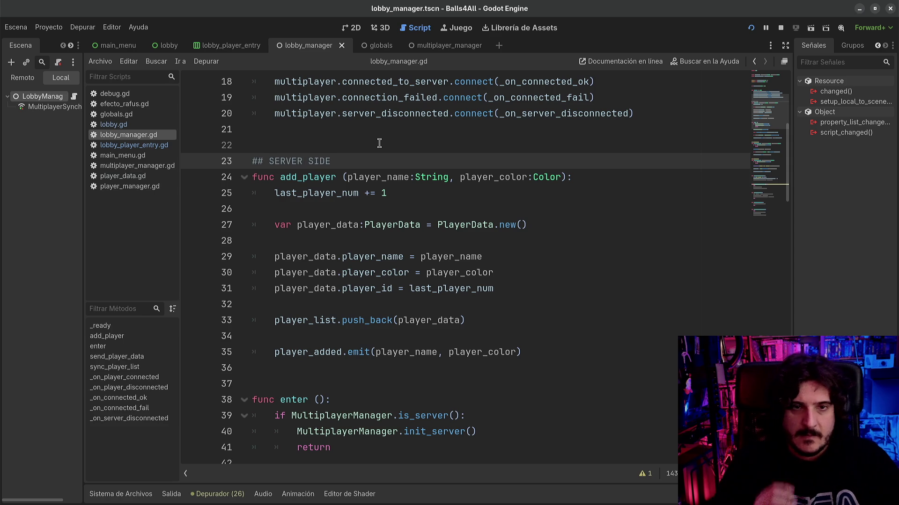
- Review add_player's PlayerData creation and assignments, then scroll down to sync_player_list's return
{"action": "left_click", "coordinate": [301, 182]}
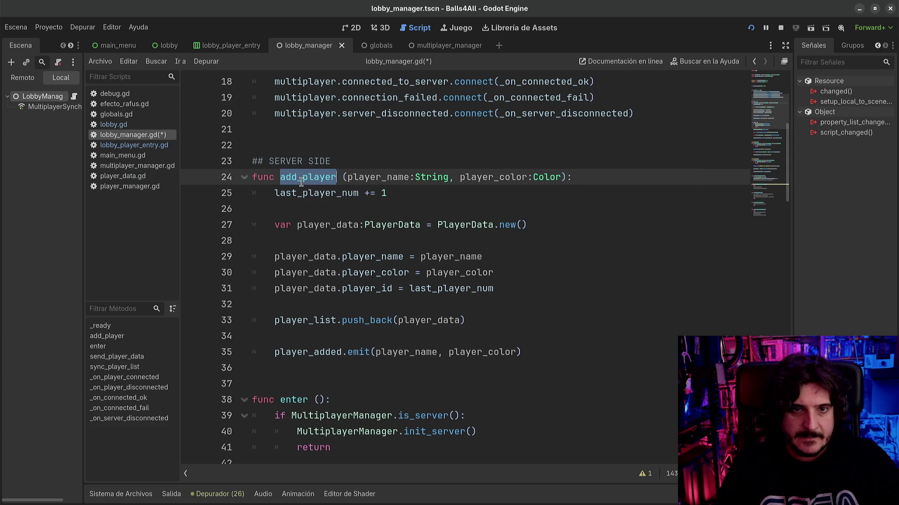
{"action": "left_click", "coordinate": [385, 227]}
{"action": "left_click", "coordinate": [279, 178]}
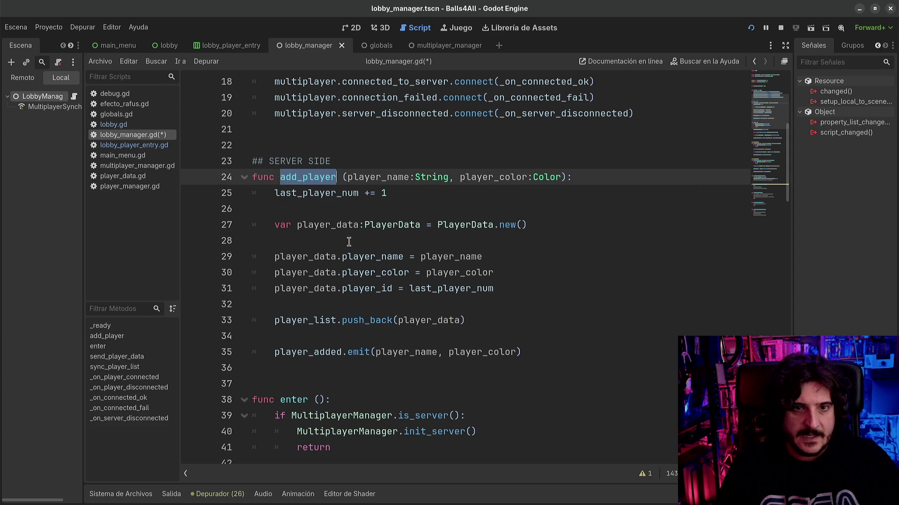
{"action": "left_click", "coordinate": [351, 253]}
{"action": "left_click", "coordinate": [338, 163]}
{"action": "scroll", "coordinate": [341, 341], "scroll_direction": "down", "scroll_amount": 4}
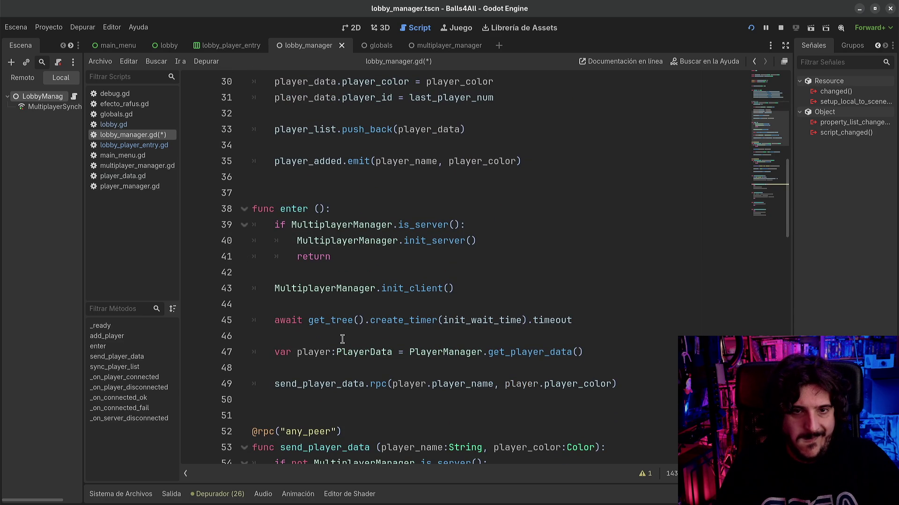
{"action": "scroll", "coordinate": [343, 337], "scroll_direction": "down", "scroll_amount": 4}
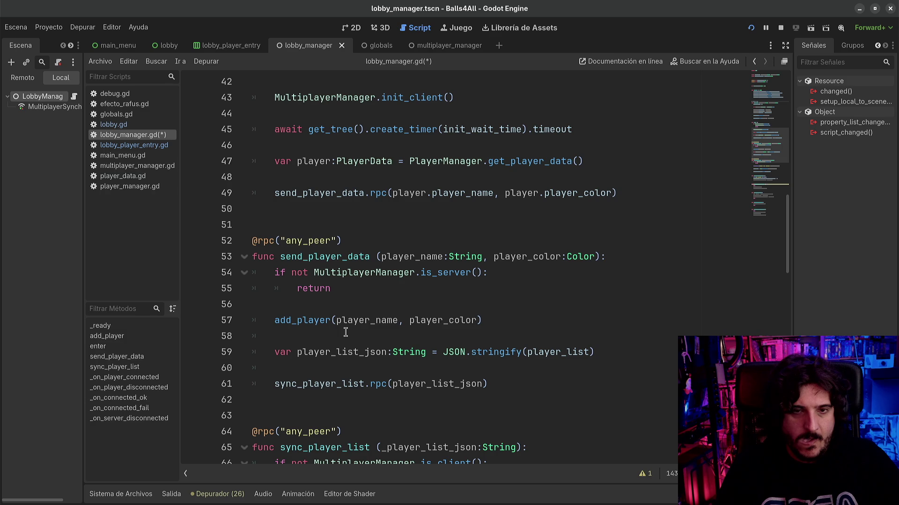
{"action": "scroll", "coordinate": [345, 333], "scroll_direction": "down", "scroll_amount": 3}
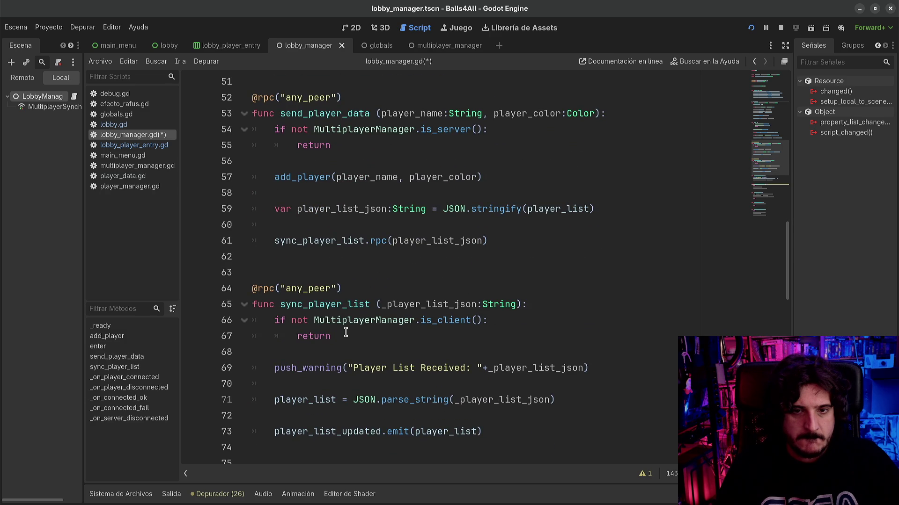
{"action": "scroll", "coordinate": [346, 333], "scroll_direction": "up", "scroll_amount": 12}
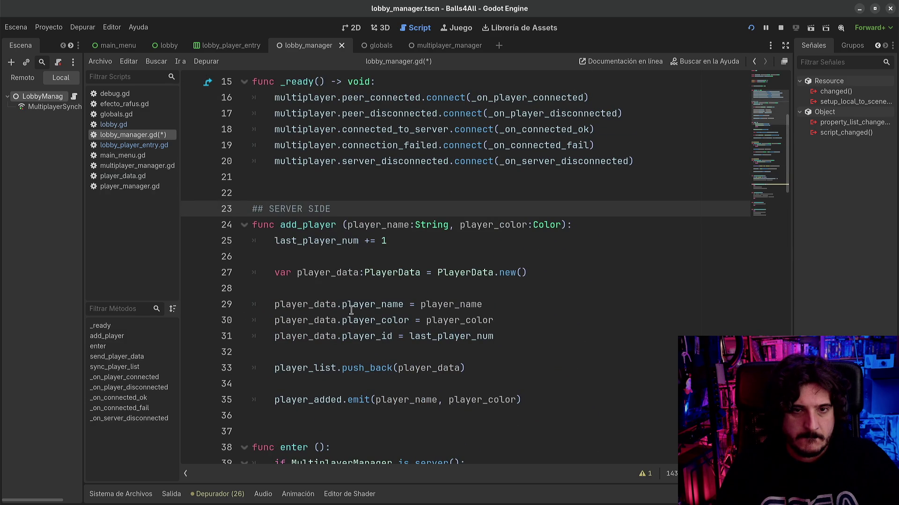
{"action": "scroll", "coordinate": [538, 315], "scroll_direction": "down", "scroll_amount": 9}
{"action": "scroll", "coordinate": [519, 339], "scroll_direction": "down", "scroll_amount": 3}
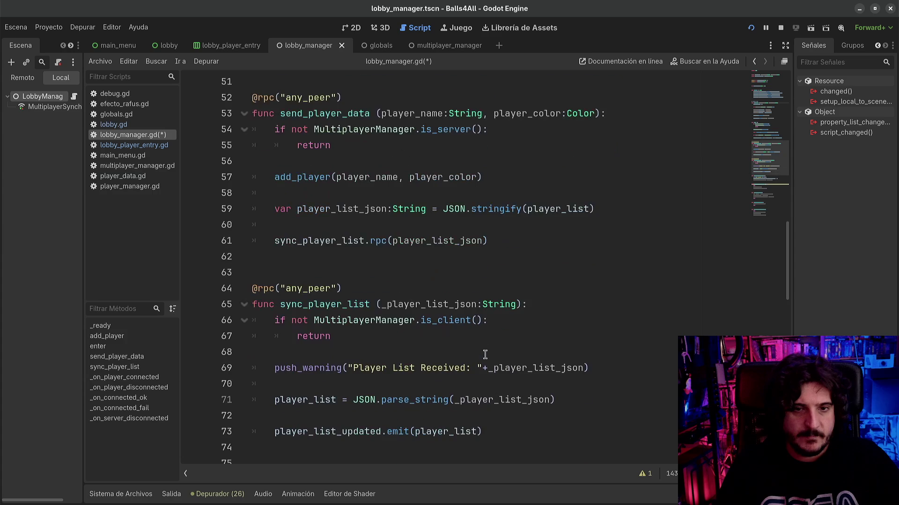
{"action": "left_click", "coordinate": [378, 336]}
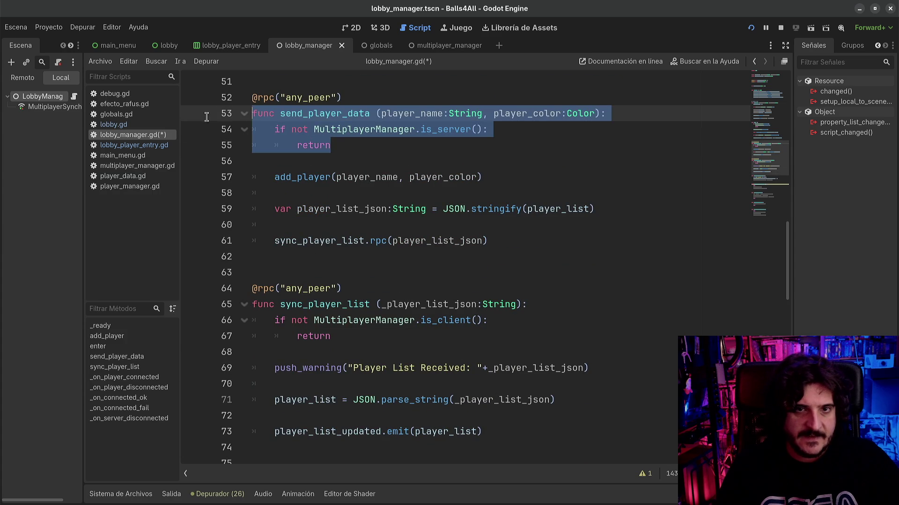
- Copy the is_server guard from send_player_data and paste it at the top of add_player
{"action": "left_click_drag", "start_coordinate": [331, 146], "coordinate": [222, 134]}
{"action": "key", "text": "ctrl+c"}
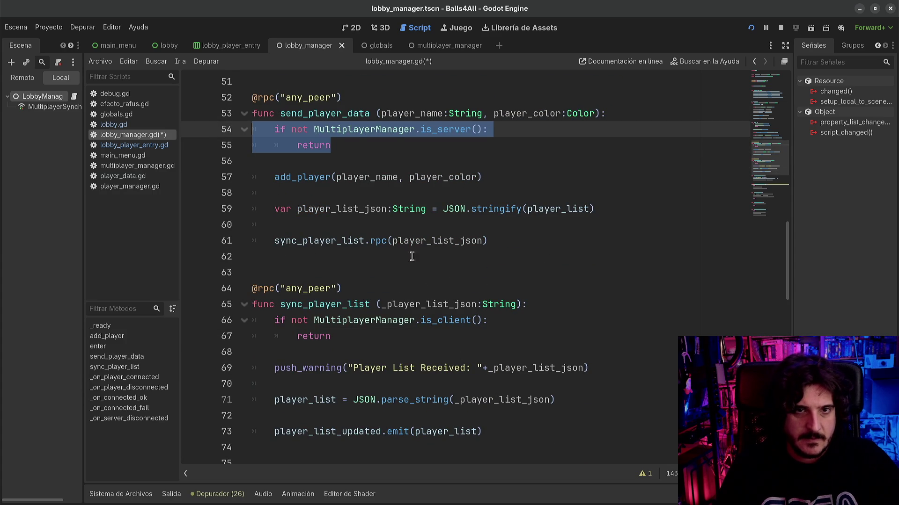
{"action": "scroll", "coordinate": [411, 254], "scroll_direction": "up", "scroll_amount": 10}
{"action": "left_click", "coordinate": [595, 128]}
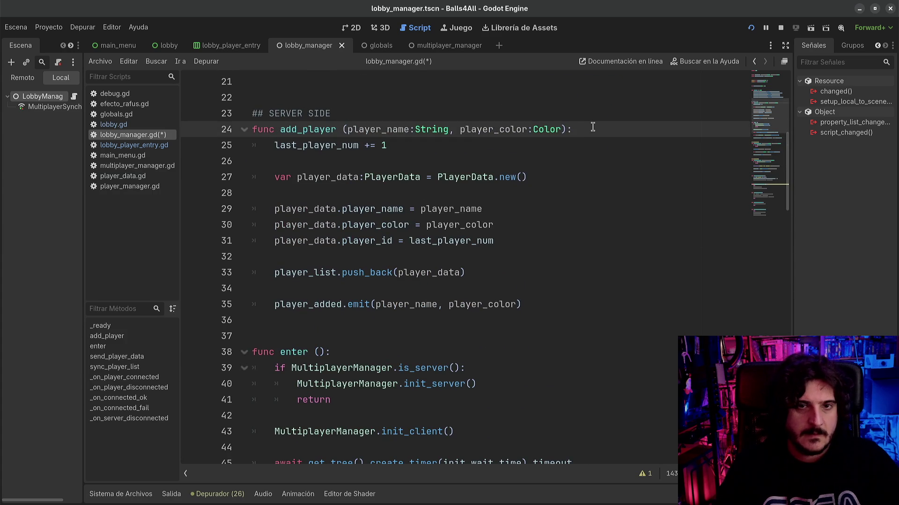
{"action": "key", "text": "Return"}
{"action": "key", "text": "ctrl+v"}
{"action": "key", "text": "Up"}
{"action": "scroll", "coordinate": [592, 127], "scroll_direction": "up", "scroll_amount": 1}
- Delete the SERVER SIDE comment, add a blank line before last_player_num, and save
{"action": "key", "text": "Up"}
{"action": "key", "text": "Up"}
{"action": "key", "text": "Home"}
{"action": "key", "text": "shift+End"}
{"action": "key", "text": "Delete"}
{"action": "key", "text": "Delete"}
{"action": "key", "text": "Down"}
{"action": "key", "text": "Down"}
{"action": "key", "text": "Down"}
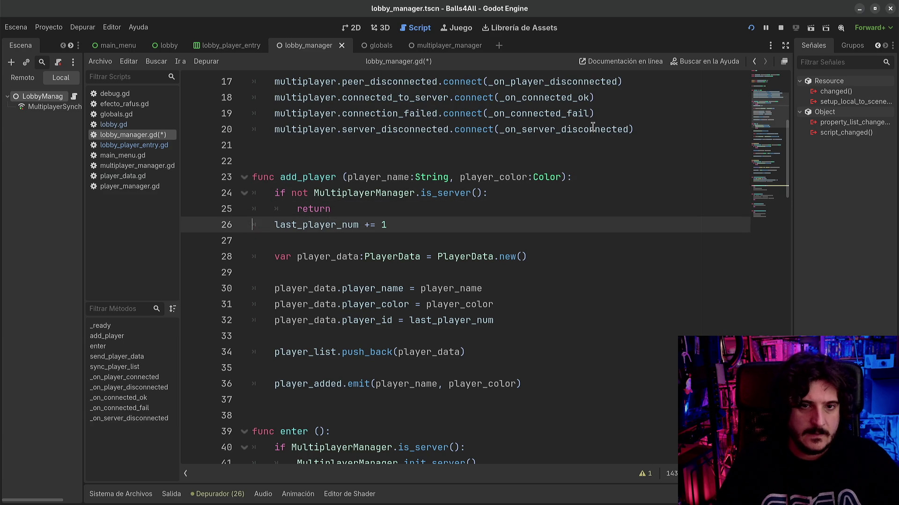
{"action": "key", "text": "Return"}
{"action": "key", "text": "ctrl+s"}
{"action": "scroll", "coordinate": [542, 225], "scroll_direction": "up", "scroll_amount": 2}
{"action": "scroll", "coordinate": [542, 225], "scroll_direction": "down", "scroll_amount": 1}
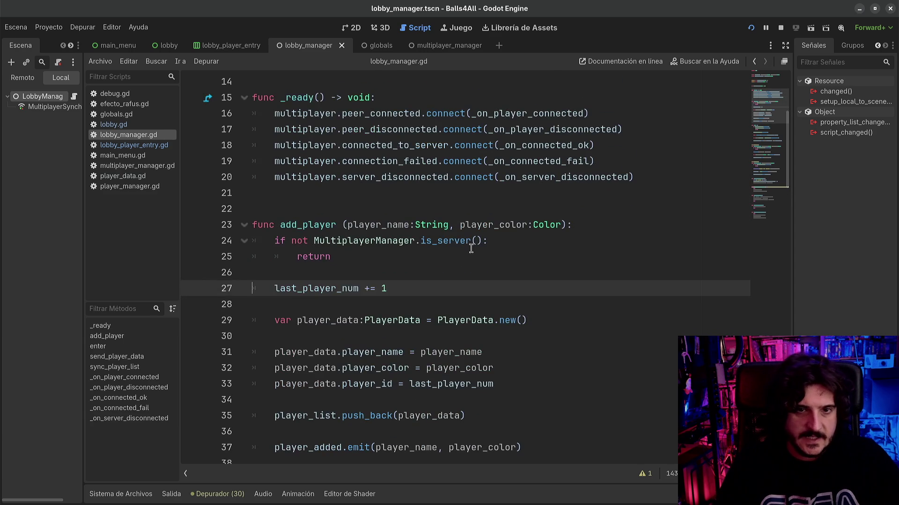
{"action": "left_click", "coordinate": [468, 242]}
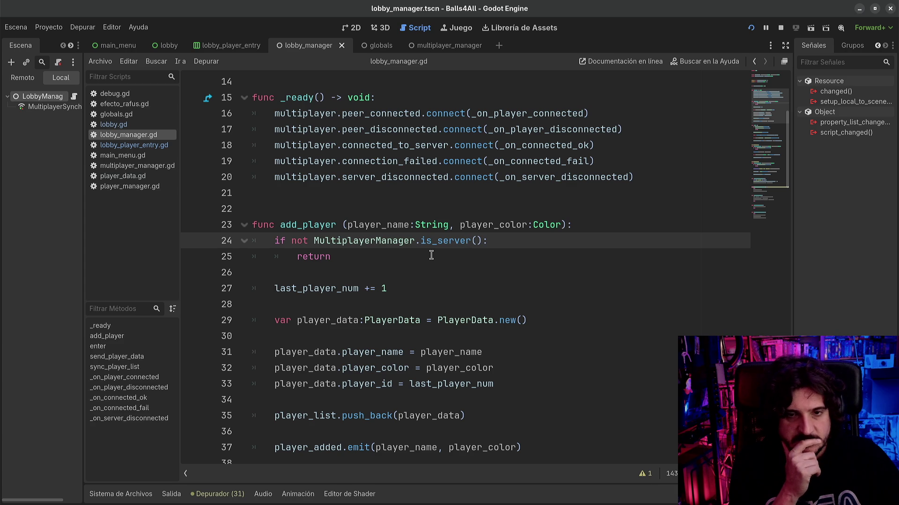
{"action": "scroll", "coordinate": [431, 255], "scroll_direction": "down", "scroll_amount": 2}
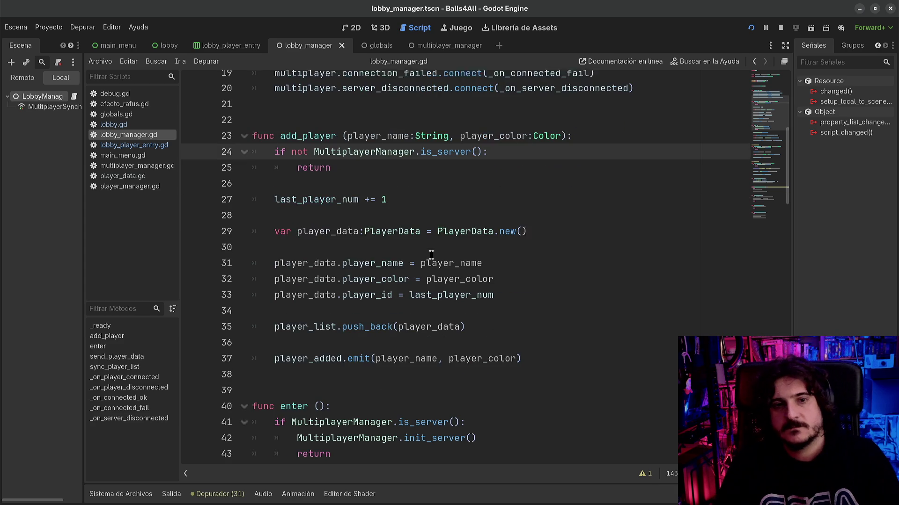
{"action": "double_click", "coordinate": [321, 288]}
{"action": "double_click", "coordinate": [370, 288]}
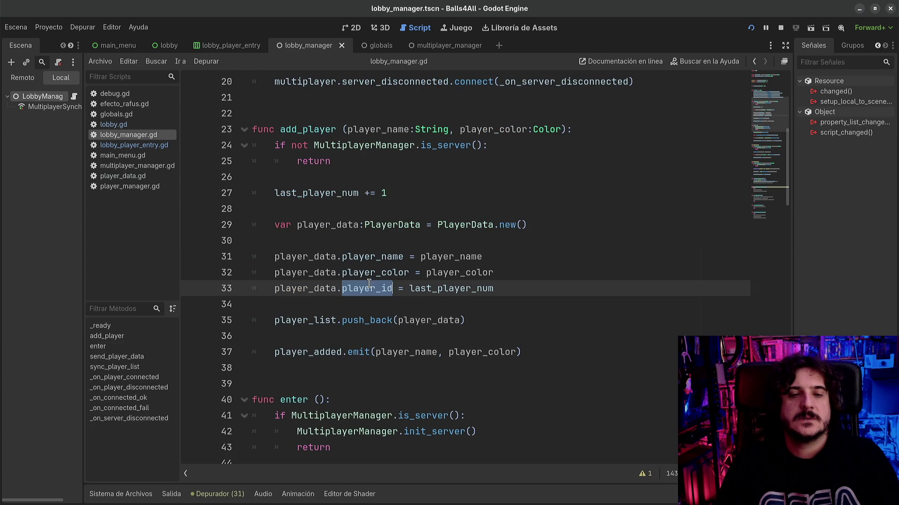
{"action": "double_click", "coordinate": [477, 289]}
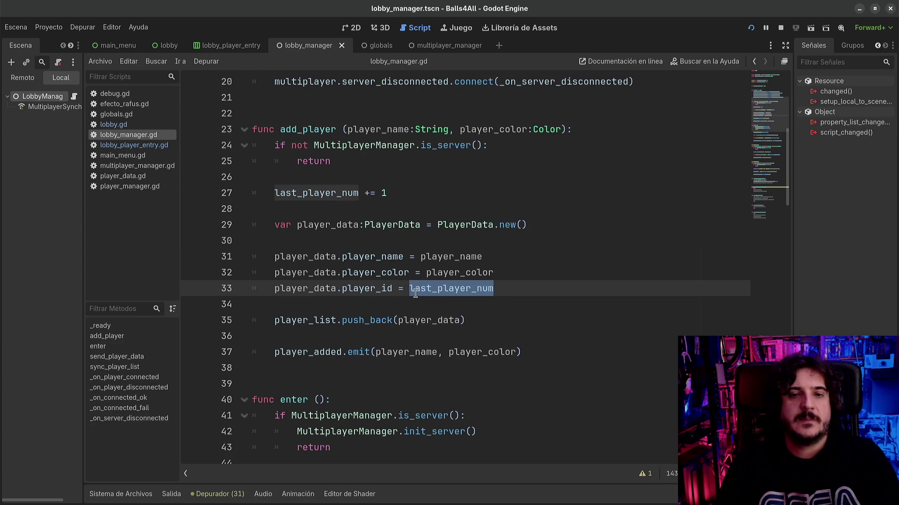
{"action": "double_click", "coordinate": [308, 290]}
{"action": "double_click", "coordinate": [431, 290]}
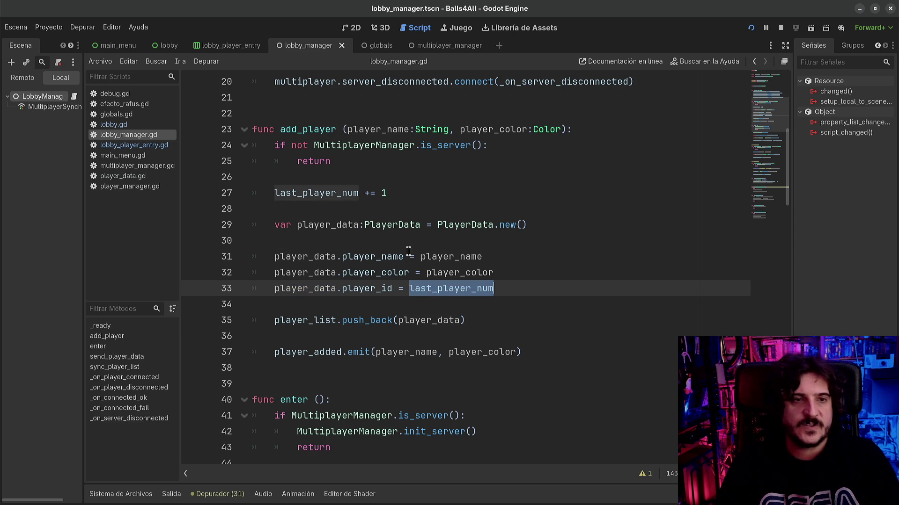
{"action": "mouse_move", "coordinate": [370, 293]}
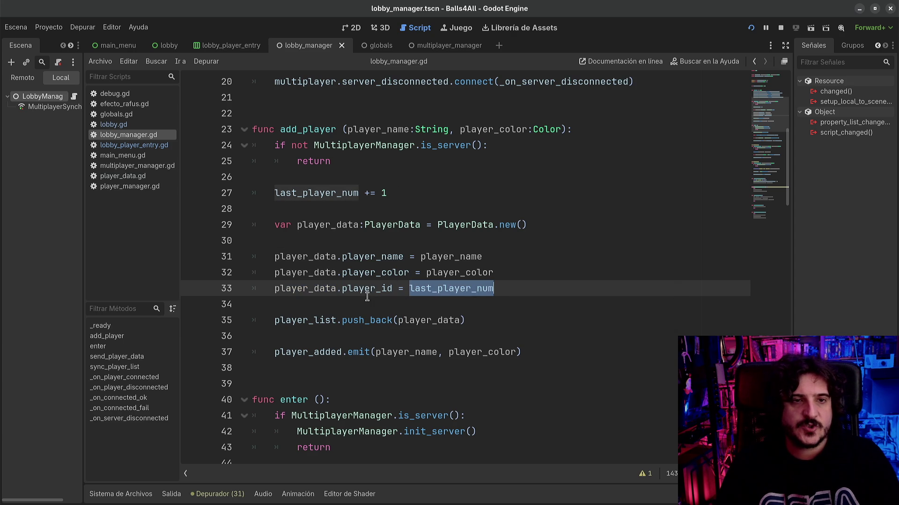
{"action": "left_click", "coordinate": [398, 257]}
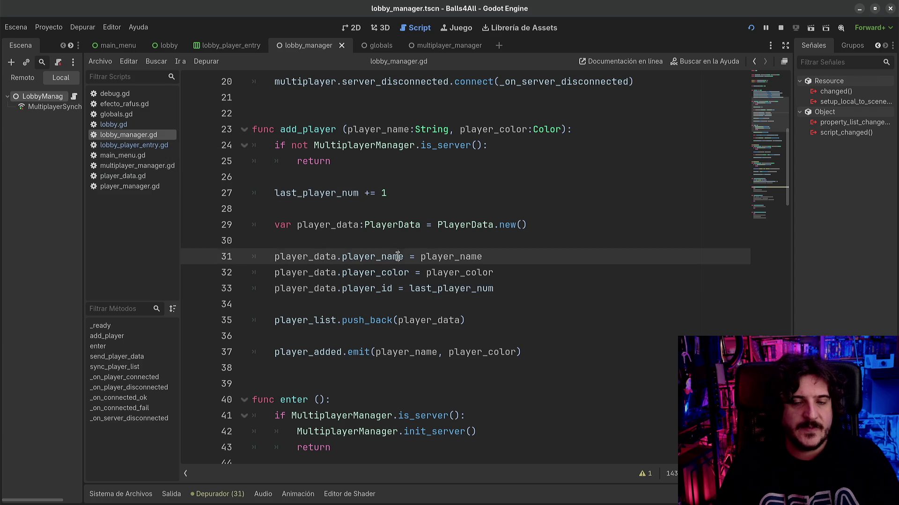
{"action": "left_click", "coordinate": [419, 289]}
{"action": "mouse_move", "coordinate": [434, 284]}
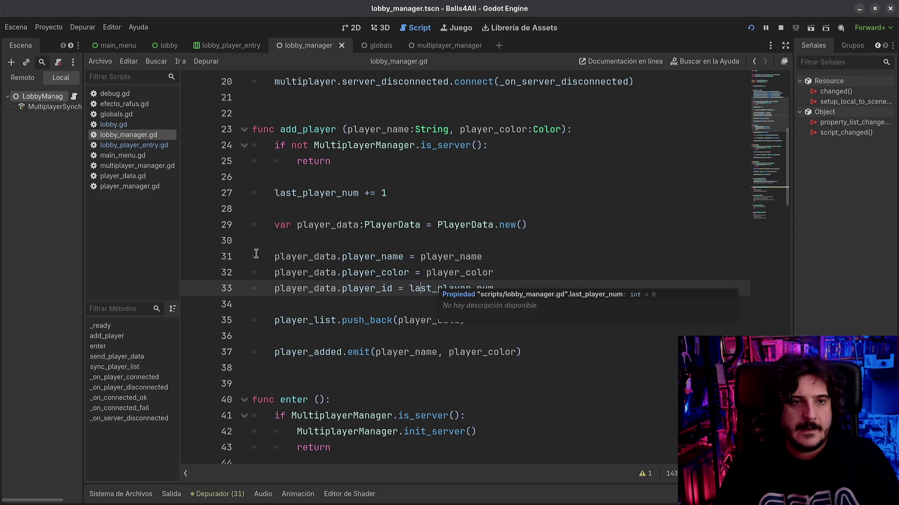
{"action": "left_click", "coordinate": [136, 146]}
{"action": "left_click", "coordinate": [130, 125]}
{"action": "left_click", "coordinate": [129, 135]}
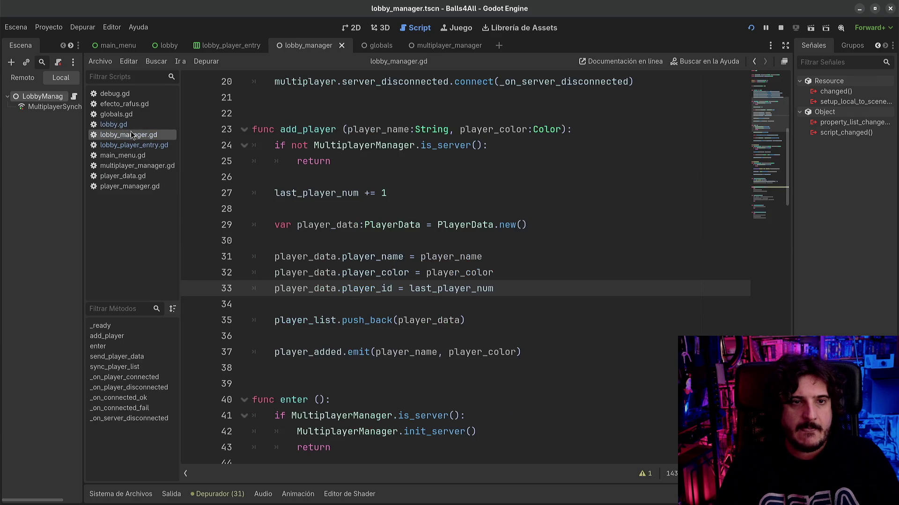
{"action": "left_click", "coordinate": [124, 126]}
- Review add_child and player_entry in lobby.gd's add_player function
{"action": "scroll", "coordinate": [399, 282], "scroll_direction": "down", "scroll_amount": 3}
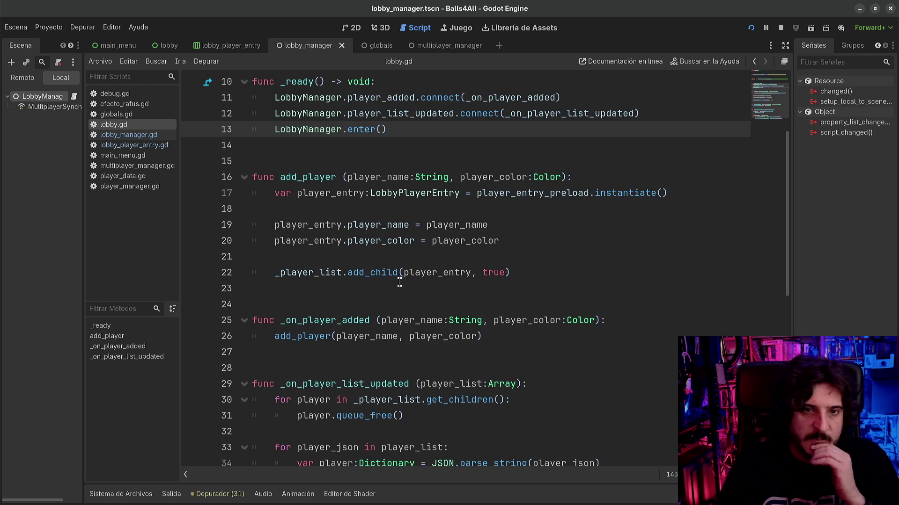
{"action": "scroll", "coordinate": [399, 282], "scroll_direction": "down", "scroll_amount": 1}
{"action": "double_click", "coordinate": [373, 232]}
{"action": "scroll", "coordinate": [373, 233], "scroll_direction": "up", "scroll_amount": 2}
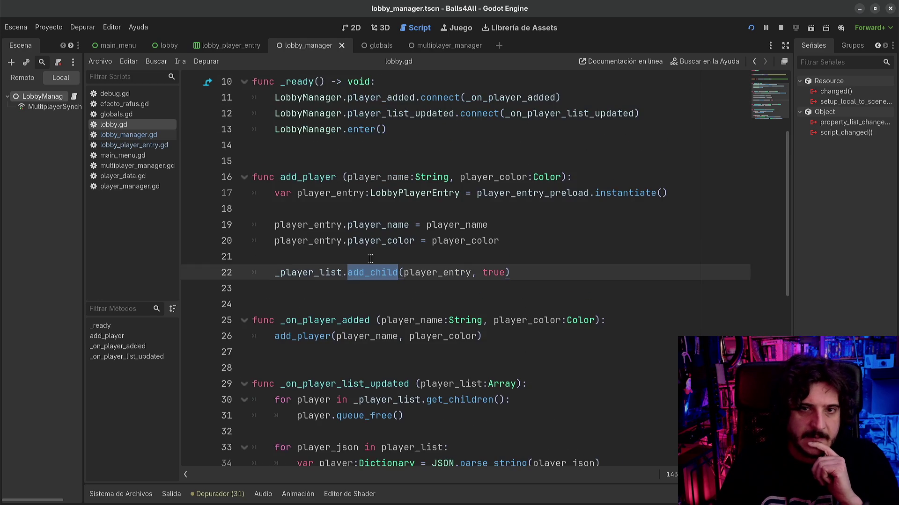
{"action": "left_click", "coordinate": [331, 241]}
{"action": "scroll", "coordinate": [330, 256], "scroll_direction": "down", "scroll_amount": 3}
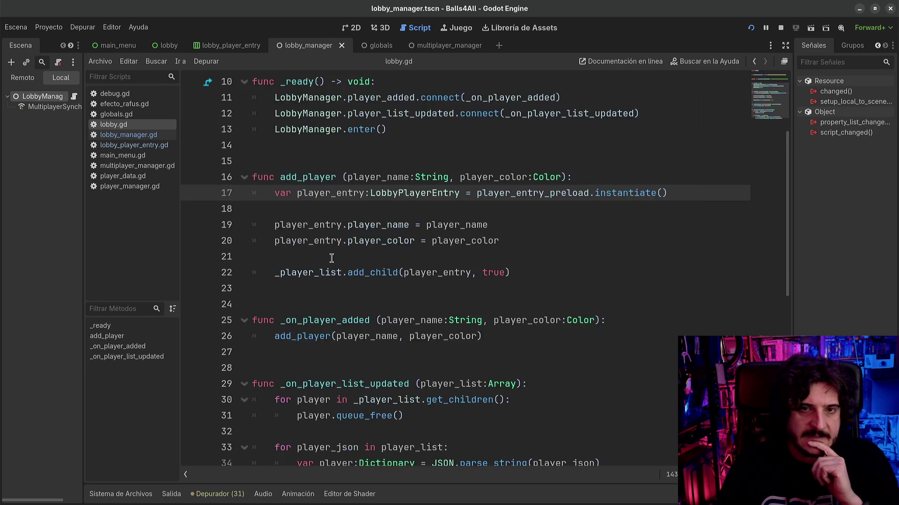
{"action": "double_click", "coordinate": [314, 302]}
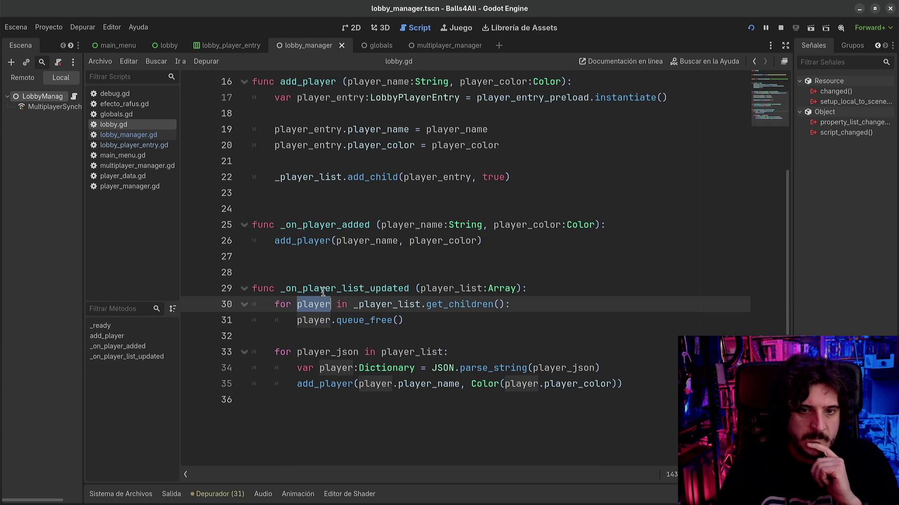
- Insert a new line after line 29 at the start of _on_player_list_updated
{"action": "left_click", "coordinate": [359, 384]}
{"action": "left_click", "coordinate": [313, 337]}
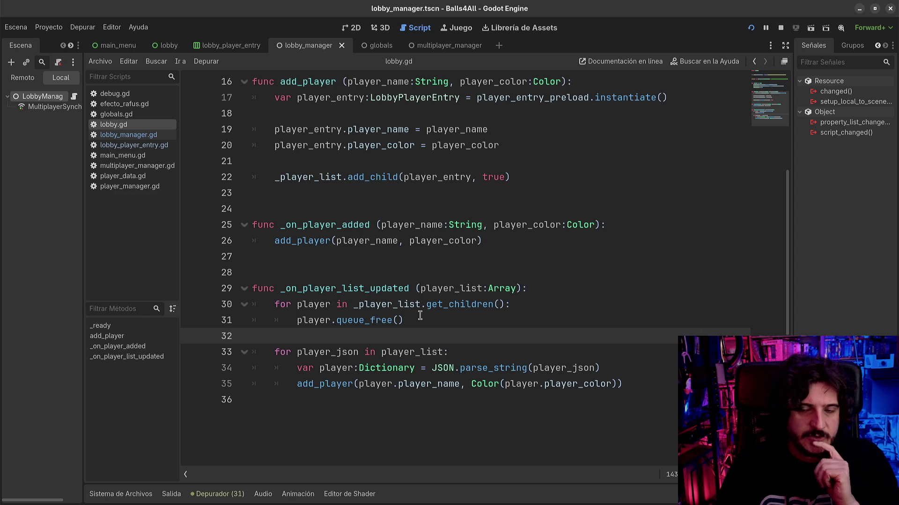
{"action": "left_click", "coordinate": [538, 286]}
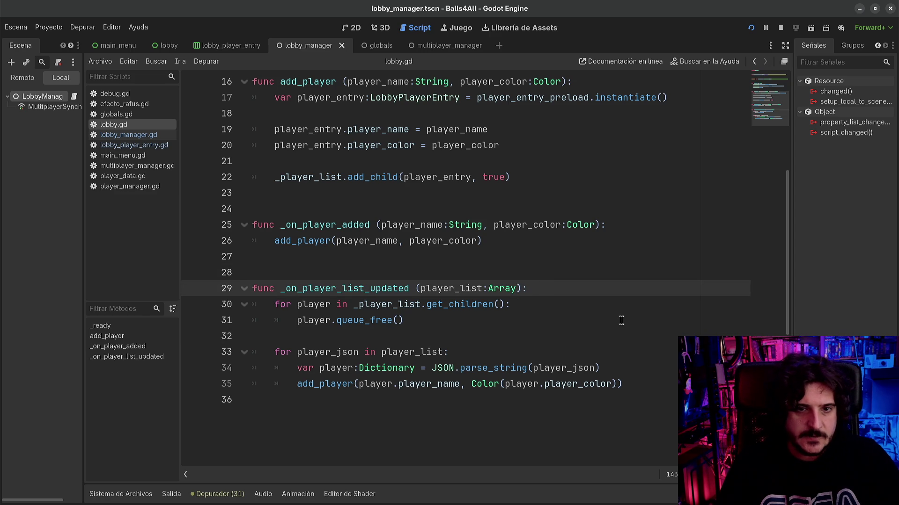
{"action": "key", "text": "Return"}
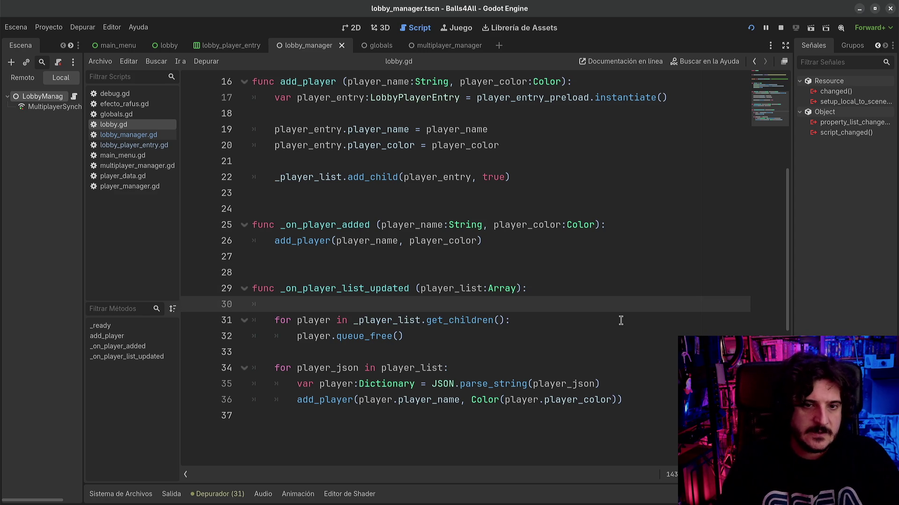
- Type multiplayer.id on the new line in _on_player_list_updated, then select it for removal
{"action": "type", "text": "multiplayer."}
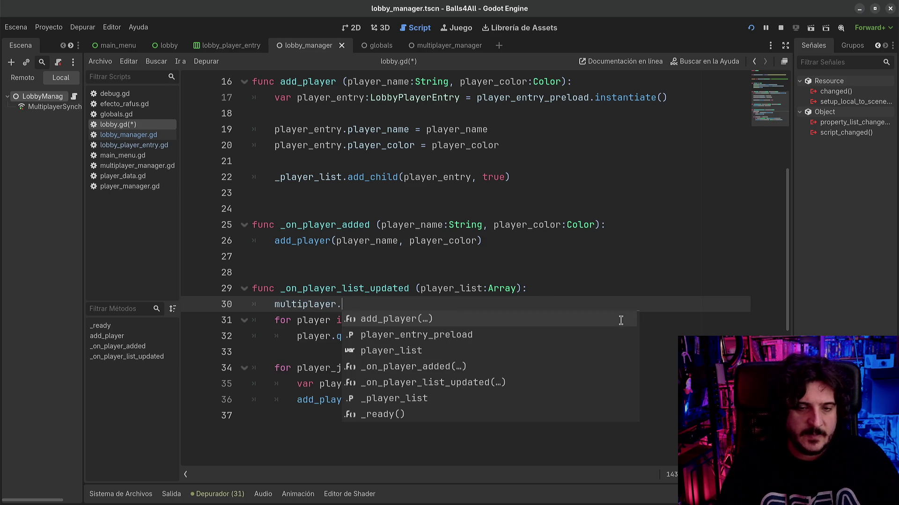
{"action": "type", "text": "player"}
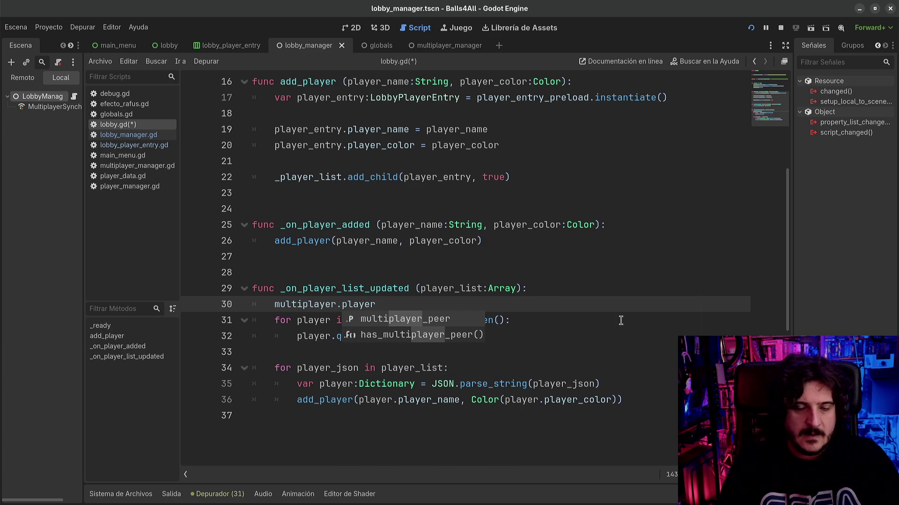
{"action": "key", "text": "BackSpace"}
{"action": "key", "text": "BackSpace"}
{"action": "key", "text": "BackSpace"}
{"action": "key", "text": "BackSpace"}
{"action": "key", "text": "BackSpace"}
{"action": "key", "text": "BackSpace"}
{"action": "type", "text": "id"}
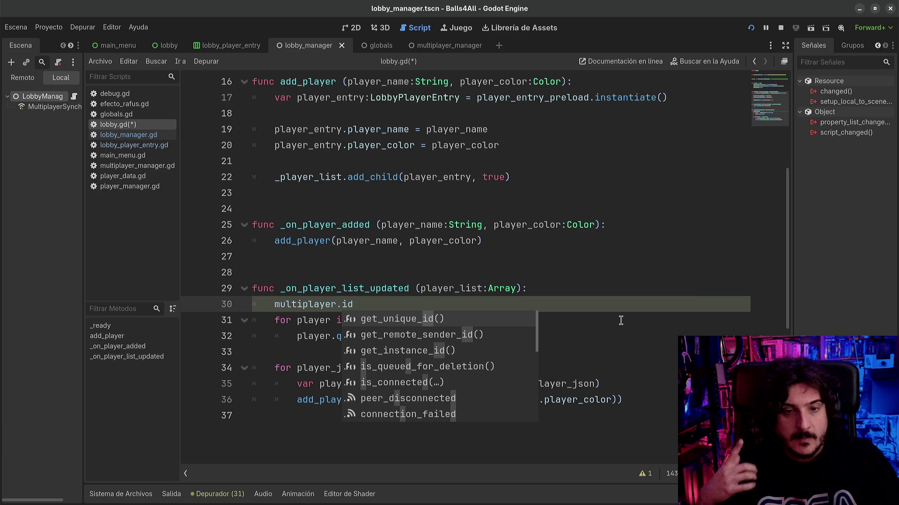
{"action": "key", "text": "shift+Home"}
- Remove the unfinished multiplayer line, save lobby.gd, and switch to main_menu.gd
{"action": "key", "text": "BackSpace"}
{"action": "key", "text": "BackSpace"}
{"action": "key", "text": "BackSpace"}
{"action": "key", "text": "ctrl+s"}
{"action": "scroll", "coordinate": [580, 325], "scroll_direction": "up", "scroll_amount": 5}
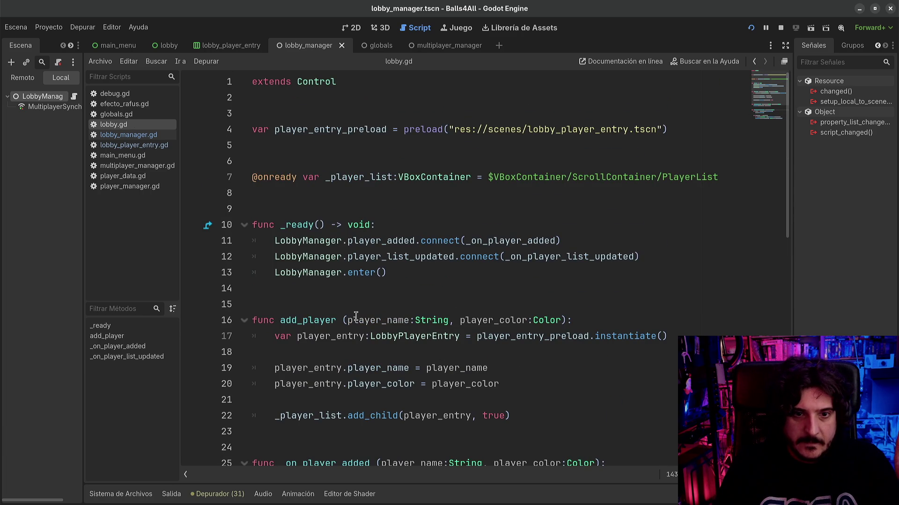
{"action": "scroll", "coordinate": [355, 318], "scroll_direction": "down", "scroll_amount": 1}
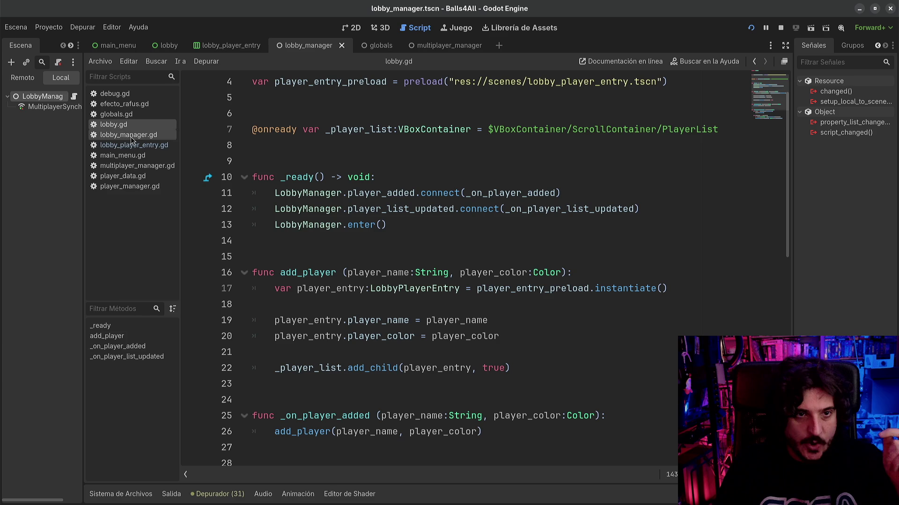
{"action": "left_click", "coordinate": [129, 156]}
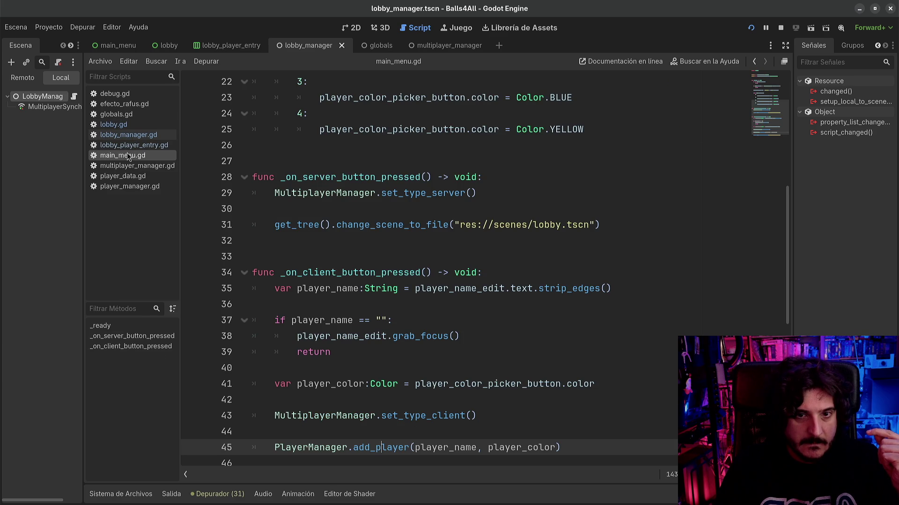
- In main_menu.gd, start a print("Multiplayer ID:" line above the PlayerManager.add_player call
{"action": "left_click", "coordinate": [110, 45]}
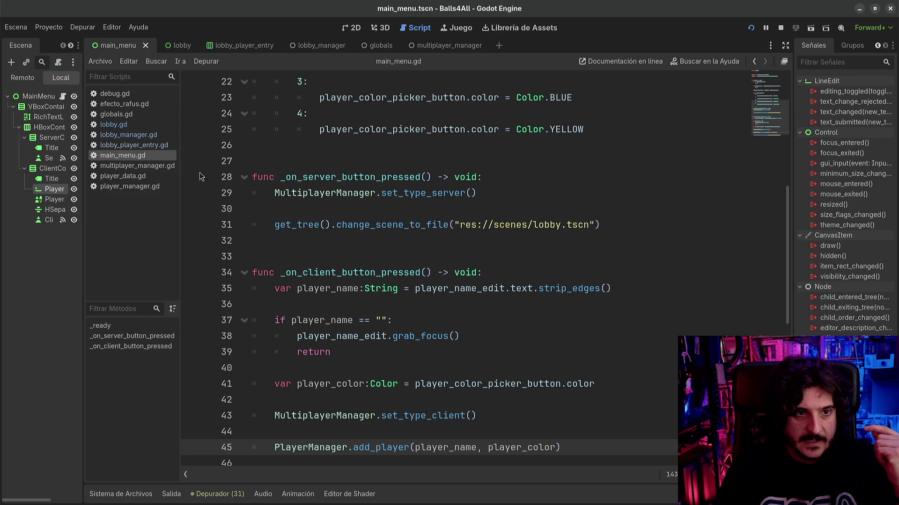
{"action": "scroll", "coordinate": [424, 369], "scroll_direction": "down", "scroll_amount": 5}
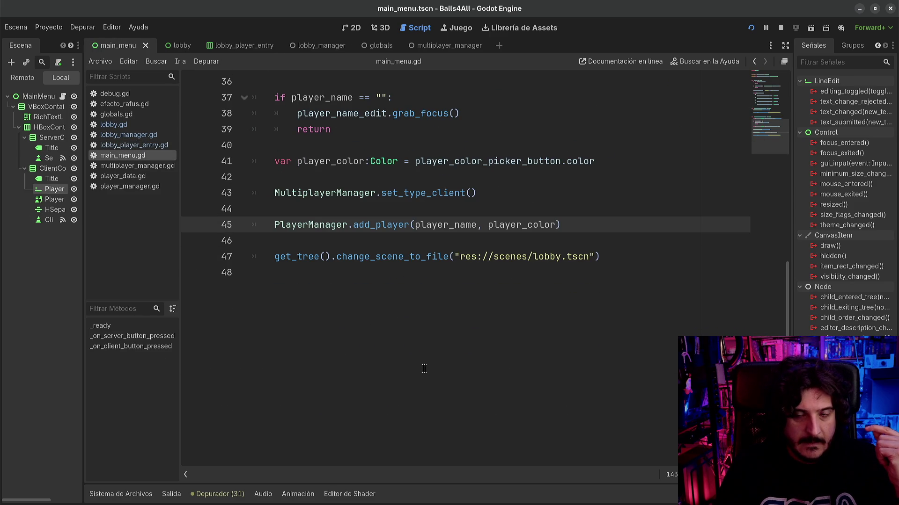
{"action": "scroll", "coordinate": [310, 264], "scroll_direction": "up", "scroll_amount": 1}
{"action": "double_click", "coordinate": [282, 272]}
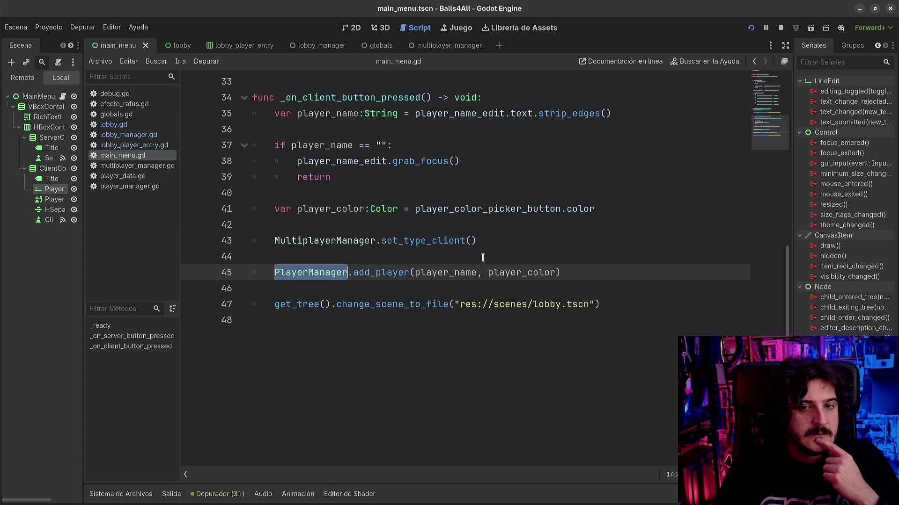
{"action": "left_click", "coordinate": [498, 252]}
{"action": "key", "text": "Return"}
{"action": "key", "text": "Return"}
{"action": "key", "text": "Tab"}
{"action": "type", "text": "print(\"Multiplayer ID:"}
- Complete the print with multiplayer.get_unique_id(), save the script, and run the project with F5
{"action": "key", "text": "Home"}
{"action": "key", "text": "ctrl+Right"}
{"action": "type", "text": "s"}
{"action": "type", "text": ","}
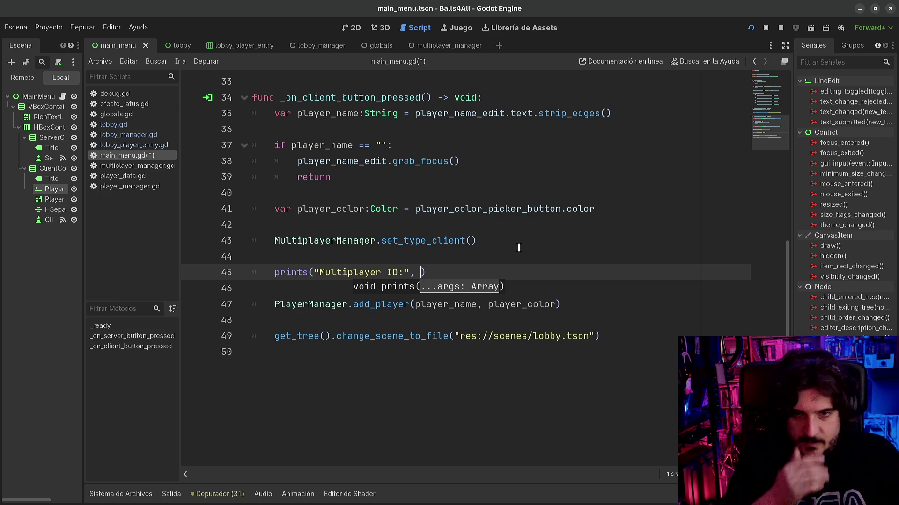
{"action": "type", "text": "mul"}
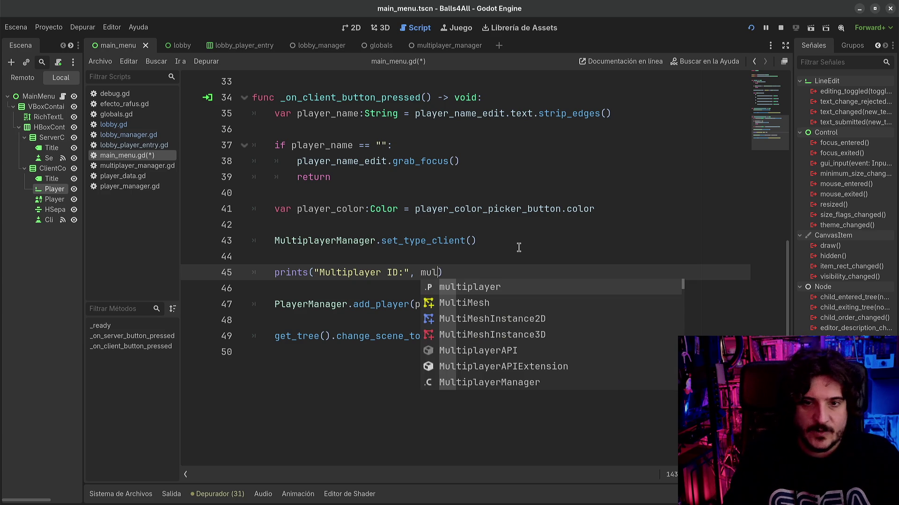
{"action": "key", "text": "Return"}
{"action": "type", "text": "."}
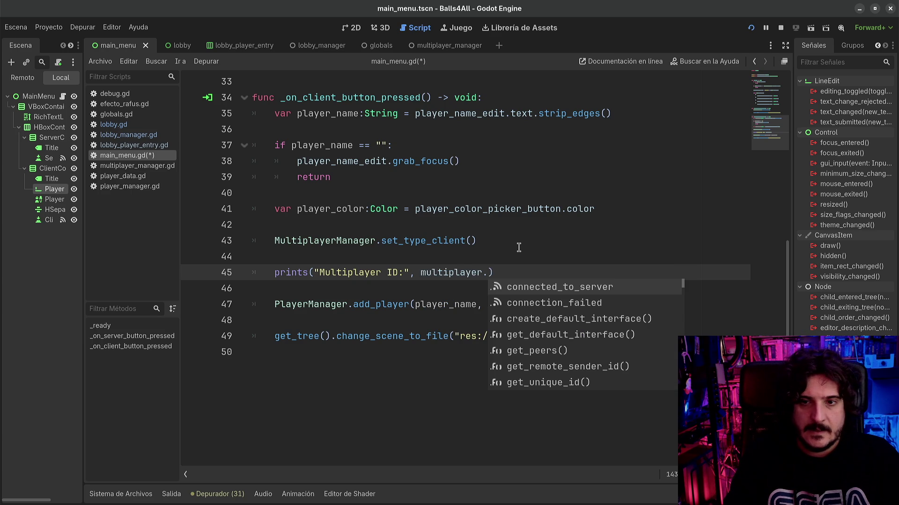
{"action": "type", "text": "pl"}
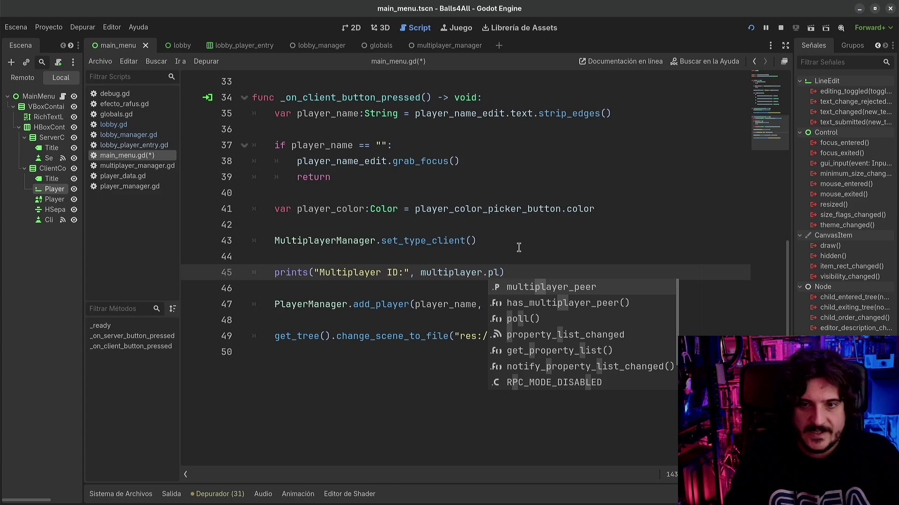
{"action": "key", "text": "BackSpace"}
{"action": "key", "text": "BackSpace"}
{"action": "type", "text": "id"}
{"action": "key", "text": "BackSpace"}
{"action": "key", "text": "BackSpace"}
{"action": "type", "text": "get_id"}
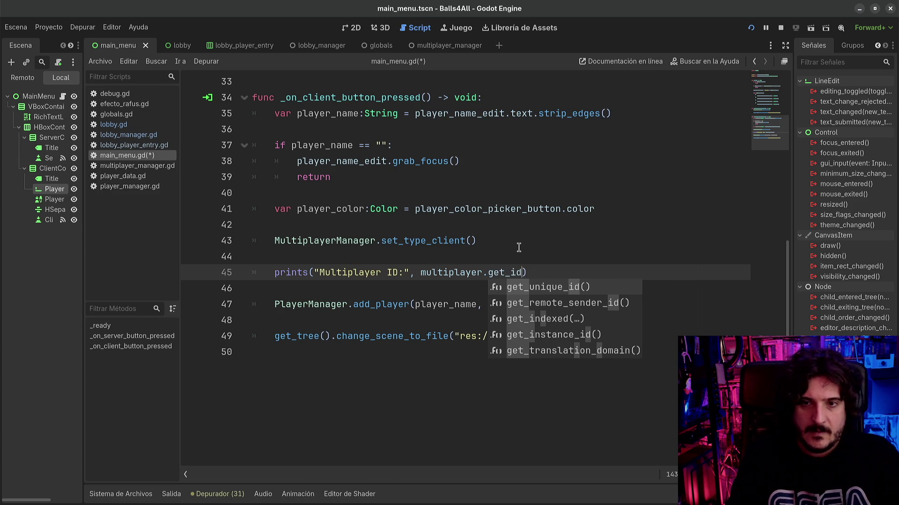
{"action": "key", "text": "Return"}
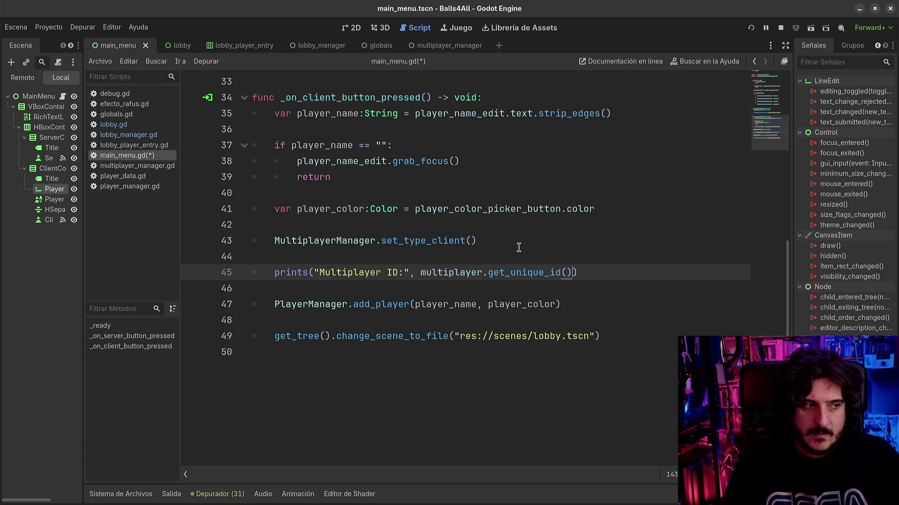
{"action": "key", "text": "ctrl+s"}
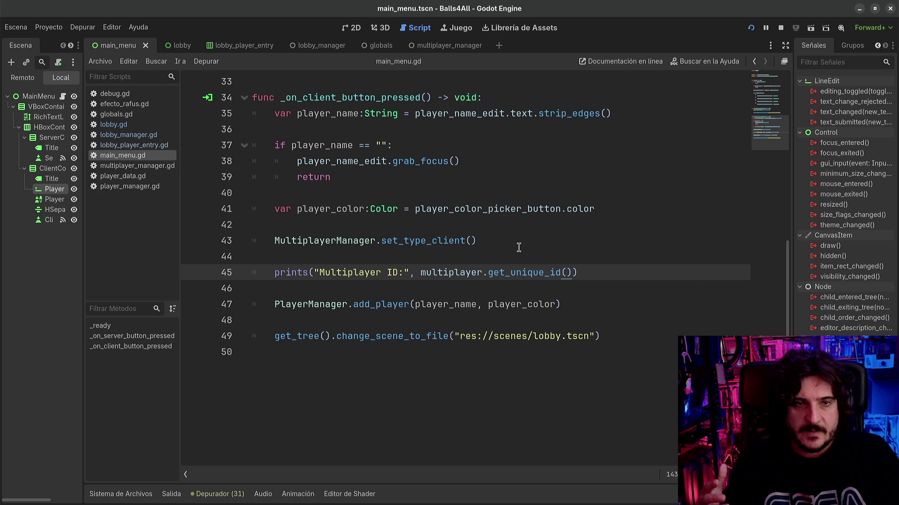
{"action": "key", "text": "F5"}
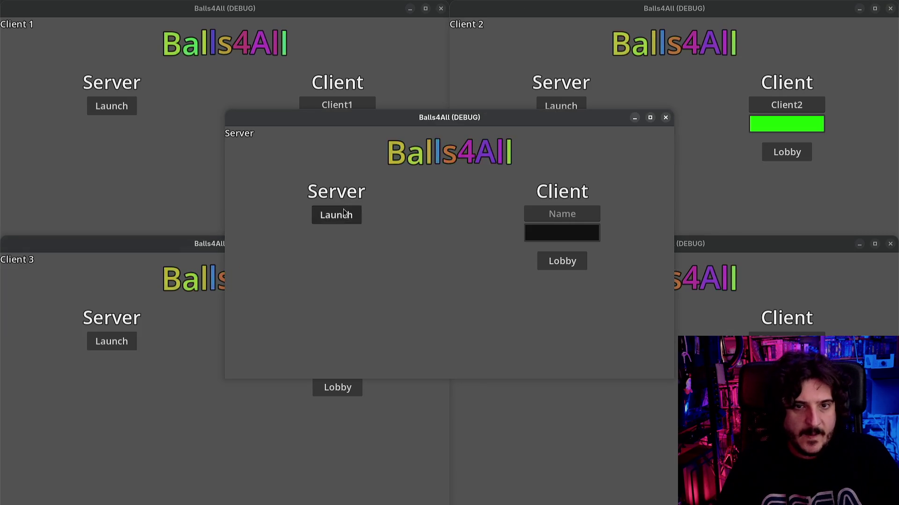
- Launch the server, join the lobby as Client1, then check the editor's debugger error list
{"action": "left_click", "coordinate": [335, 212]}
{"action": "left_click", "coordinate": [157, 216]}
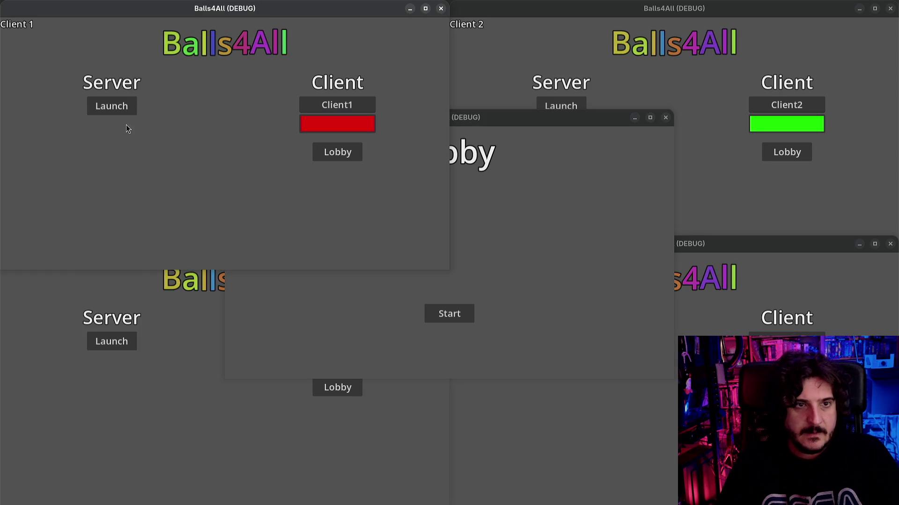
{"action": "left_click", "coordinate": [355, 156]}
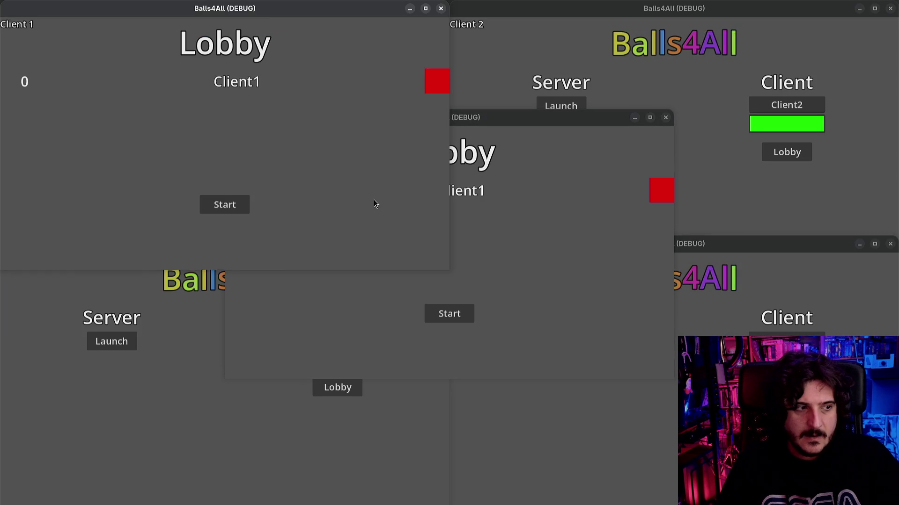
{"action": "key", "text": "super"}
{"action": "left_click", "coordinate": [313, 251]}
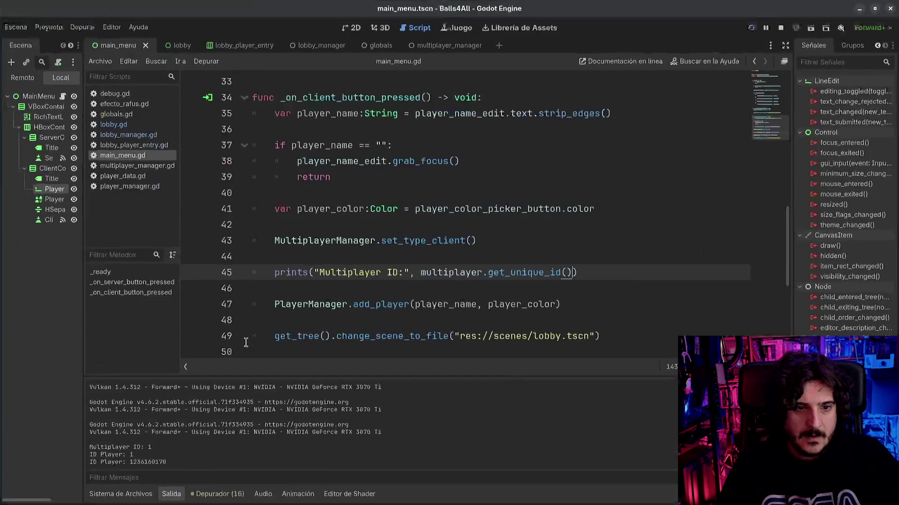
{"action": "left_click", "coordinate": [209, 496]}
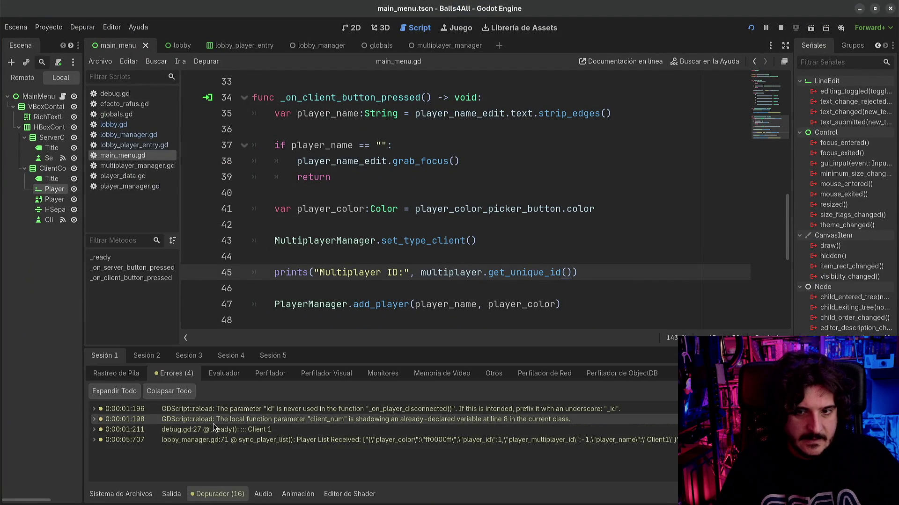
- Inspect the debugger warnings, step through Sesión 2–5, then go back to Sesión 1
{"action": "mouse_move", "coordinate": [229, 446]}
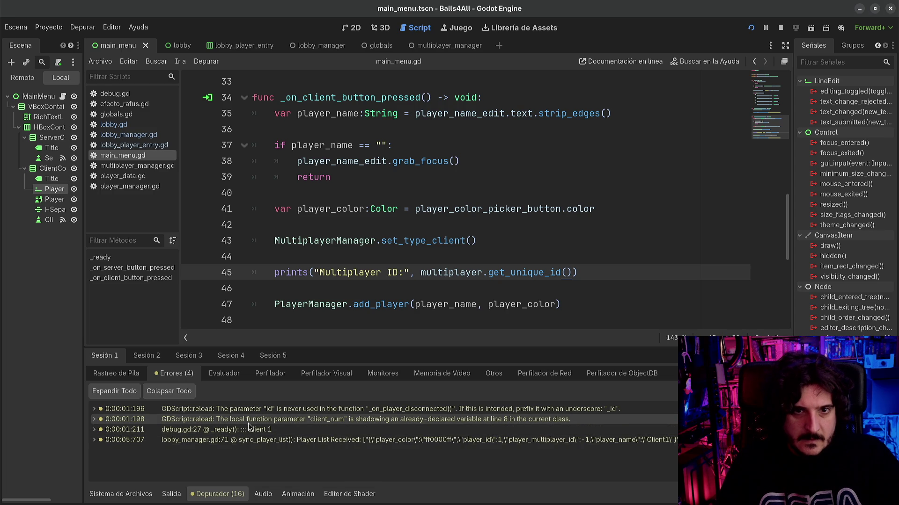
{"action": "mouse_move", "coordinate": [249, 424]}
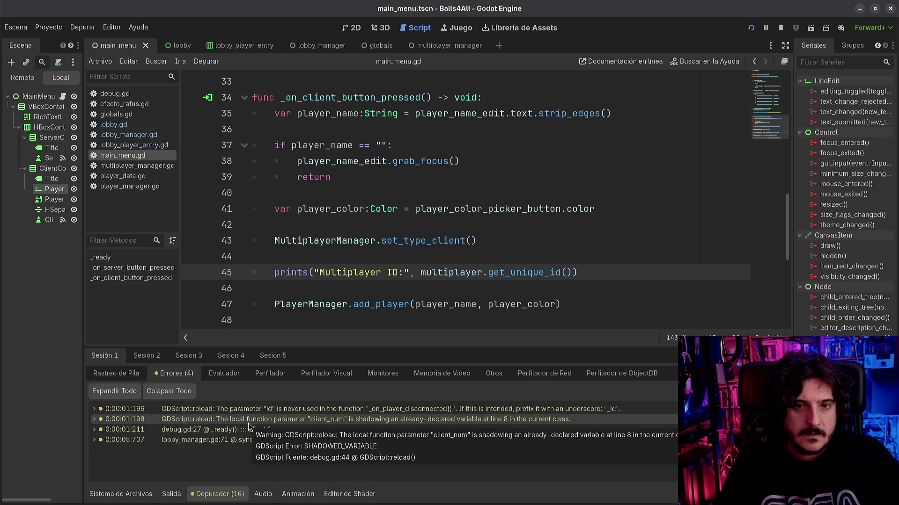
{"action": "scroll", "coordinate": [432, 254], "scroll_direction": "down", "scroll_amount": 1}
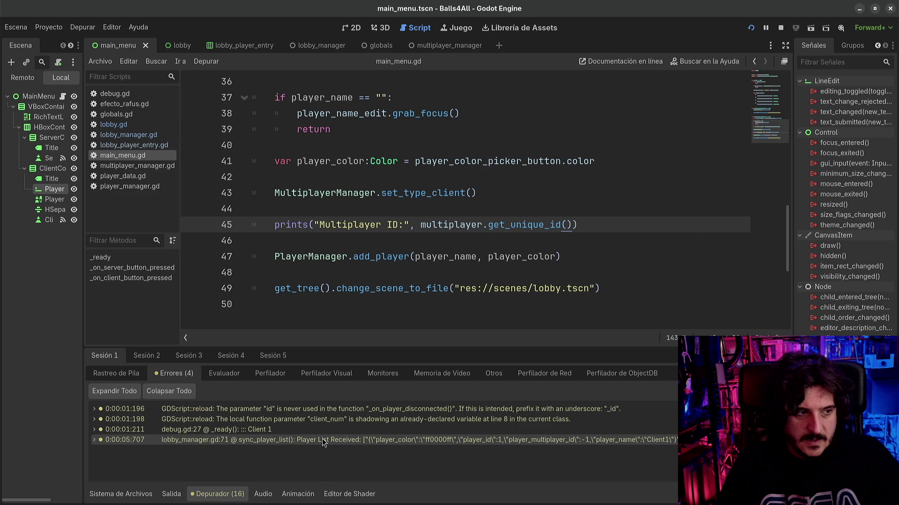
{"action": "mouse_move", "coordinate": [322, 440]}
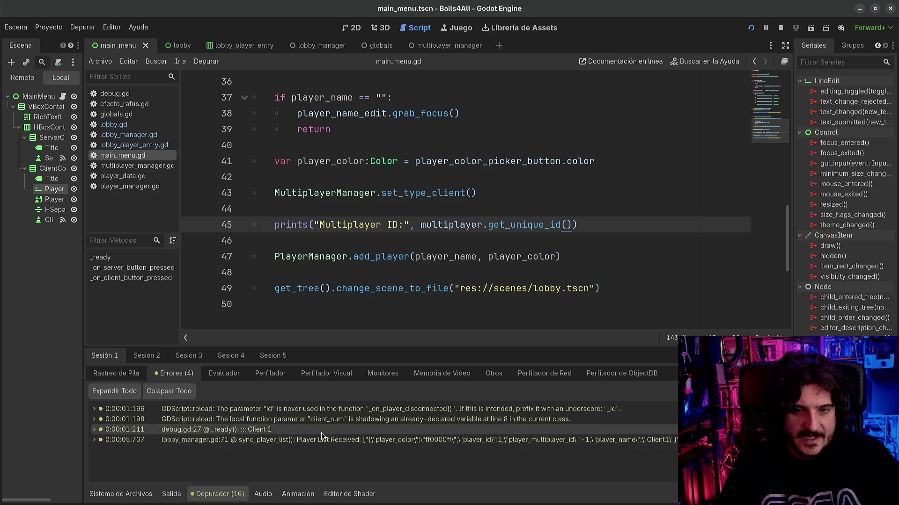
{"action": "mouse_move", "coordinate": [331, 410]}
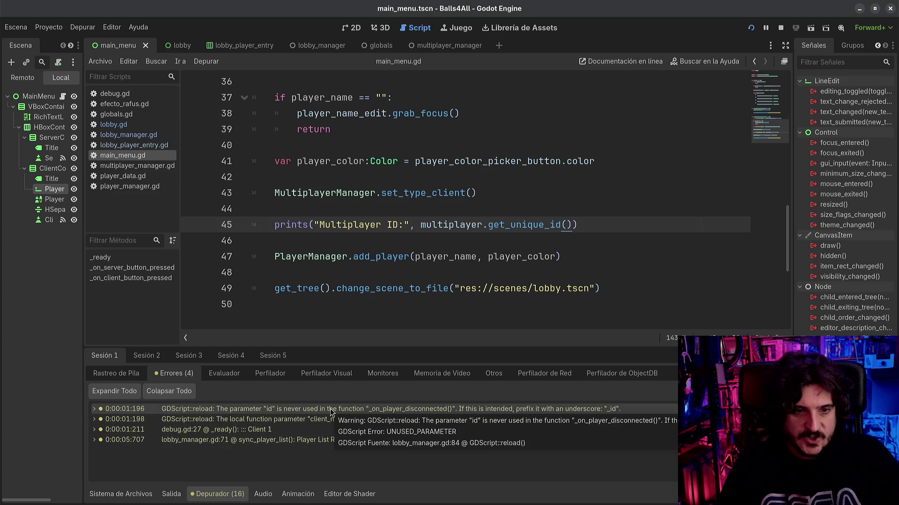
{"action": "left_click", "coordinate": [146, 355]}
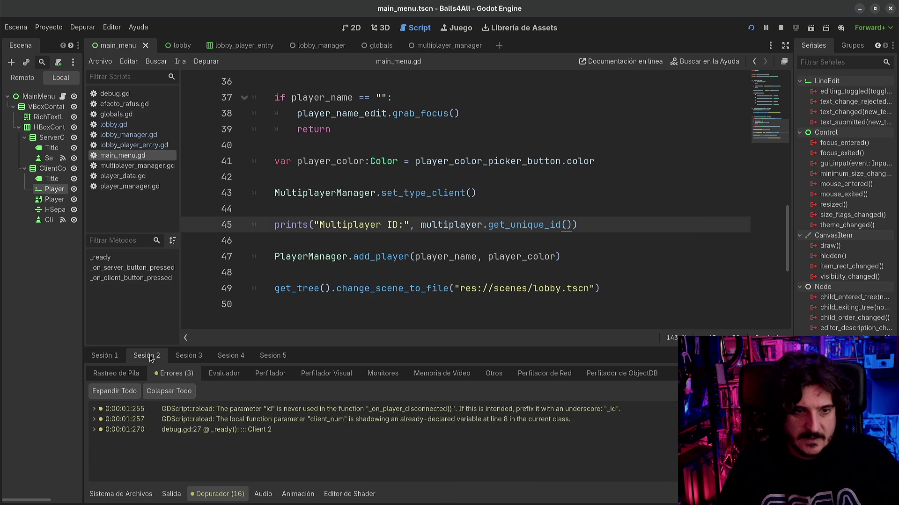
{"action": "left_click", "coordinate": [206, 360]}
{"action": "left_click", "coordinate": [233, 360]}
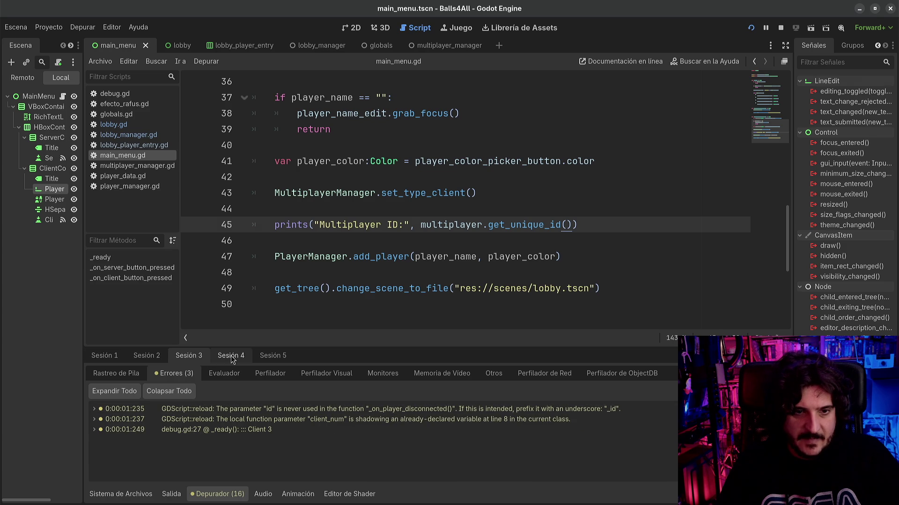
{"action": "left_click", "coordinate": [274, 361]}
{"action": "left_click", "coordinate": [119, 357]}
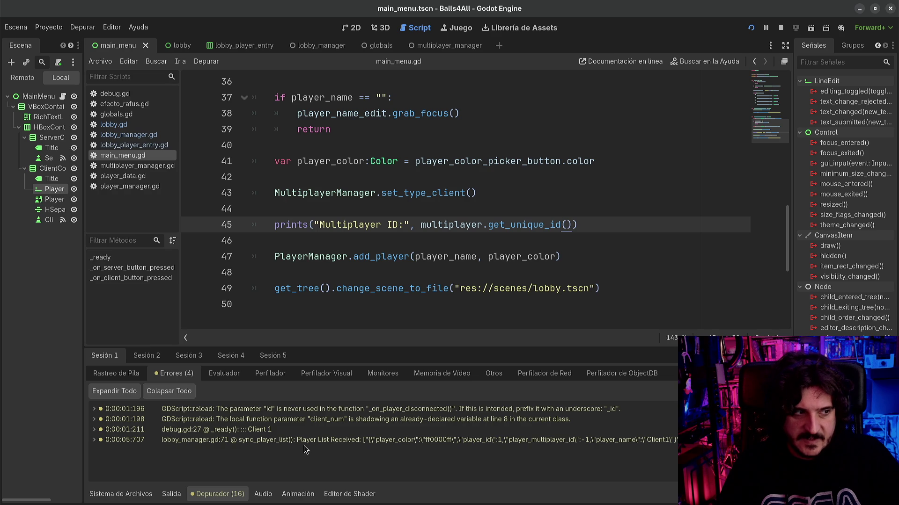
- Move the caret across lines 47, 49, 48 and 46 of main_menu.gd
{"action": "mouse_move", "coordinate": [303, 446]}
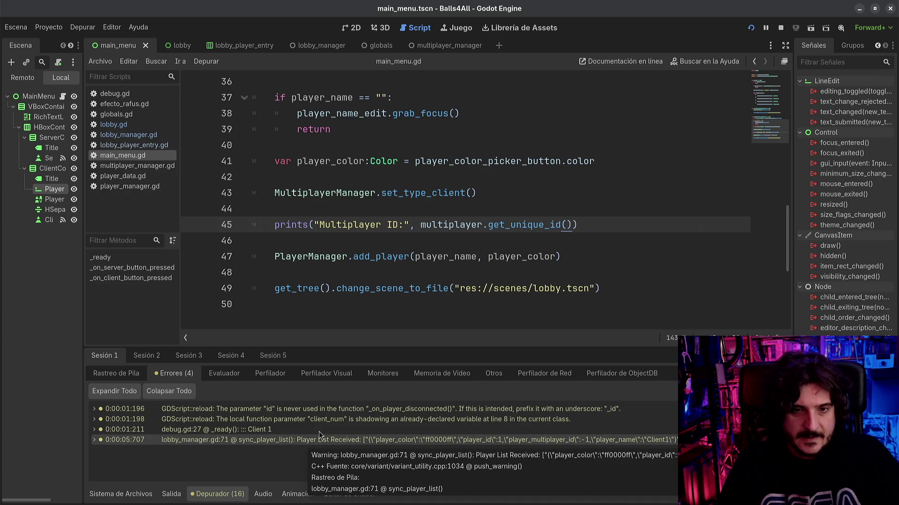
{"action": "left_click", "coordinate": [386, 253]}
{"action": "left_click", "coordinate": [365, 288]}
{"action": "left_click", "coordinate": [371, 268]}
{"action": "left_click", "coordinate": [359, 241]}
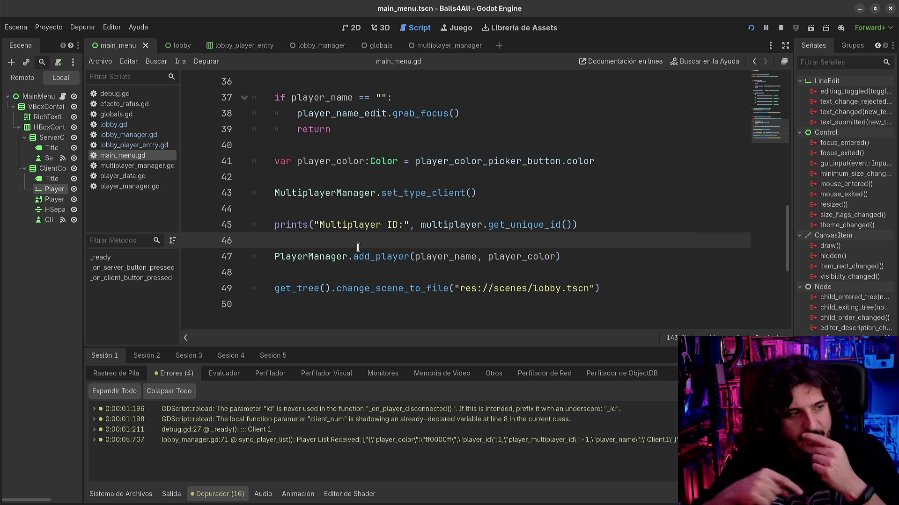
- Scroll main_menu.gd, put the caret at the end of line 45, and show res://scripts
{"action": "left_click", "coordinate": [430, 274]}
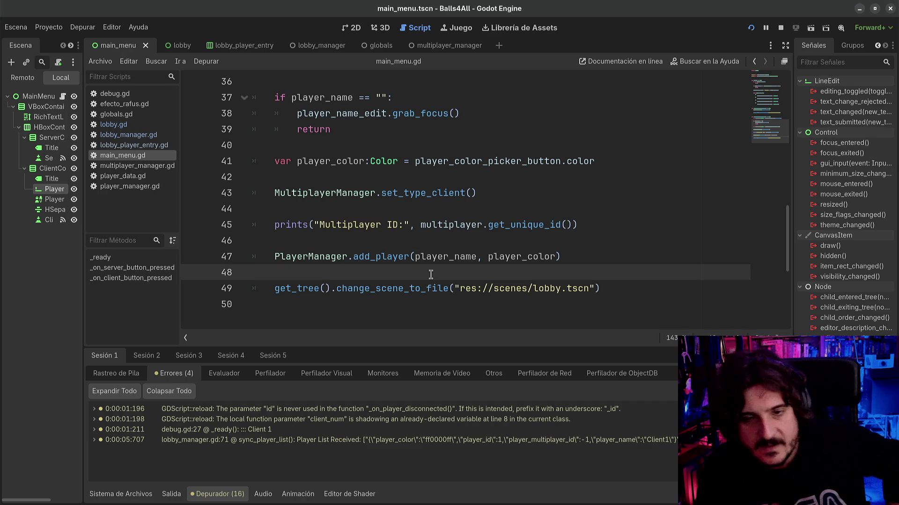
{"action": "scroll", "coordinate": [426, 274], "scroll_direction": "down", "scroll_amount": 2}
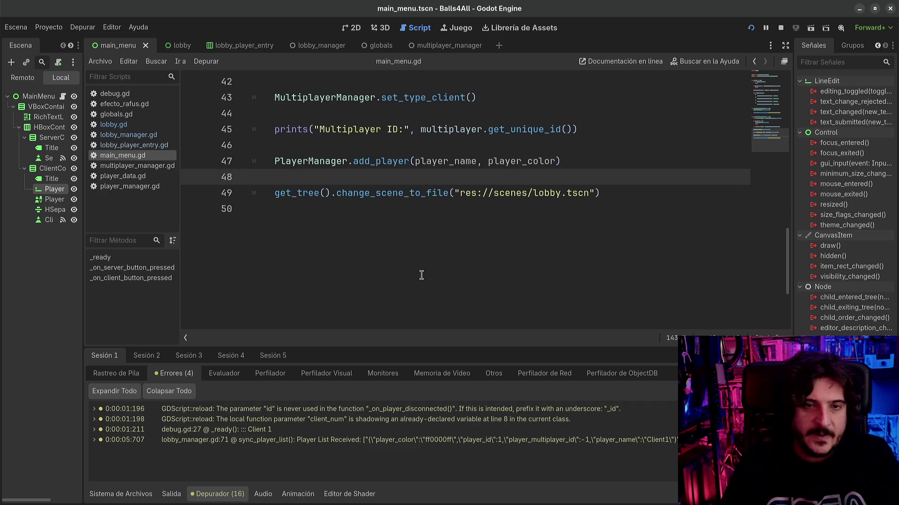
{"action": "scroll", "coordinate": [416, 245], "scroll_direction": "up", "scroll_amount": 2}
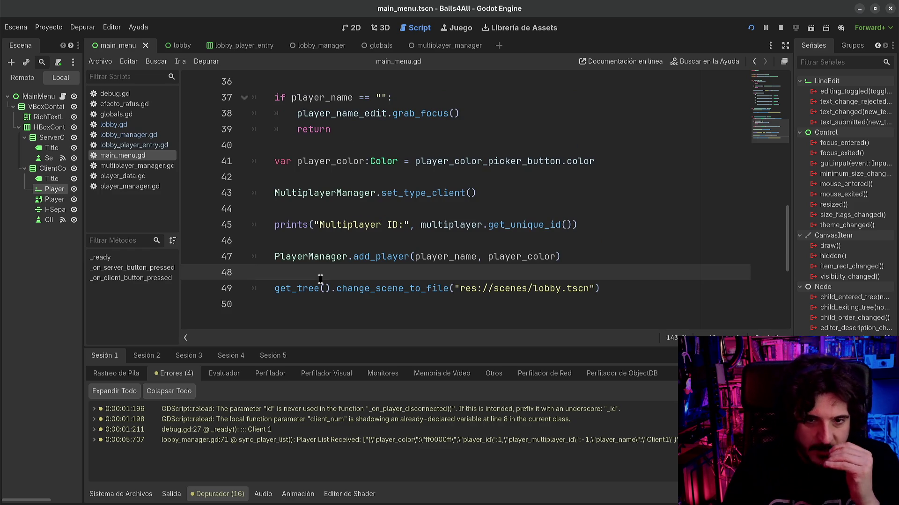
{"action": "scroll", "coordinate": [330, 252], "scroll_direction": "up", "scroll_amount": 2}
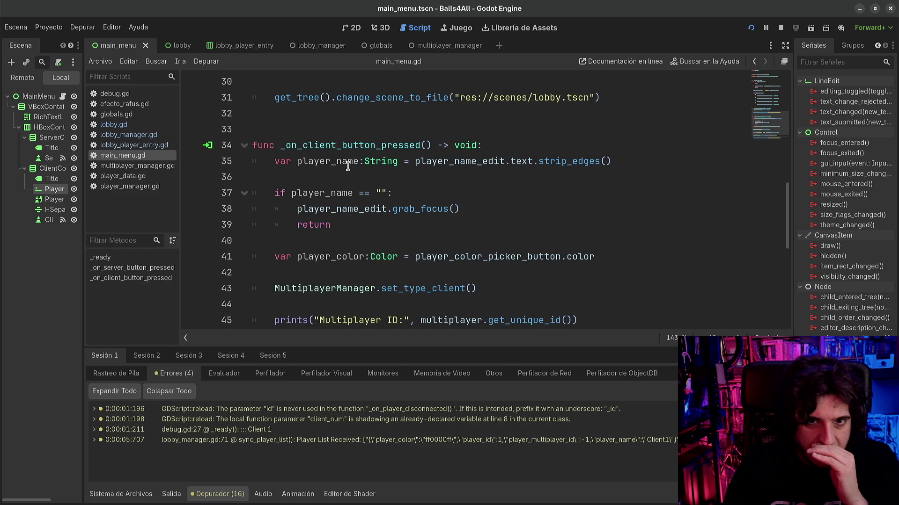
{"action": "scroll", "coordinate": [343, 295], "scroll_direction": "down", "scroll_amount": 2}
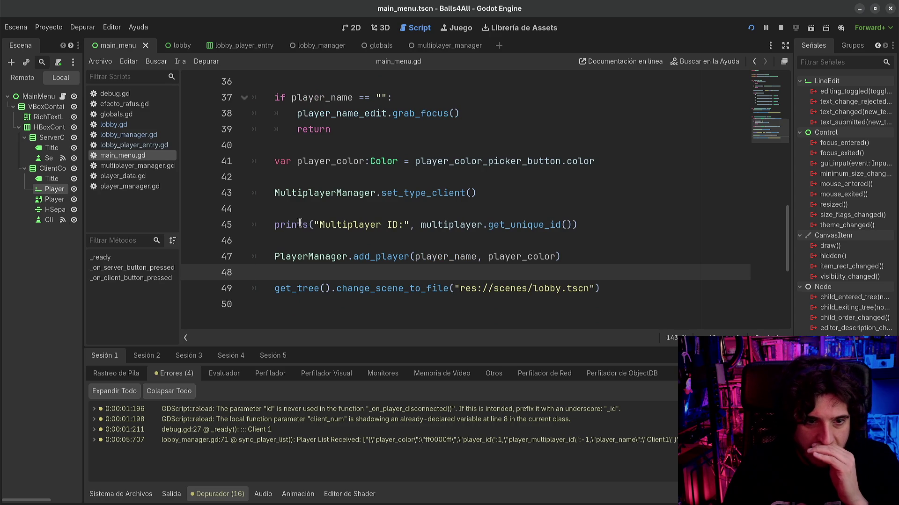
{"action": "left_click", "coordinate": [581, 225]}
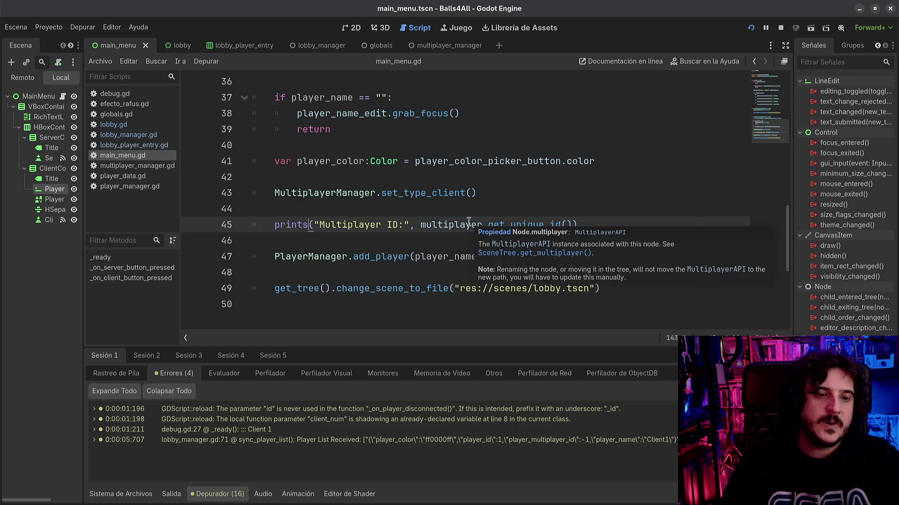
{"action": "left_click", "coordinate": [121, 494]}
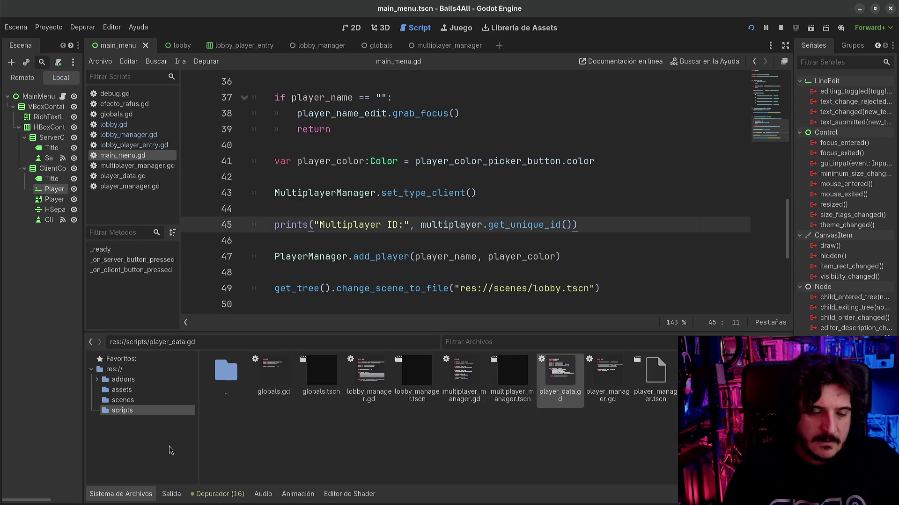
- Check the Multiplayer ID: 1 output line, then join the lobby as Client 2
{"action": "left_click", "coordinate": [171, 494]}
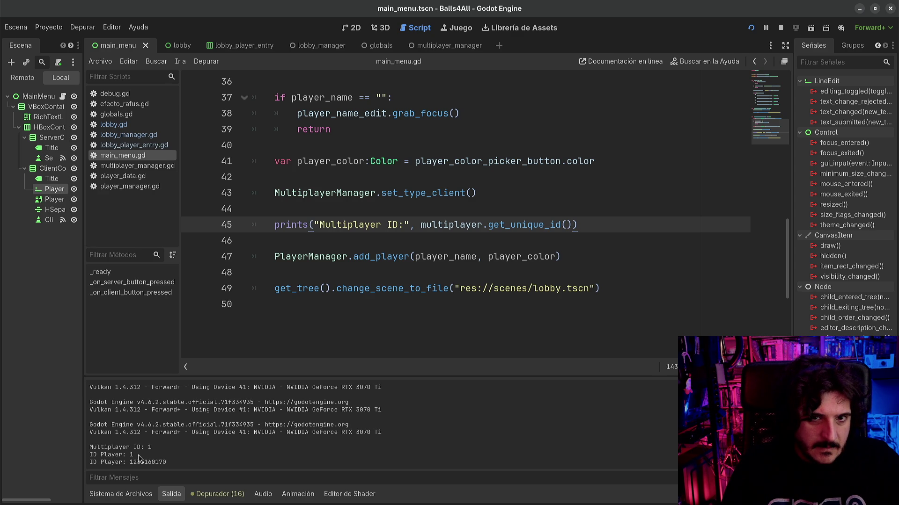
{"action": "left_click_drag", "start_coordinate": [152, 447], "coordinate": [86, 450]}
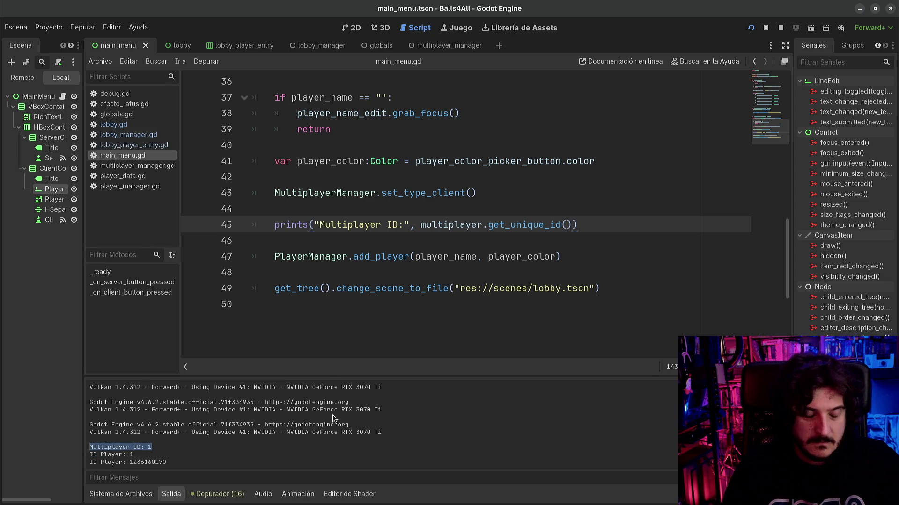
{"action": "key", "text": "super"}
{"action": "left_click", "coordinate": [686, 136]}
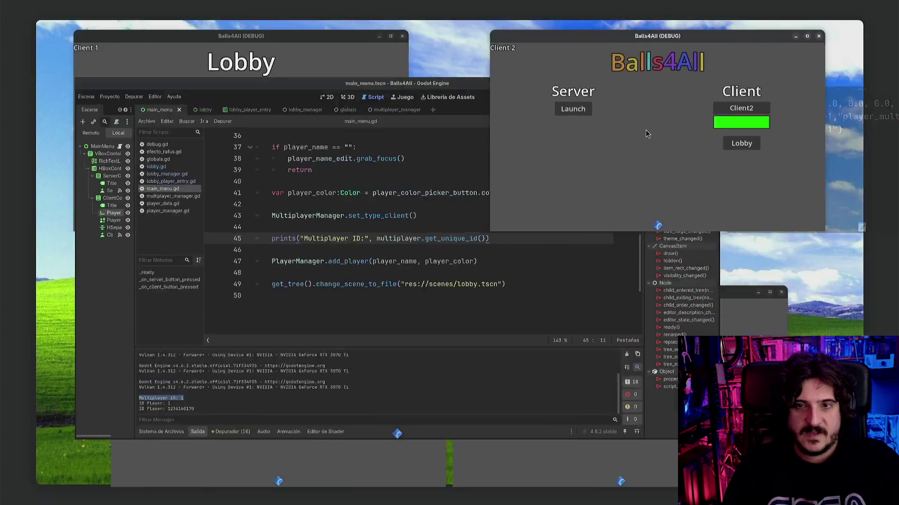
{"action": "left_click", "coordinate": [786, 148]}
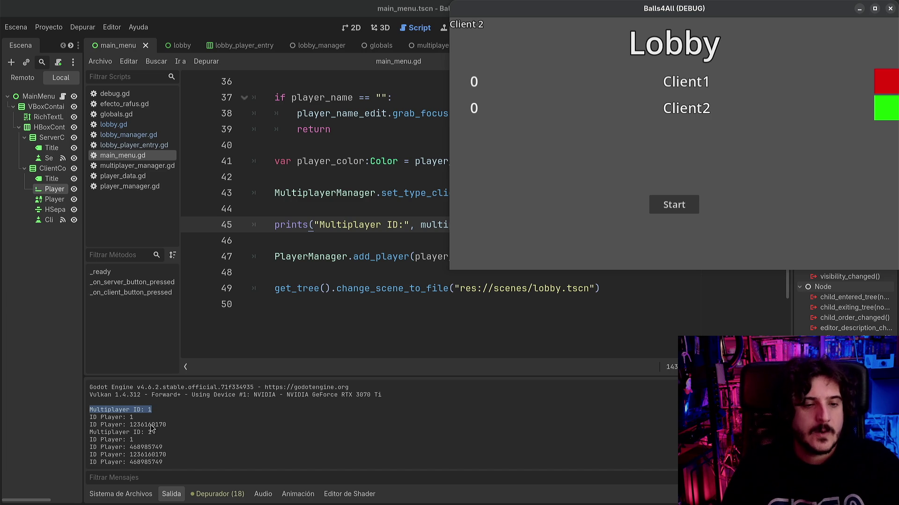
{"action": "key", "text": "alt+Tab"}
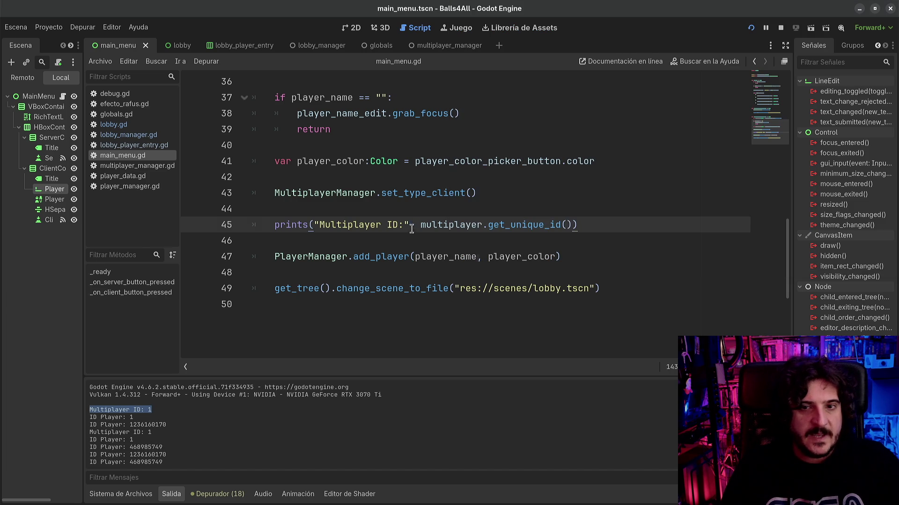
- Delete the Multiplayer ID print on line 45 and its leftover blank lines
{"action": "key", "text": "Home"}
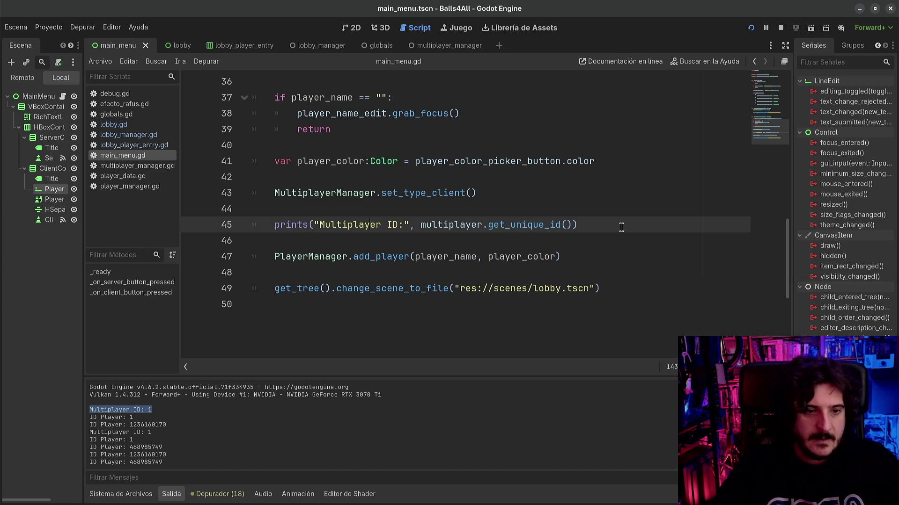
{"action": "key", "text": "shift+End"}
{"action": "key", "text": "Delete"}
{"action": "key", "text": "shift+Home"}
{"action": "key", "text": "BackSpace"}
{"action": "key", "text": "BackSpace"}
{"action": "key", "text": "BackSpace"}
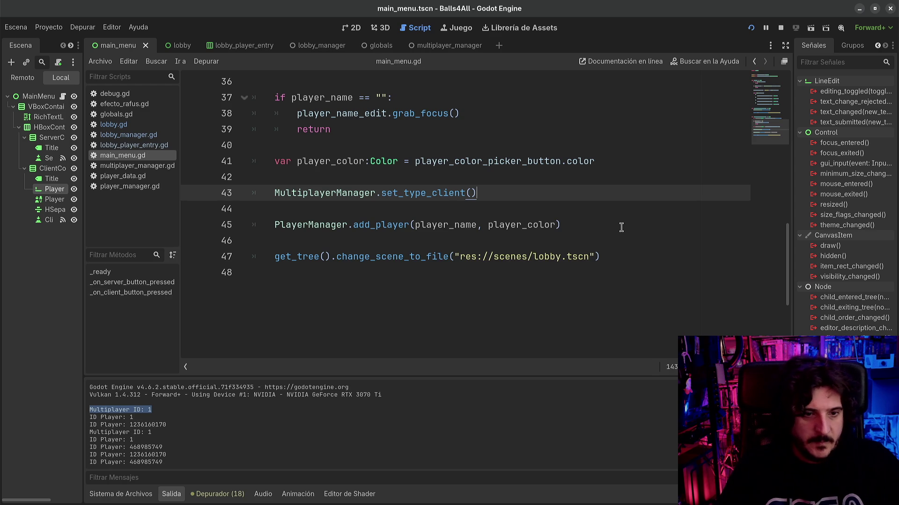
- Select the word Player in the output log, then put the caret on empty line 46
{"action": "double_click", "coordinate": [105, 425]}
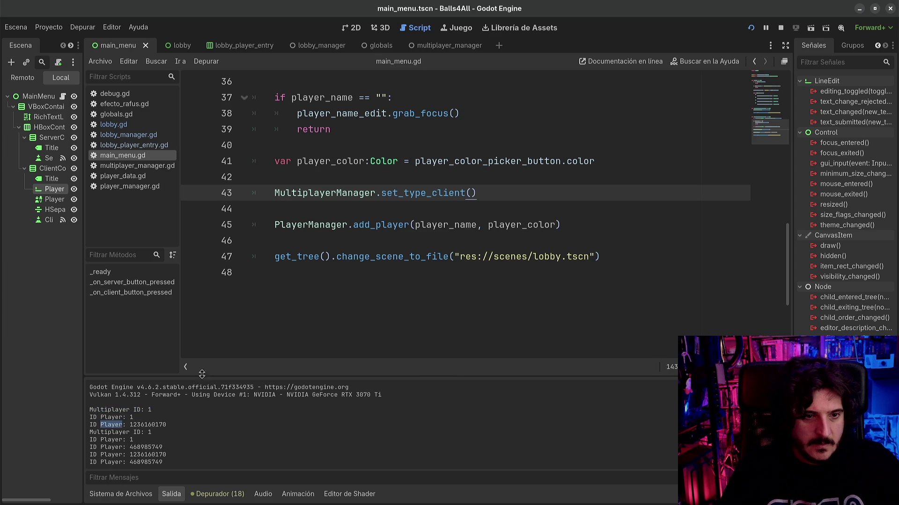
{"action": "left_click", "coordinate": [104, 427]}
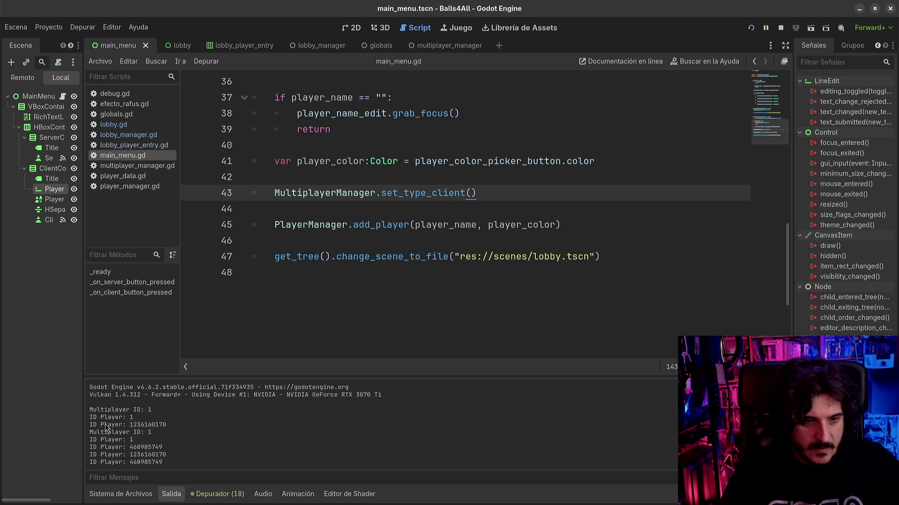
{"action": "left_click", "coordinate": [383, 240]}
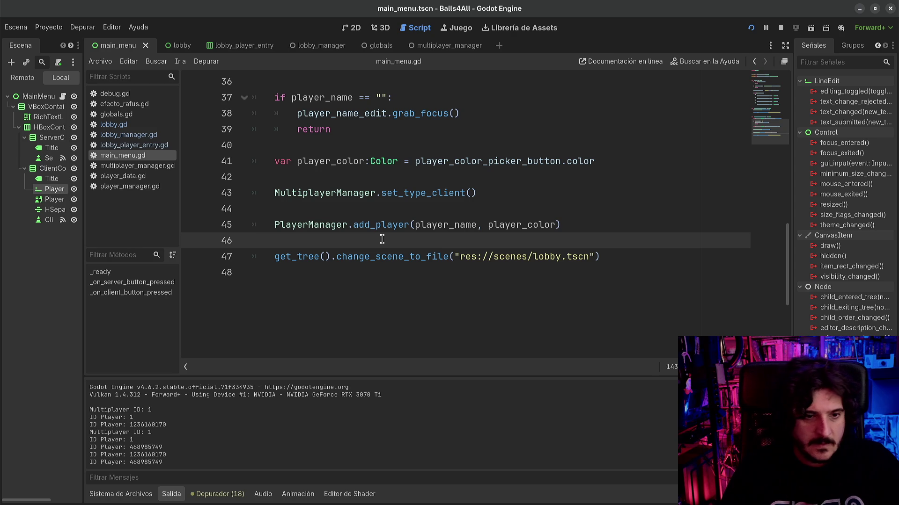
- Search the whole project for 'ID Player' and open the match in lobby_manager.gd
{"action": "key", "text": "ctrl+shift+f"}
{"action": "type", "text": "ID"}
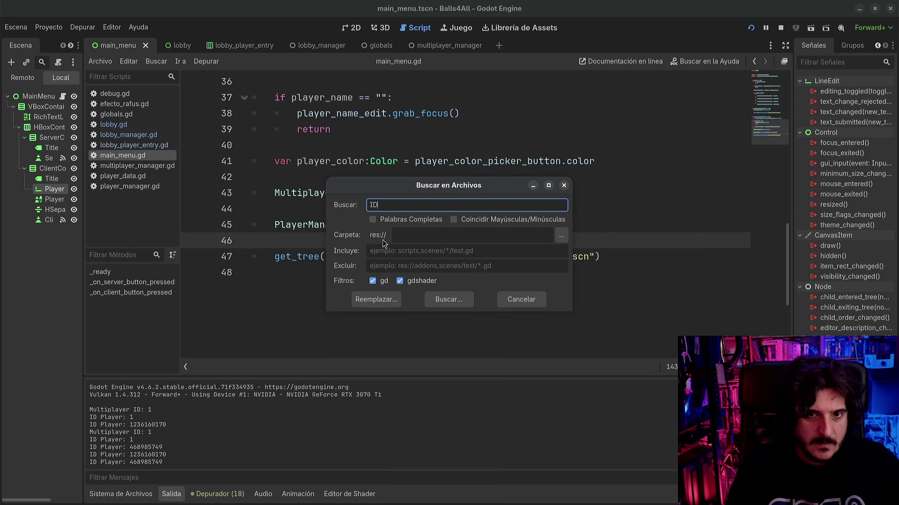
{"action": "type", "text": " Player"}
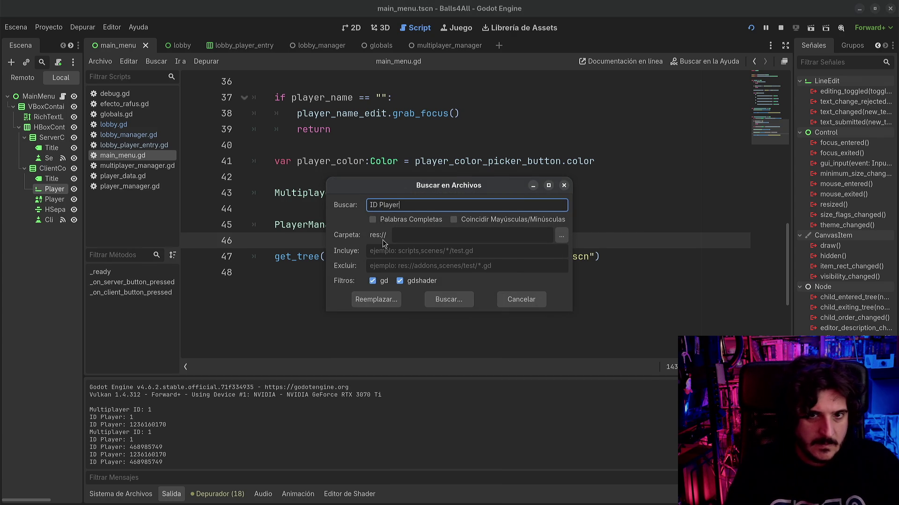
{"action": "key", "text": "Return"}
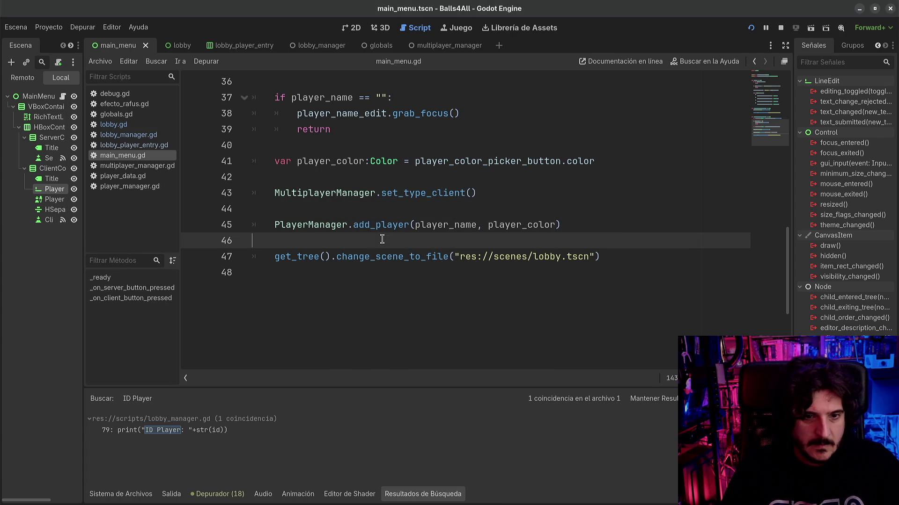
{"action": "left_click", "coordinate": [177, 431]}
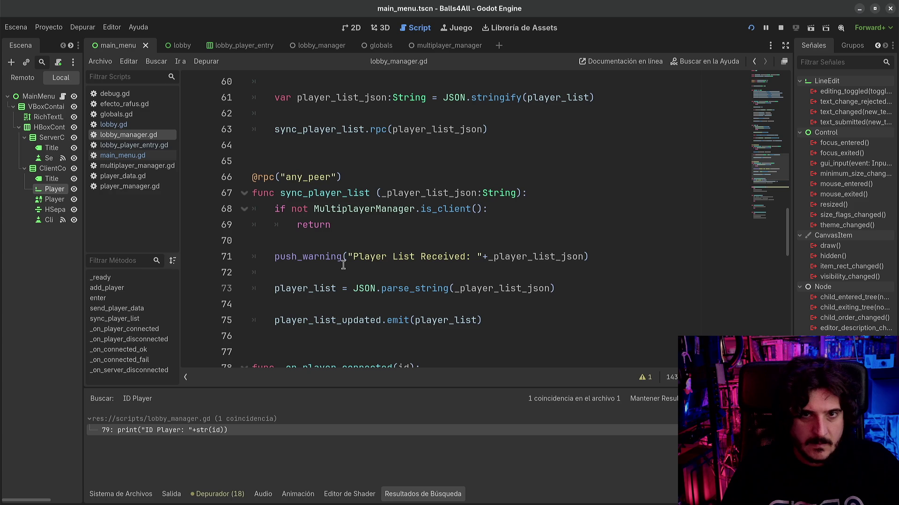
- Select the whole player_multiplayer_id assignment on line 80 of lobby_manager.gd
{"action": "scroll", "coordinate": [389, 276], "scroll_direction": "down", "scroll_amount": 3}
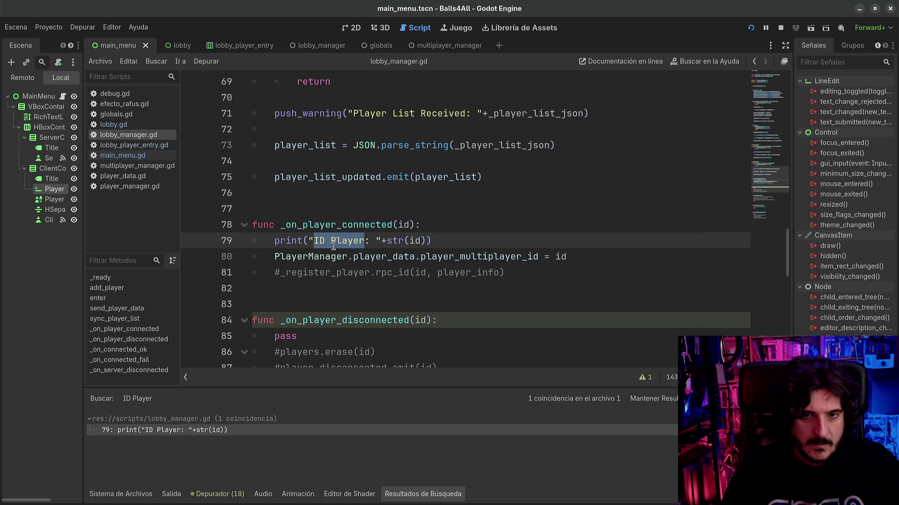
{"action": "left_click", "coordinate": [312, 243]}
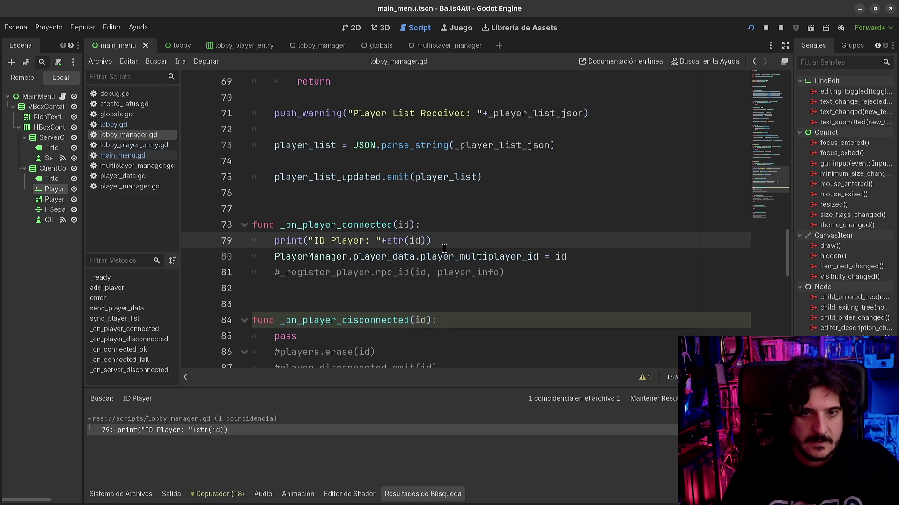
{"action": "left_click", "coordinate": [472, 256]}
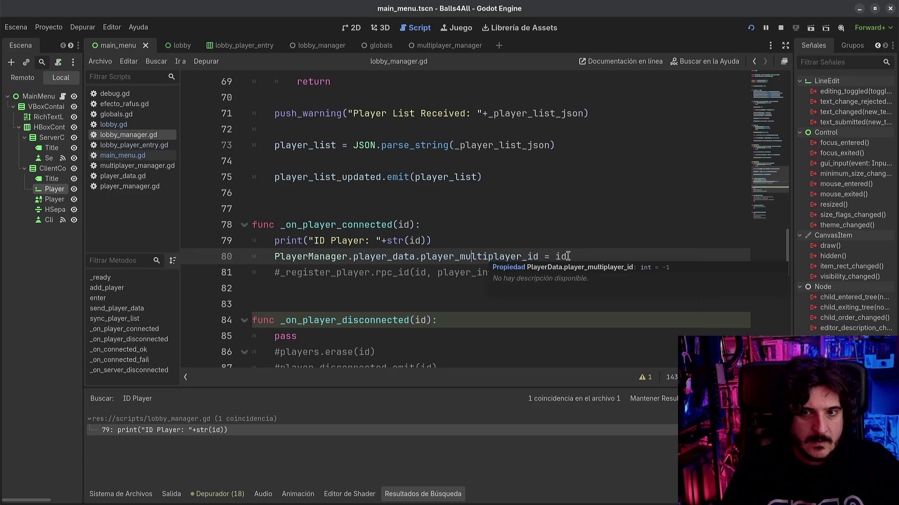
{"action": "left_click_drag", "start_coordinate": [569, 256], "coordinate": [263, 256]}
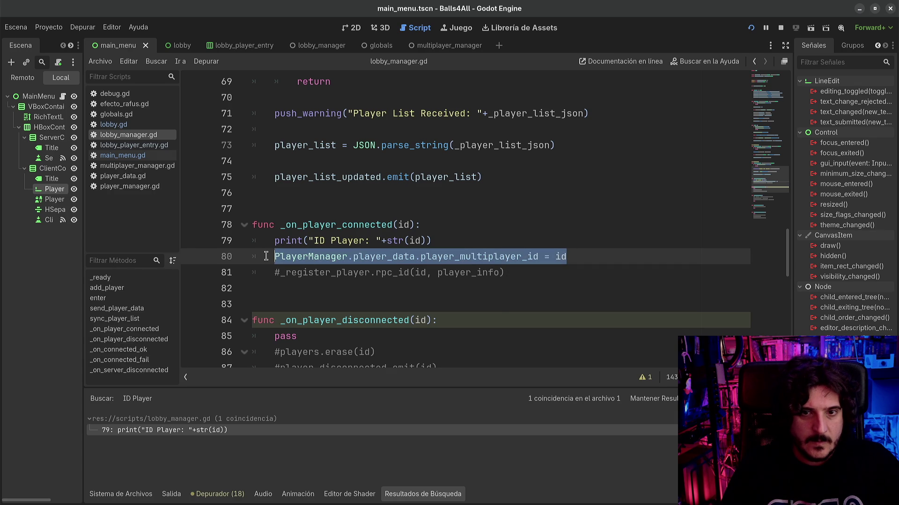
{"action": "left_click", "coordinate": [131, 496]}
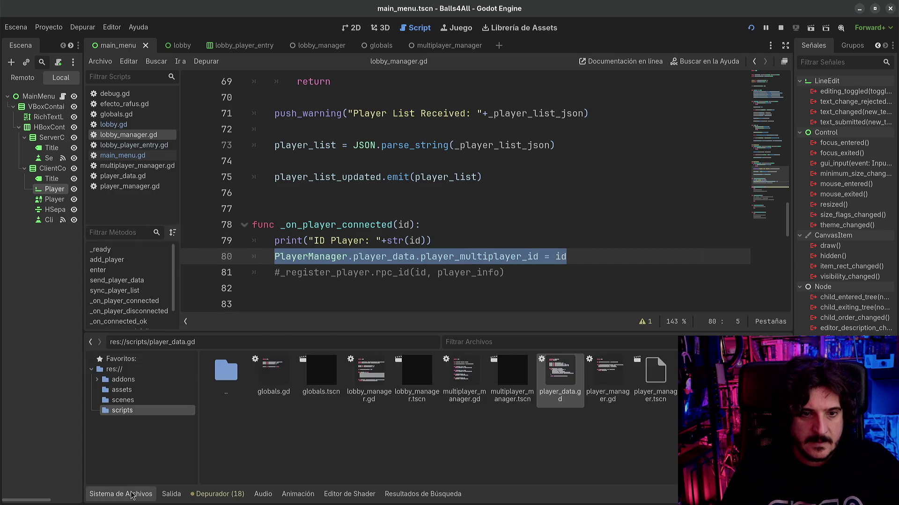
- Replace the file browser with the Salida output log and move the caret to line 78
{"action": "left_click", "coordinate": [133, 495]}
{"action": "left_click", "coordinate": [172, 496]}
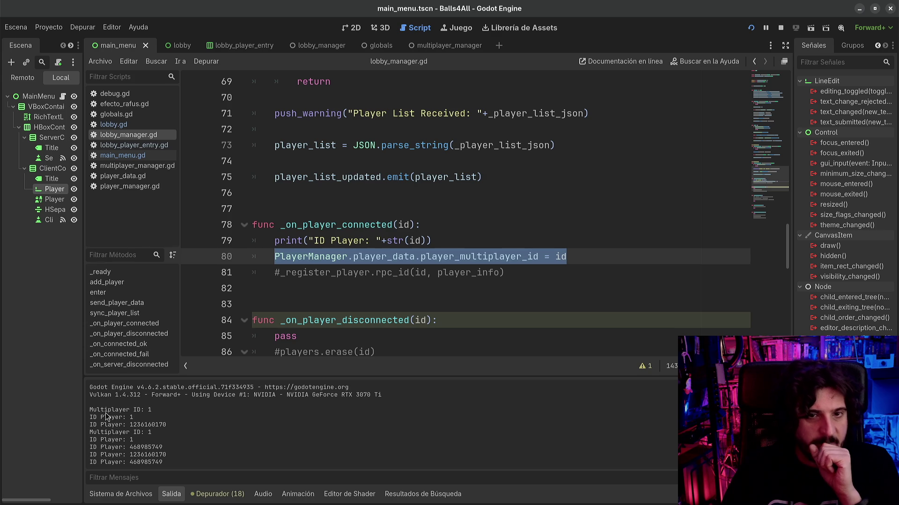
{"action": "left_click", "coordinate": [347, 224]}
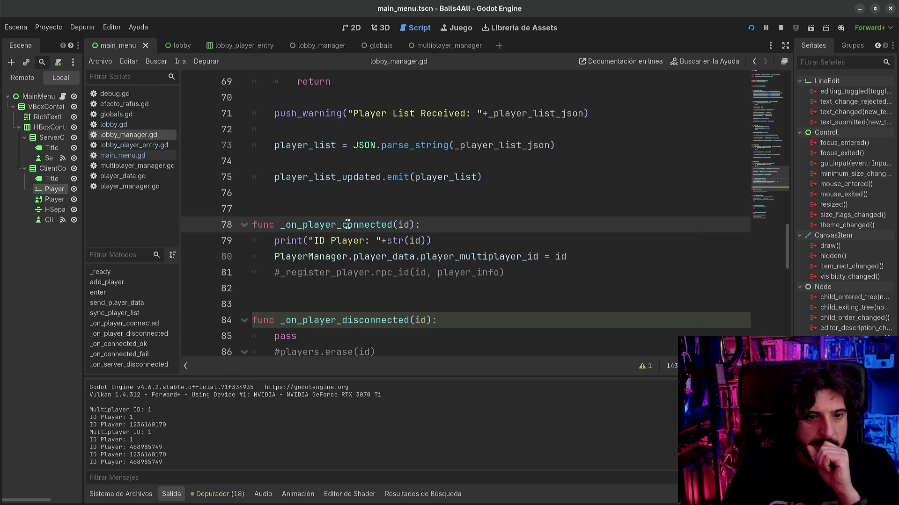
- Stop the game, rerun it with F5, and launch the server
{"action": "left_click", "coordinate": [780, 29]}
{"action": "key", "text": "F5"}
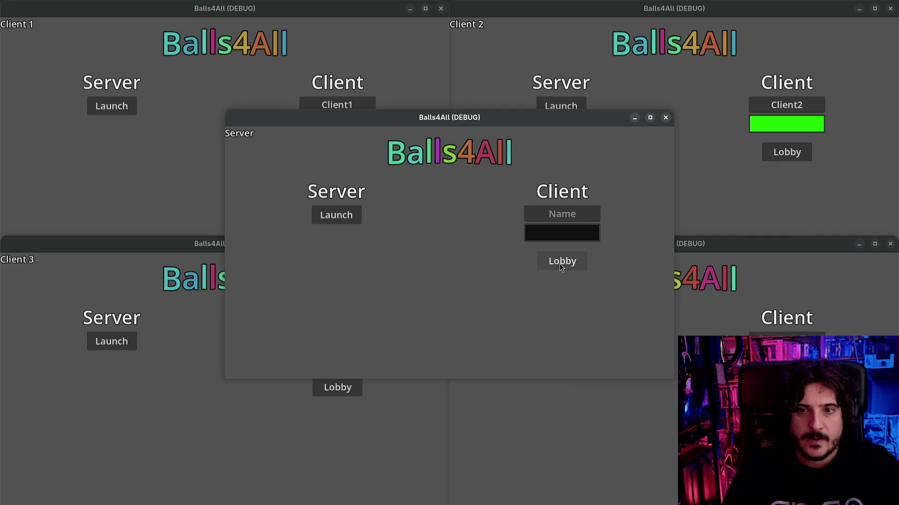
{"action": "left_click", "coordinate": [336, 214]}
- Put the editor caret on line 81, then bring the Client 1 game window forward
{"action": "key", "text": "super"}
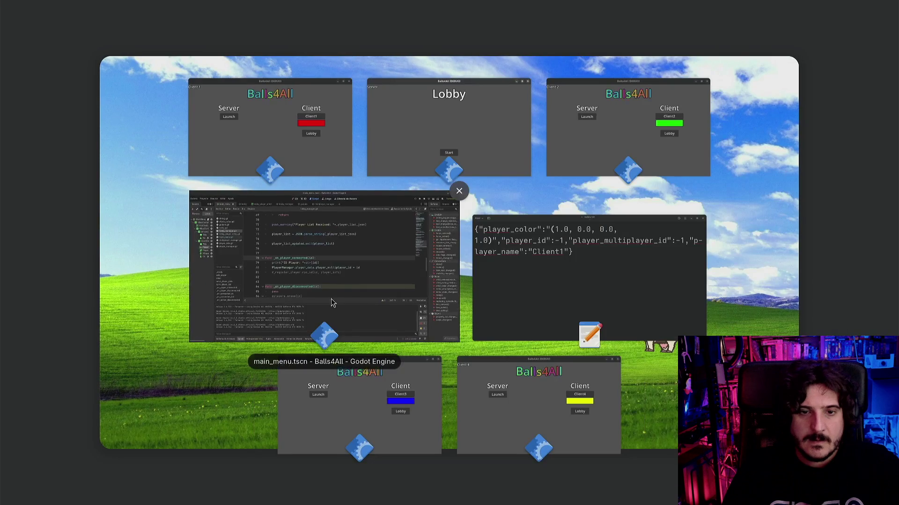
{"action": "left_click", "coordinate": [342, 274]}
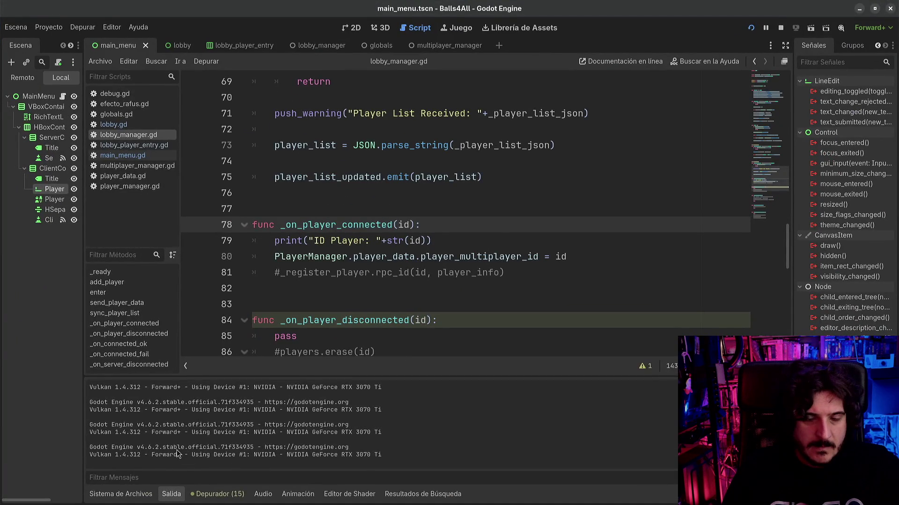
{"action": "key", "text": "super"}
{"action": "key", "text": "super"}
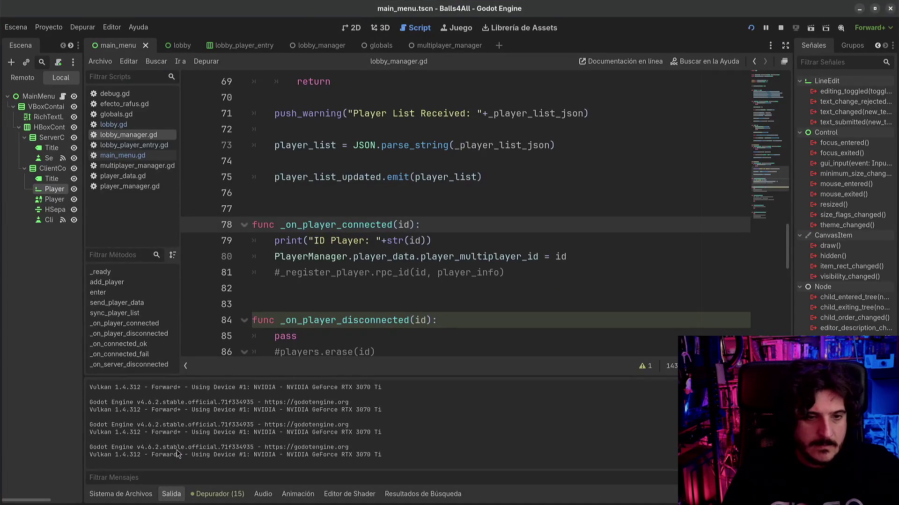
{"action": "left_click", "coordinate": [349, 272]}
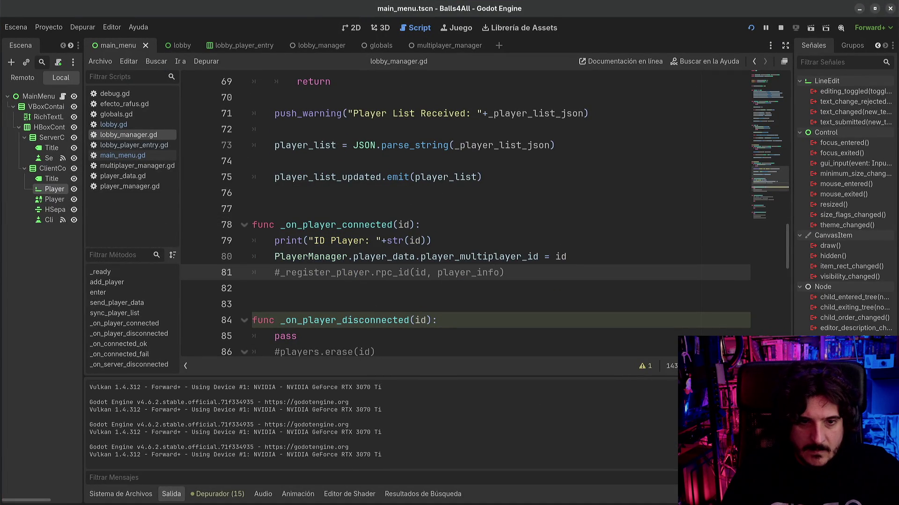
{"action": "key", "text": "super"}
{"action": "left_click", "coordinate": [261, 111]}
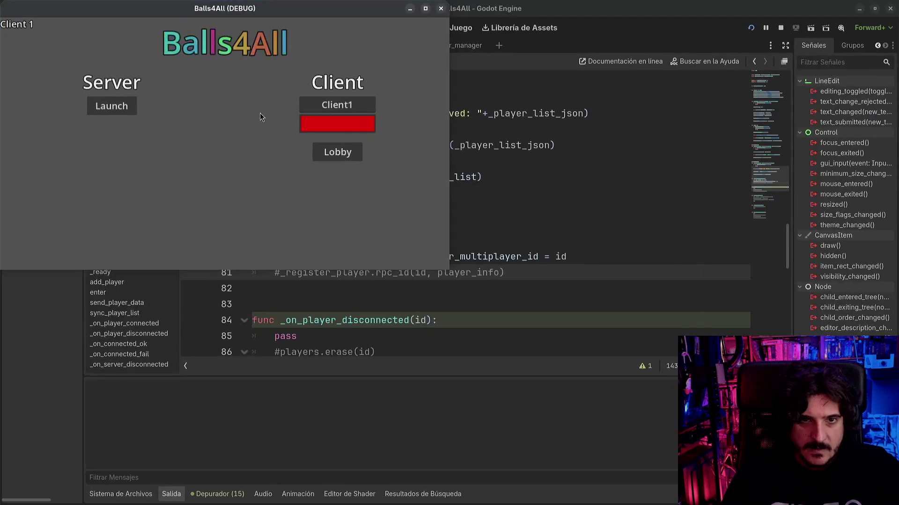
- Enter the Balls4All lobby as Client 1
{"action": "left_click", "coordinate": [339, 152]}
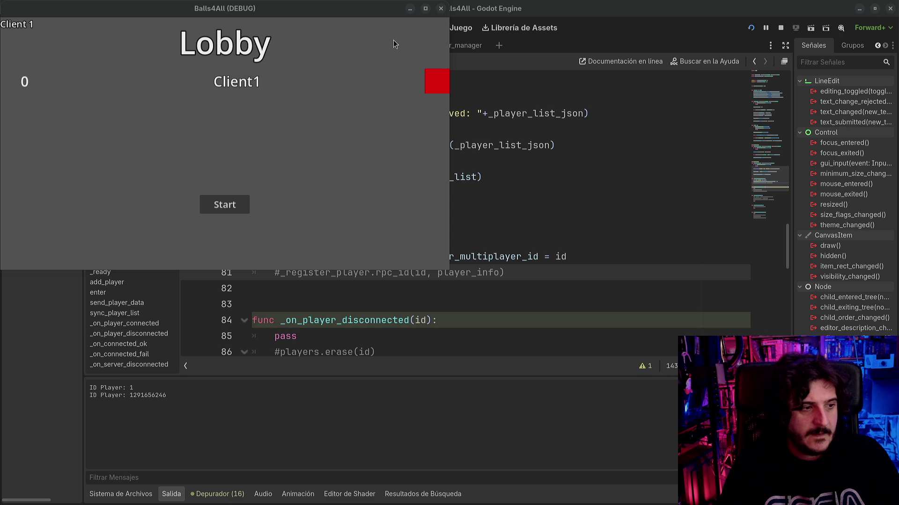
- Close the Balls4All game window and stop the debugging session
{"action": "left_click", "coordinate": [436, 17]}
{"action": "left_click", "coordinate": [440, 9]}
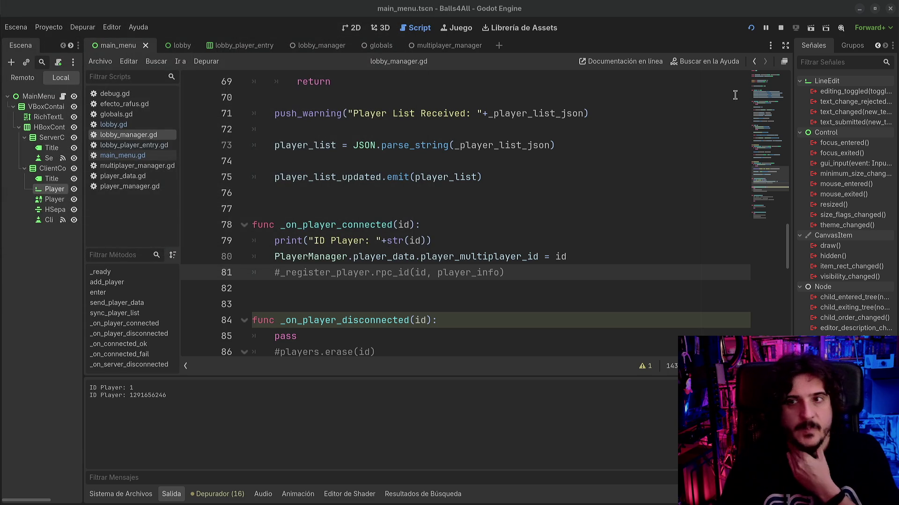
{"action": "left_click", "coordinate": [781, 31]}
{"action": "left_click", "coordinate": [386, 209]}
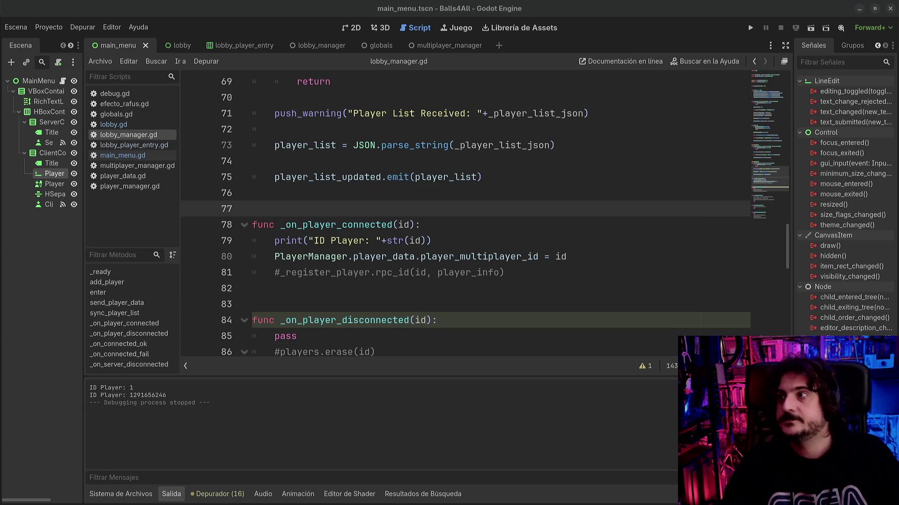
- Collapse the bottom panel to enlarge lobby_manager.gd, then switch to the browser
{"action": "left_click", "coordinate": [438, 304]}
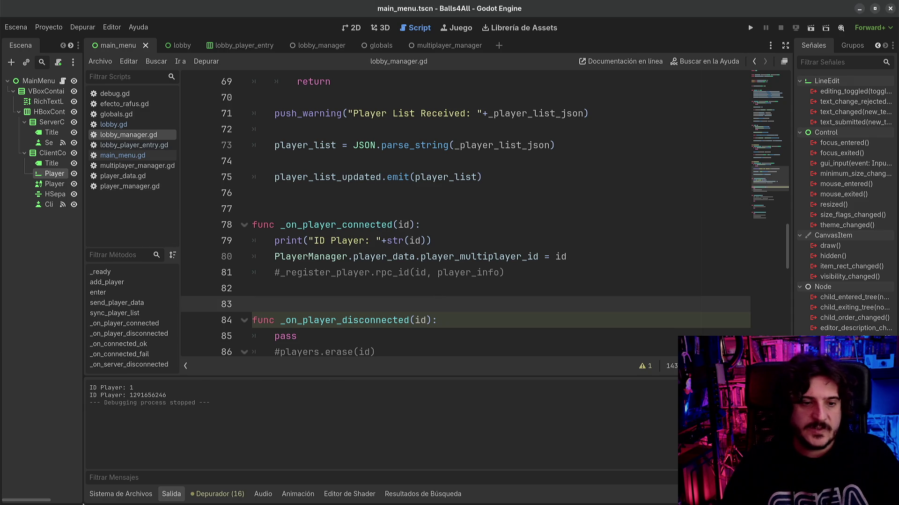
{"action": "left_click", "coordinate": [121, 494]}
{"action": "left_click", "coordinate": [125, 494]}
{"action": "left_click", "coordinate": [373, 333]}
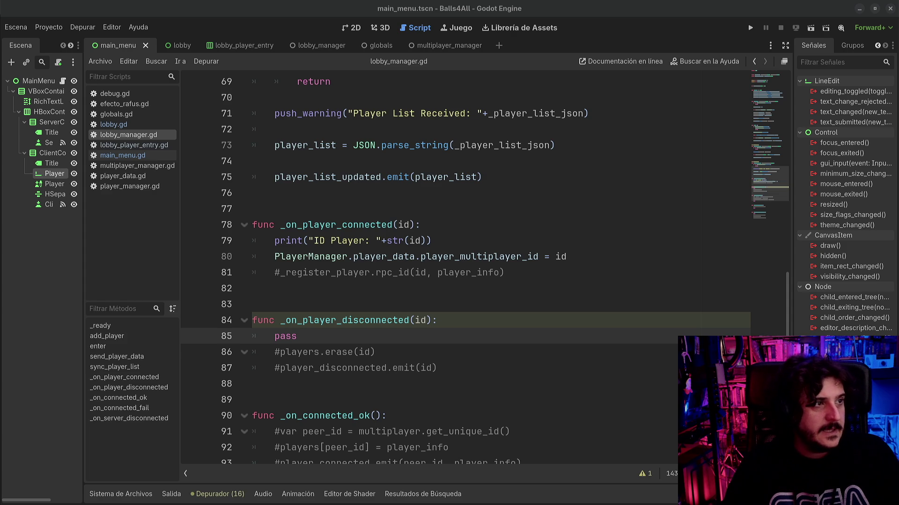
{"action": "key", "text": "alt+Tab"}
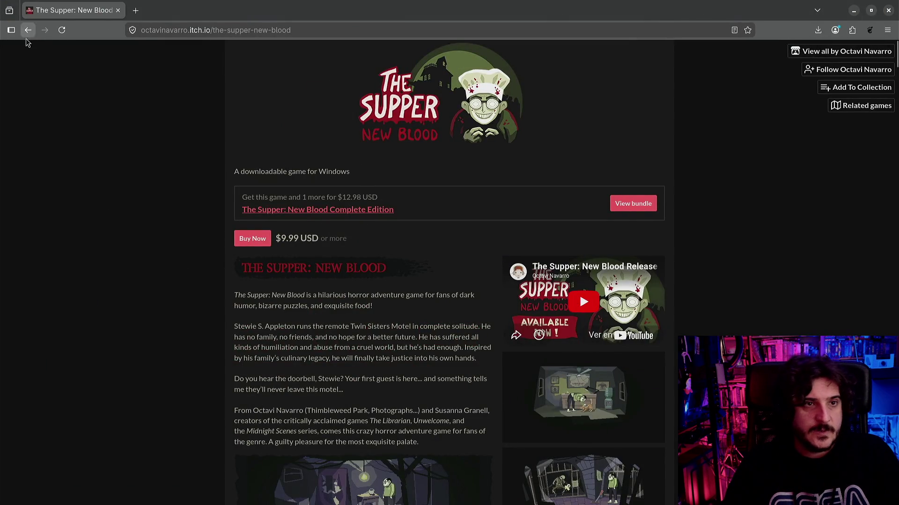
- Go back to the developer's profile, open The Supper, and zoom to 150%
{"action": "left_click", "coordinate": [27, 34]}
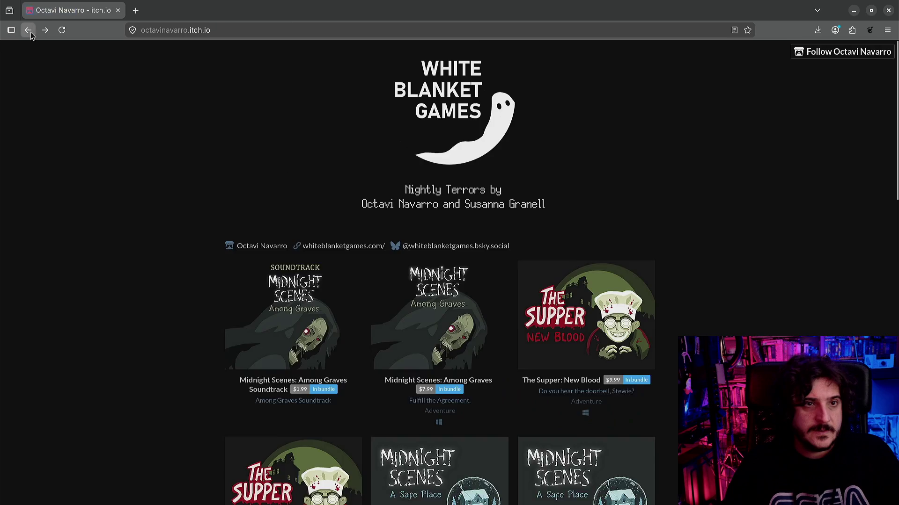
{"action": "scroll", "coordinate": [399, 352], "scroll_direction": "down", "scroll_amount": 10}
{"action": "scroll", "coordinate": [400, 356], "scroll_direction": "down", "scroll_amount": 10}
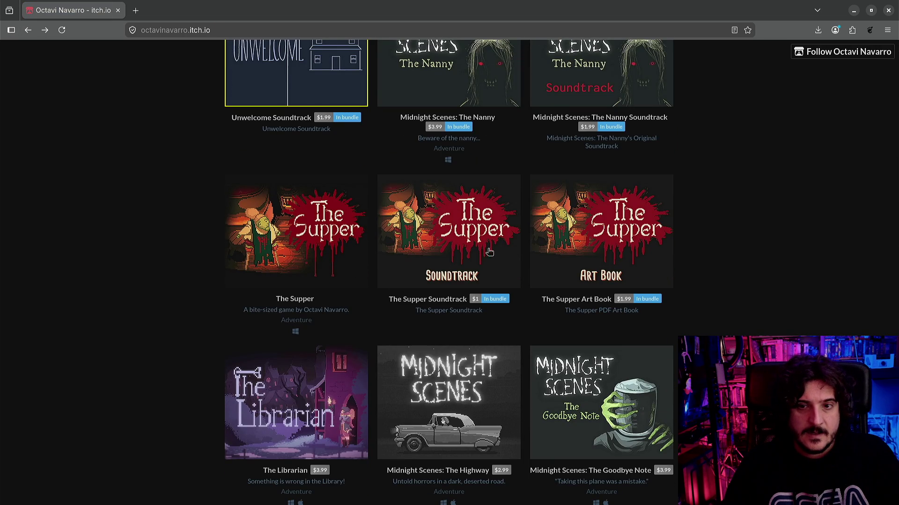
{"action": "left_click", "coordinate": [298, 229]}
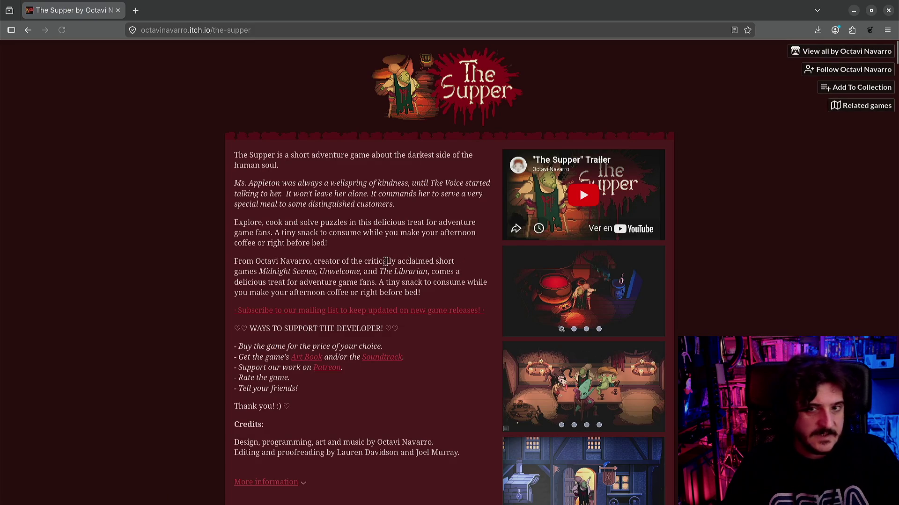
{"action": "key", "text": "ctrl+plus"}
{"action": "key", "text": "ctrl+plus"}
{"action": "key", "text": "ctrl+plus"}
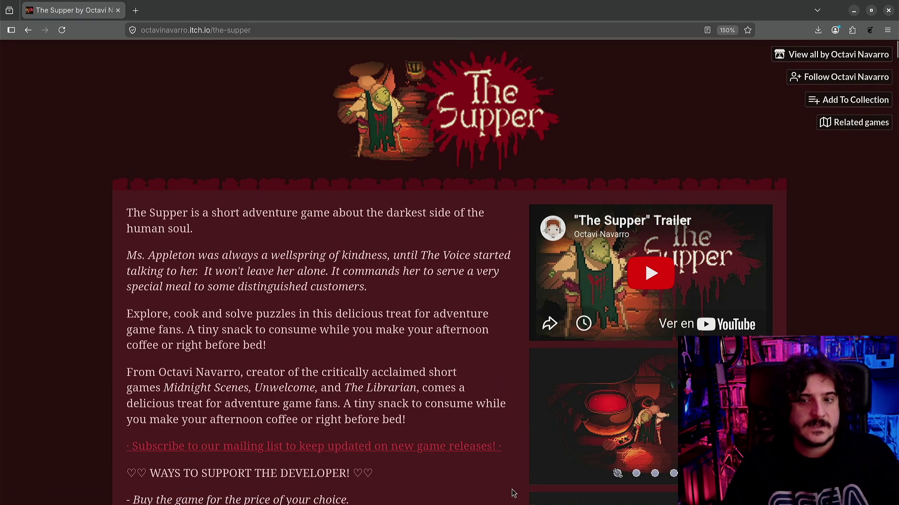
- Scroll The Supper page and view the cauldron screenshot enlarged
{"action": "scroll", "coordinate": [501, 365], "scroll_direction": "down", "scroll_amount": 4}
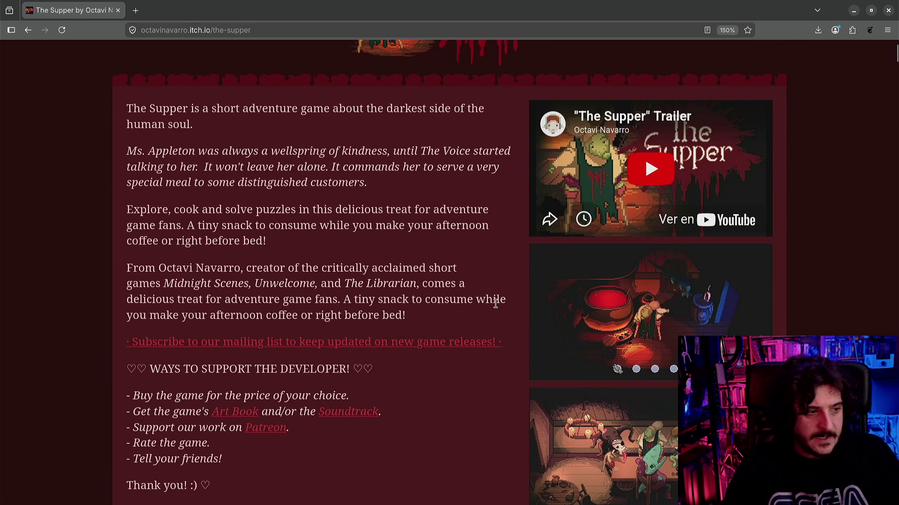
{"action": "scroll", "coordinate": [650, 383], "scroll_direction": "down", "scroll_amount": 9}
{"action": "scroll", "coordinate": [650, 383], "scroll_direction": "up", "scroll_amount": 13}
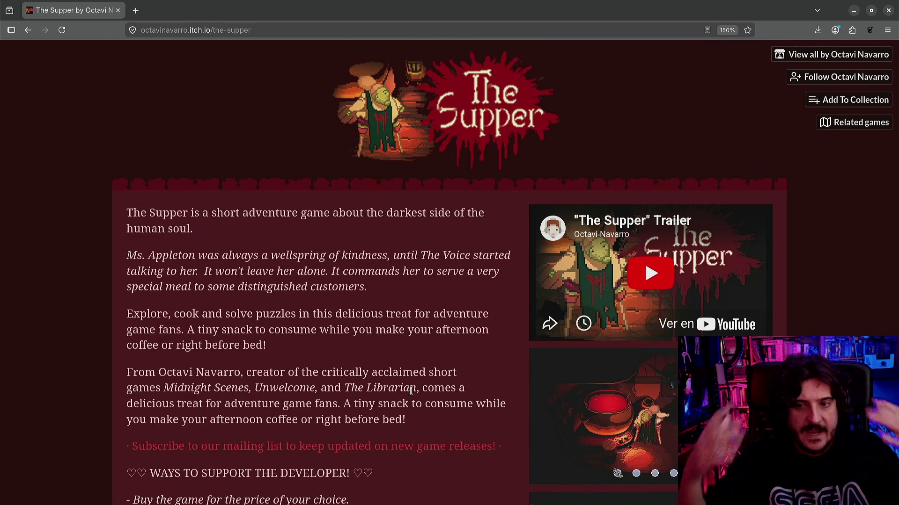
{"action": "left_click", "coordinate": [604, 412]}
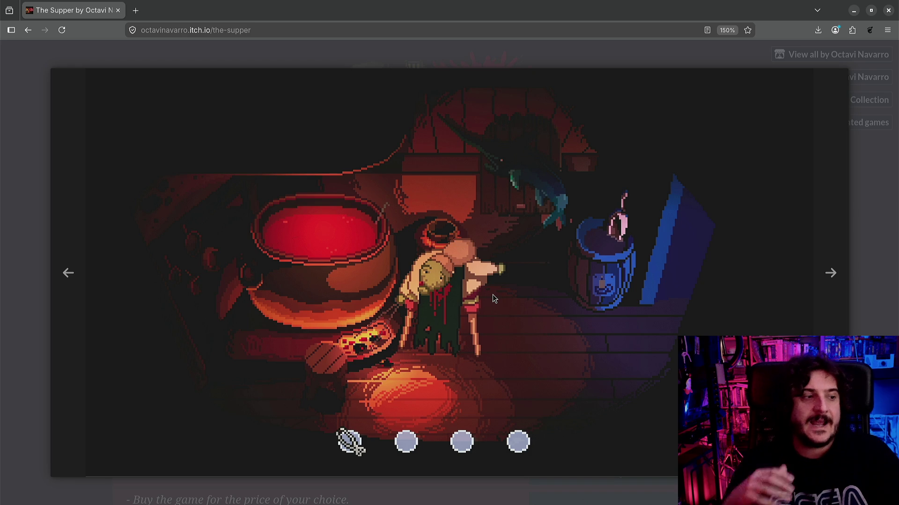
{"action": "key", "text": "Escape"}
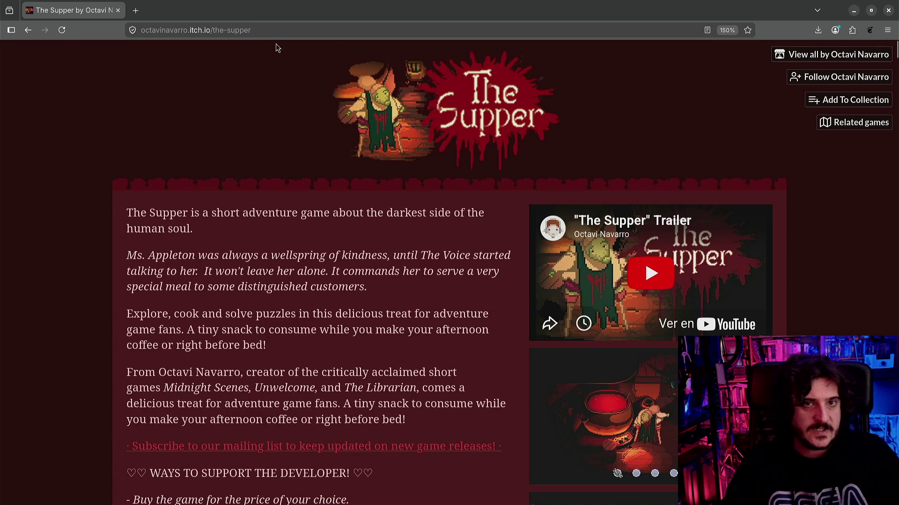
{"action": "left_click", "coordinate": [276, 37]}
{"action": "left_click", "coordinate": [150, 379]}
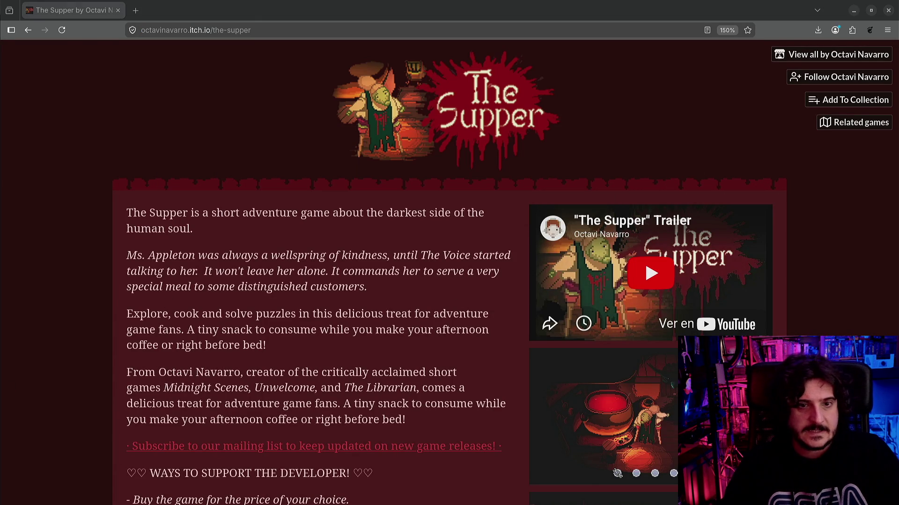
- Browse three screenshots onward from the cauldron image in the lightbox, then close it
{"action": "scroll", "coordinate": [310, 383], "scroll_direction": "down", "scroll_amount": 5}
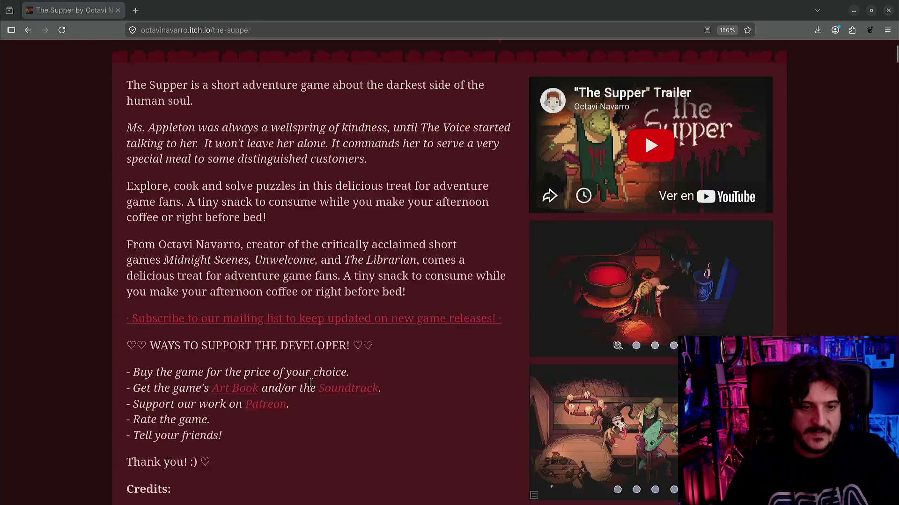
{"action": "scroll", "coordinate": [310, 382], "scroll_direction": "down", "scroll_amount": 5}
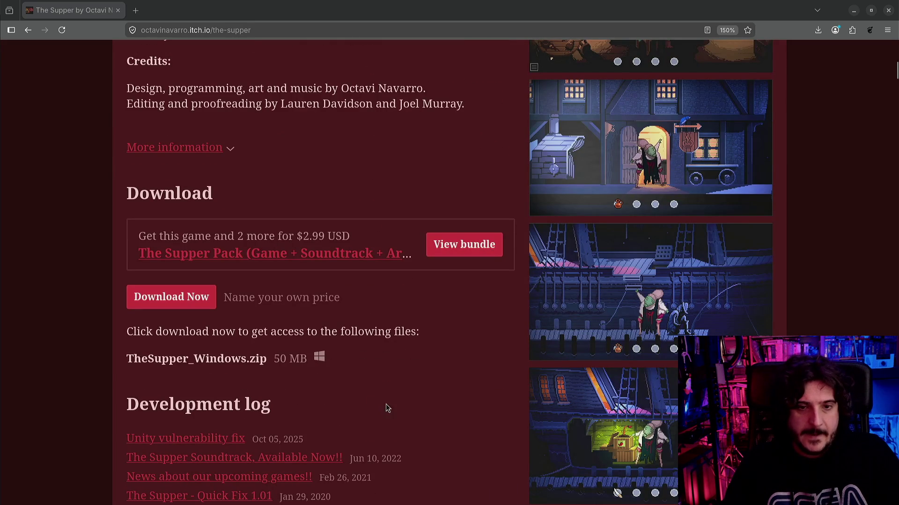
{"action": "scroll", "coordinate": [296, 408], "scroll_direction": "down", "scroll_amount": 3}
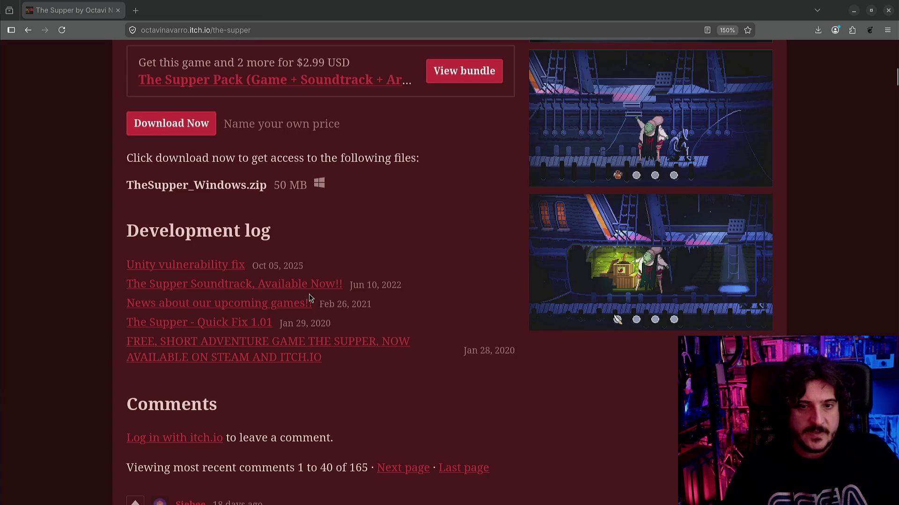
{"action": "scroll", "coordinate": [309, 294], "scroll_direction": "up", "scroll_amount": 2}
{"action": "scroll", "coordinate": [513, 316], "scroll_direction": "up", "scroll_amount": 10}
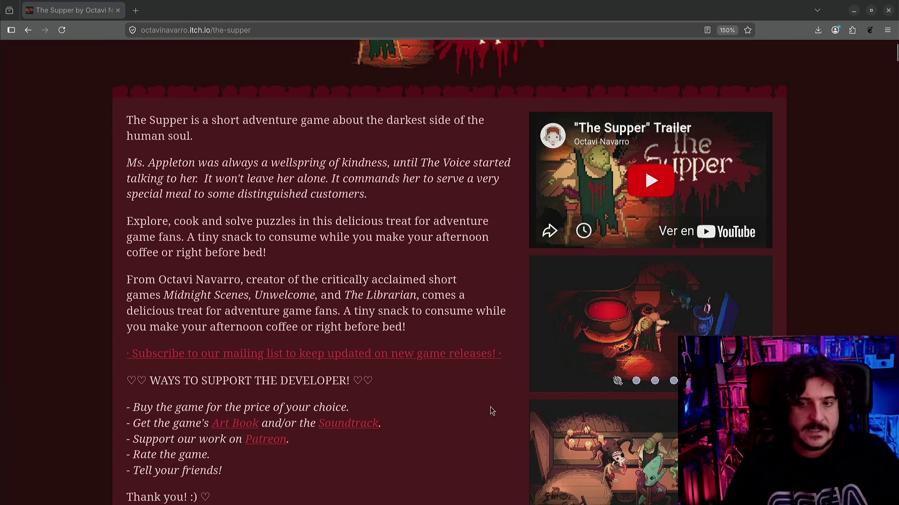
{"action": "scroll", "coordinate": [475, 420], "scroll_direction": "up", "scroll_amount": 2}
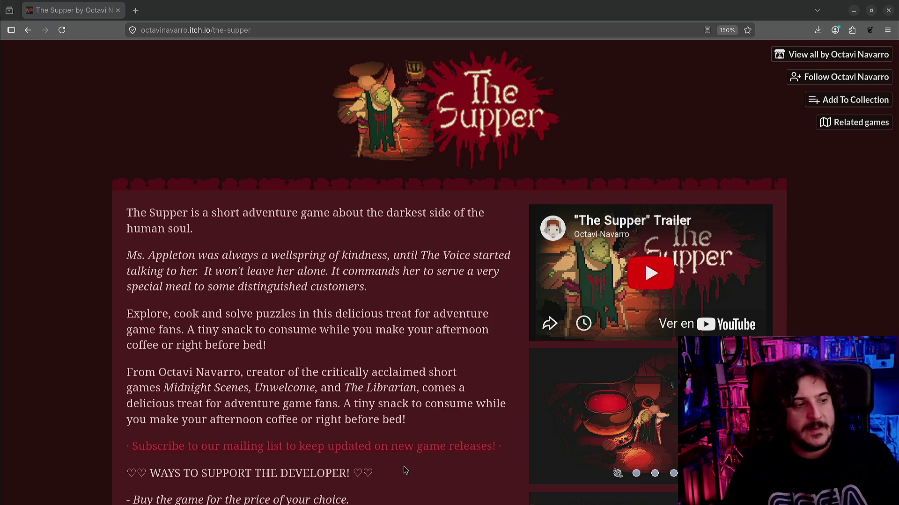
{"action": "scroll", "coordinate": [404, 468], "scroll_direction": "down", "scroll_amount": 4}
{"action": "left_click", "coordinate": [659, 237]}
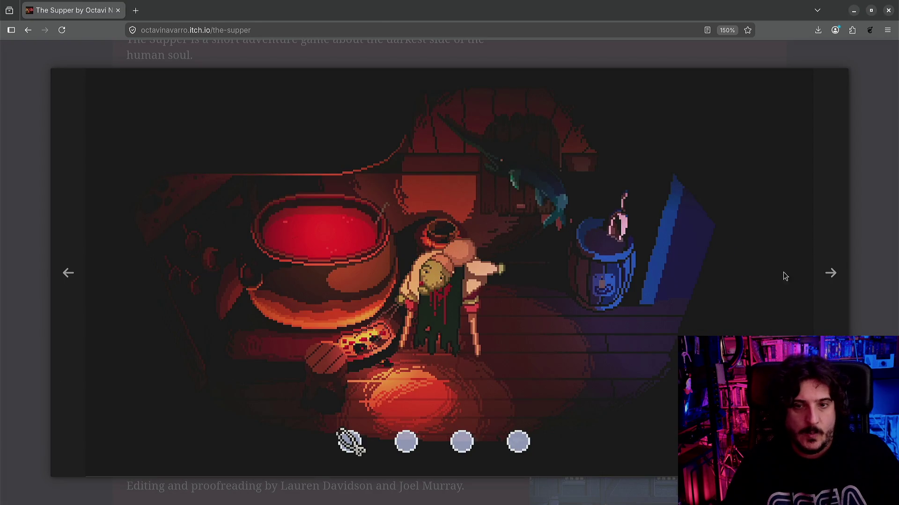
{"action": "left_click", "coordinate": [830, 281]}
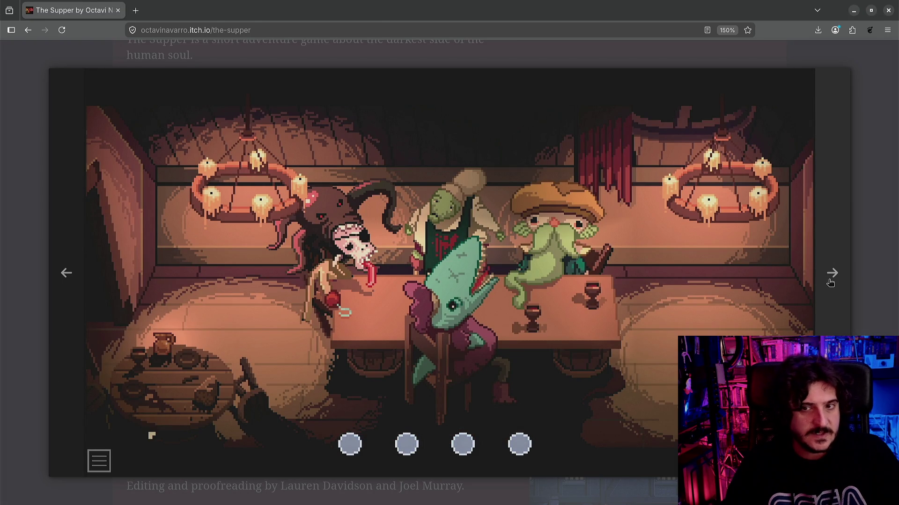
{"action": "left_click", "coordinate": [830, 282]}
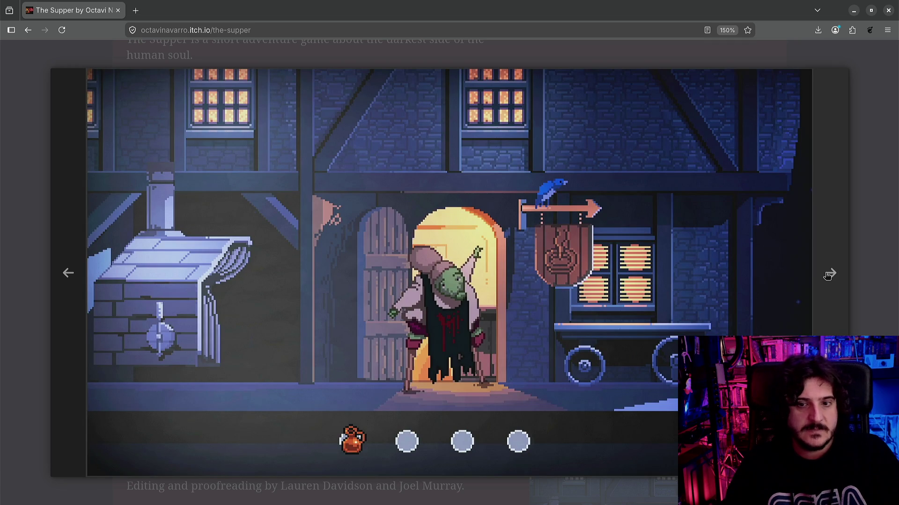
{"action": "left_click", "coordinate": [827, 277]}
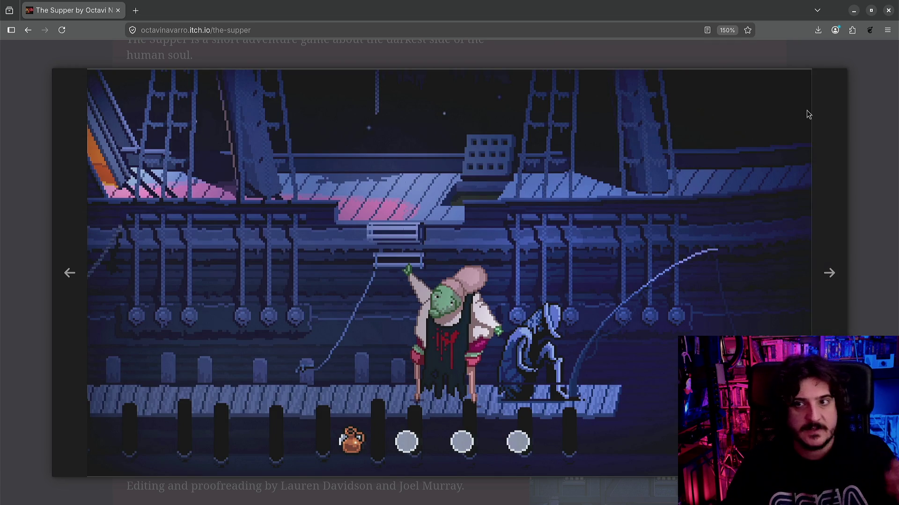
{"action": "left_click", "coordinate": [895, 104]}
{"action": "scroll", "coordinate": [783, 279], "scroll_direction": "down", "scroll_amount": 10}
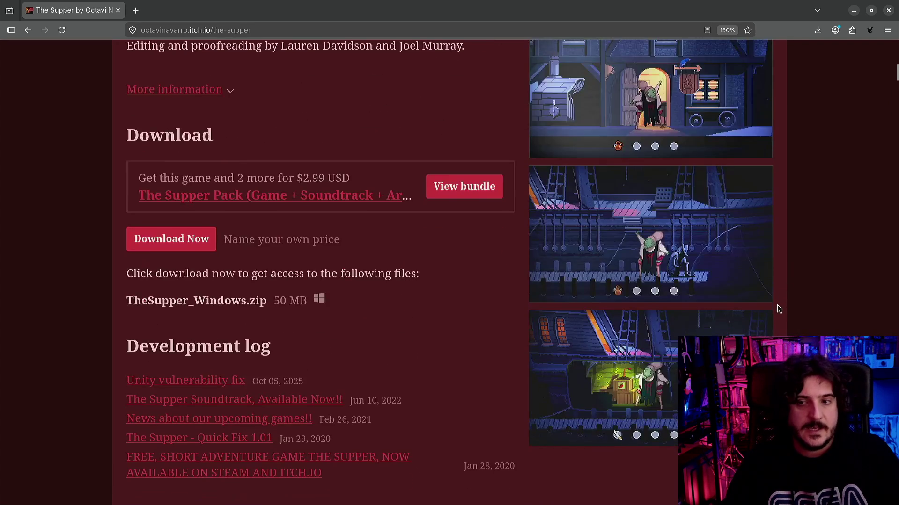
{"action": "scroll", "coordinate": [730, 333], "scroll_direction": "up", "scroll_amount": 3}
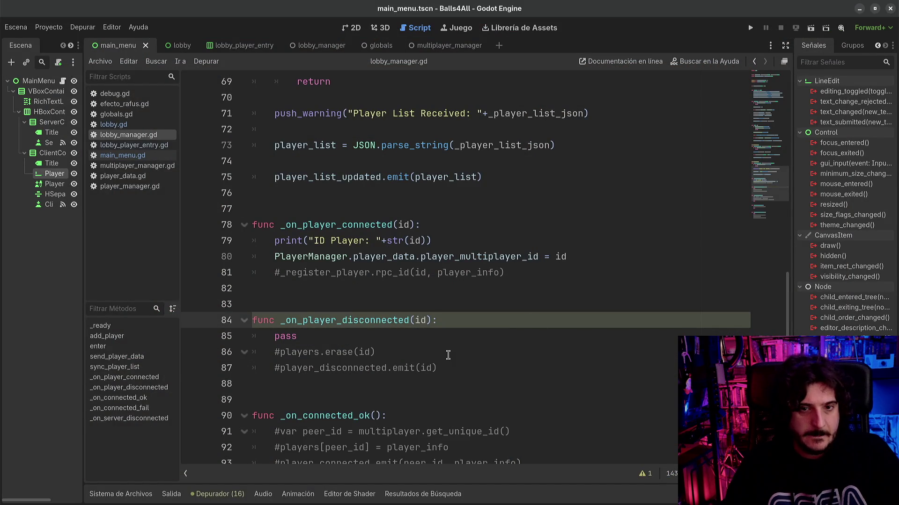
- Place the edit position on blank line 83 of lobby_manager.gd, then on blank line 77
{"action": "scroll", "coordinate": [448, 354], "scroll_direction": "up", "scroll_amount": 1}
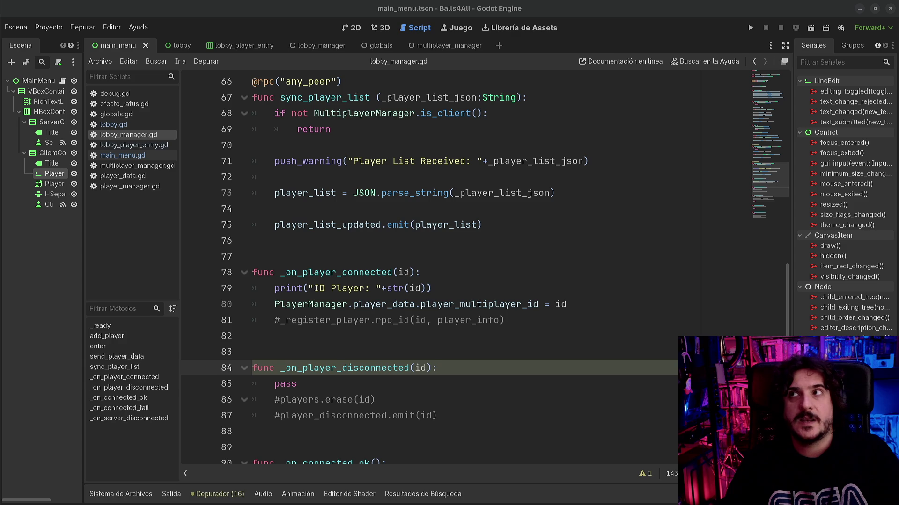
{"action": "left_click", "coordinate": [395, 346]}
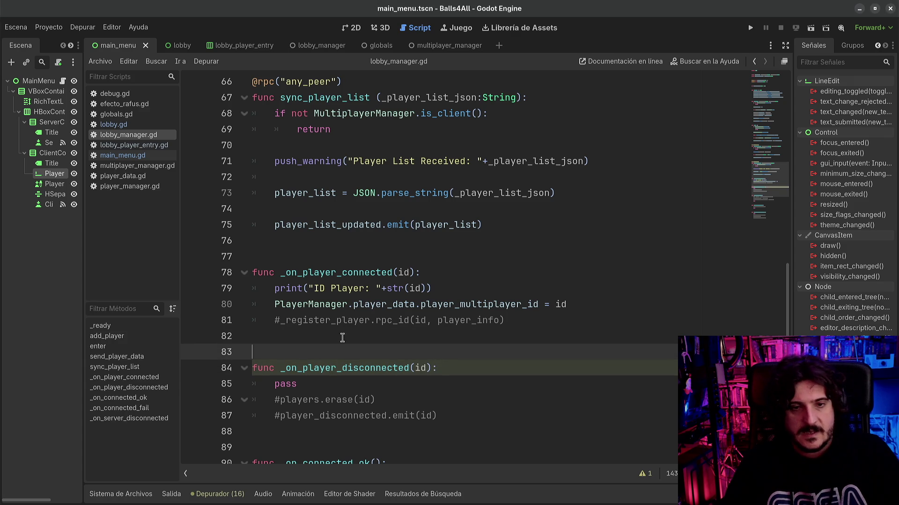
{"action": "left_click", "coordinate": [326, 256]}
{"action": "left_click", "coordinate": [323, 242]}
{"action": "left_click", "coordinate": [304, 252]}
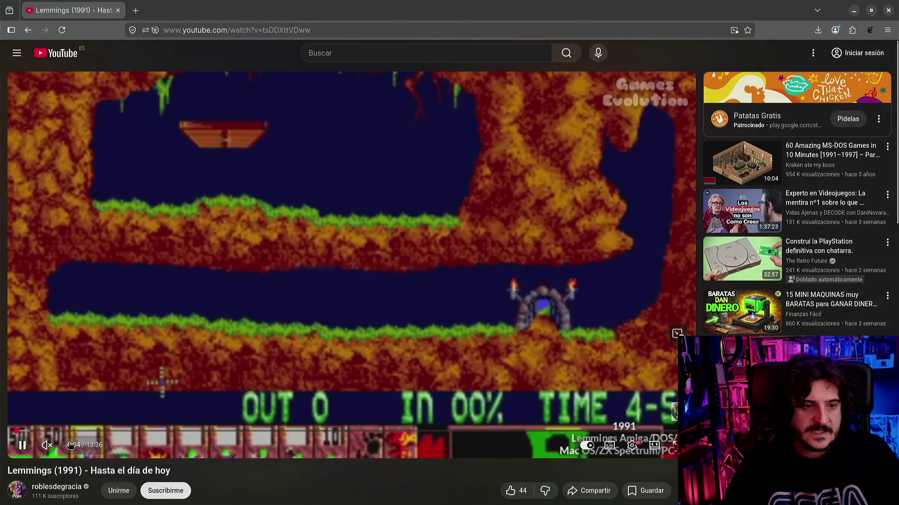
- Pause the Lemmings video and set its quality to 1080p60
{"action": "key", "text": "space"}
{"action": "left_click", "coordinate": [631, 447]}
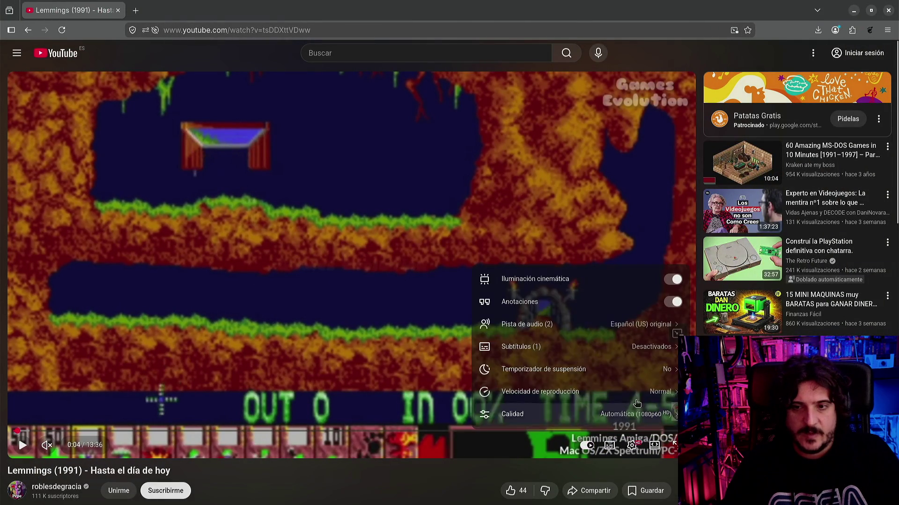
{"action": "left_click", "coordinate": [648, 416]}
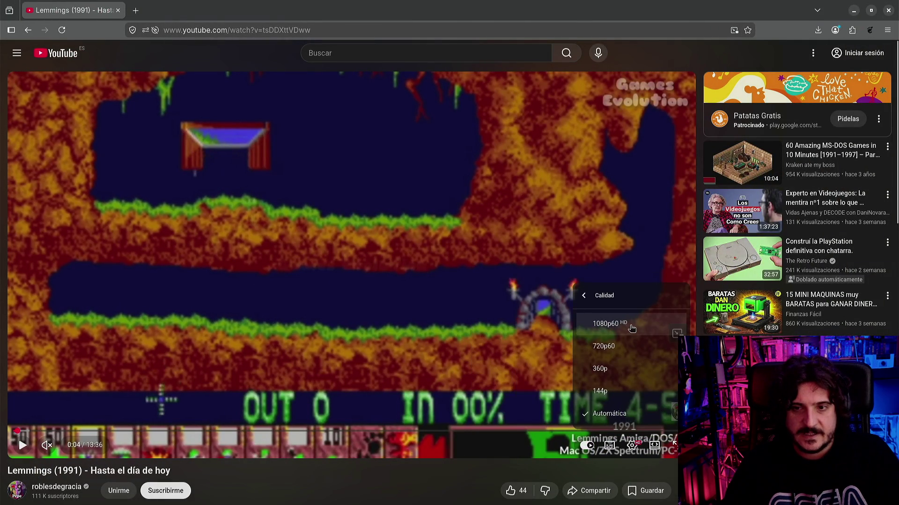
{"action": "left_click", "coordinate": [629, 328]}
- Resume playback, pause at 0:07, then resume again
{"action": "key", "text": "space"}
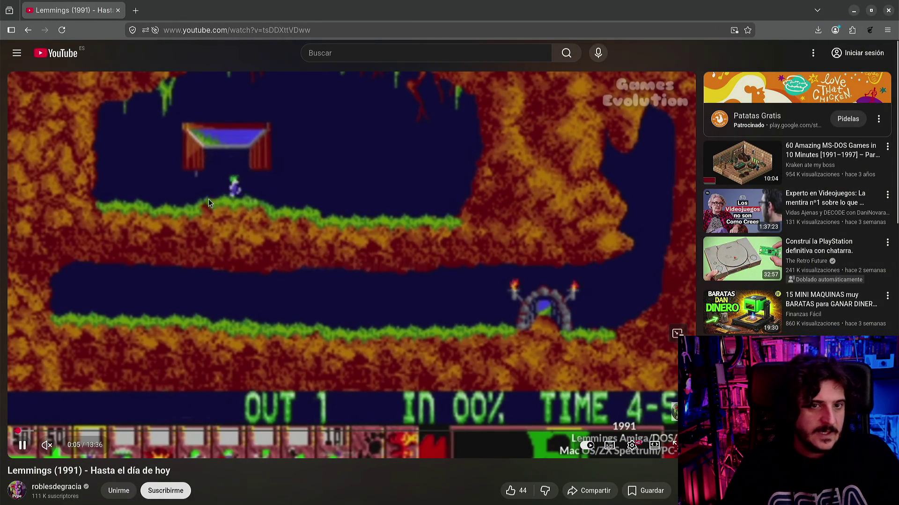
{"action": "key", "text": "space"}
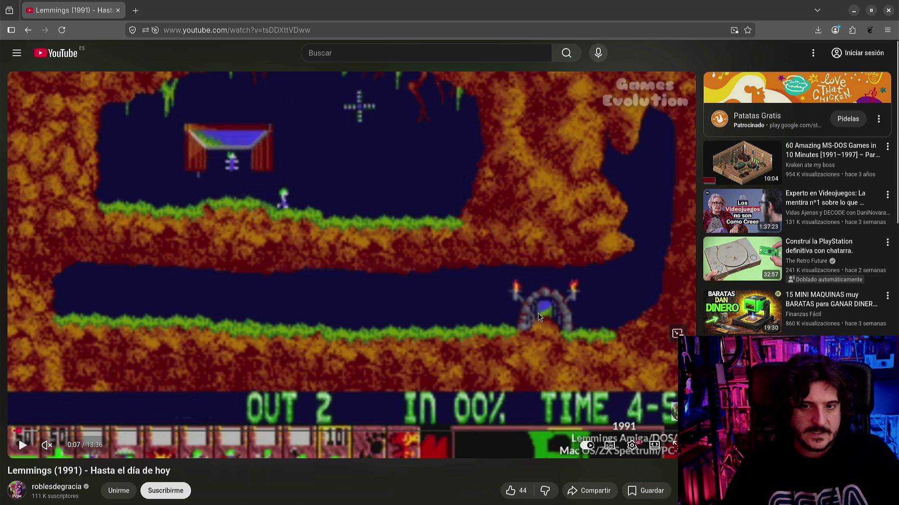
{"action": "left_click", "coordinate": [429, 267]}
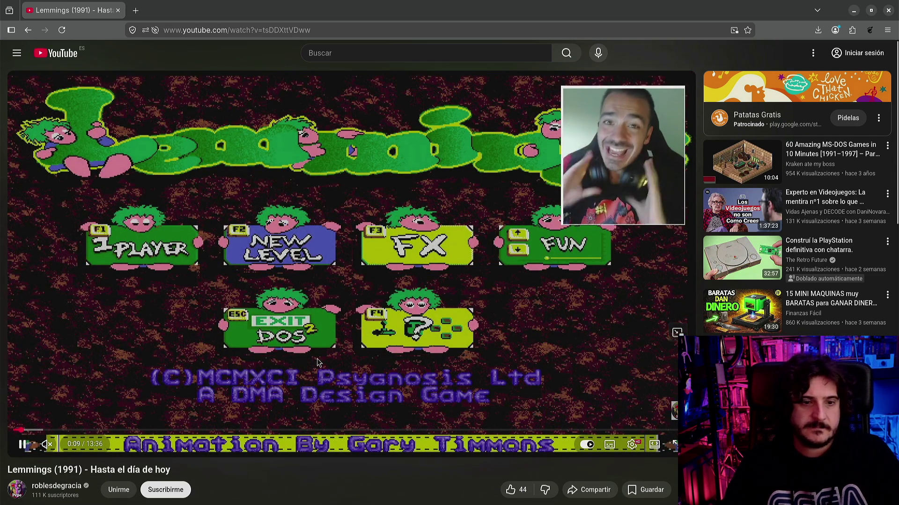
- Seek to 1:08, then about 2:46, pause at 2:48, and go fullscreen
{"action": "scroll", "coordinate": [60, 413], "scroll_direction": "down", "scroll_amount": 1}
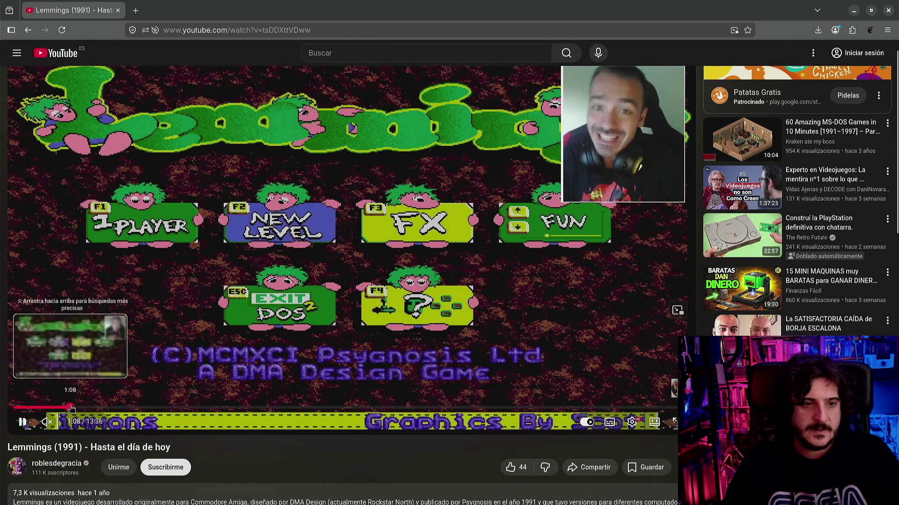
{"action": "left_click", "coordinate": [69, 408]}
{"action": "left_click", "coordinate": [150, 408]}
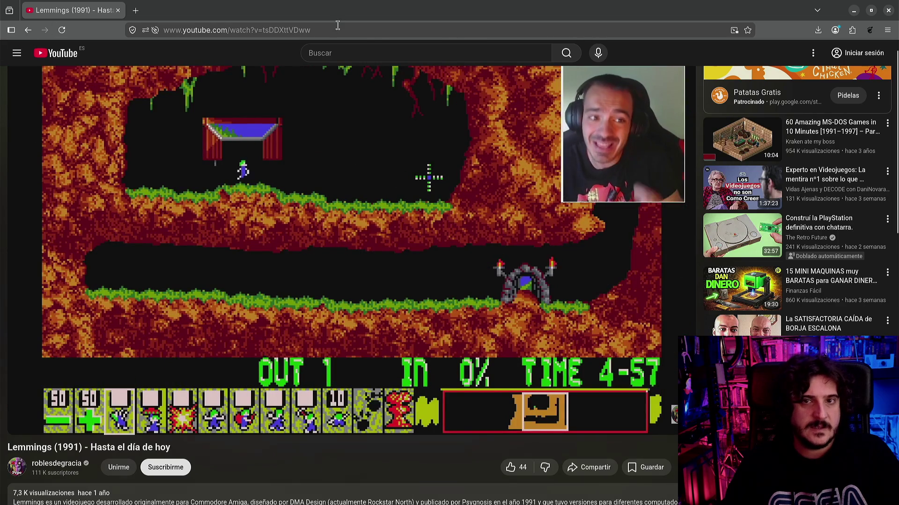
{"action": "left_click", "coordinate": [328, 255]}
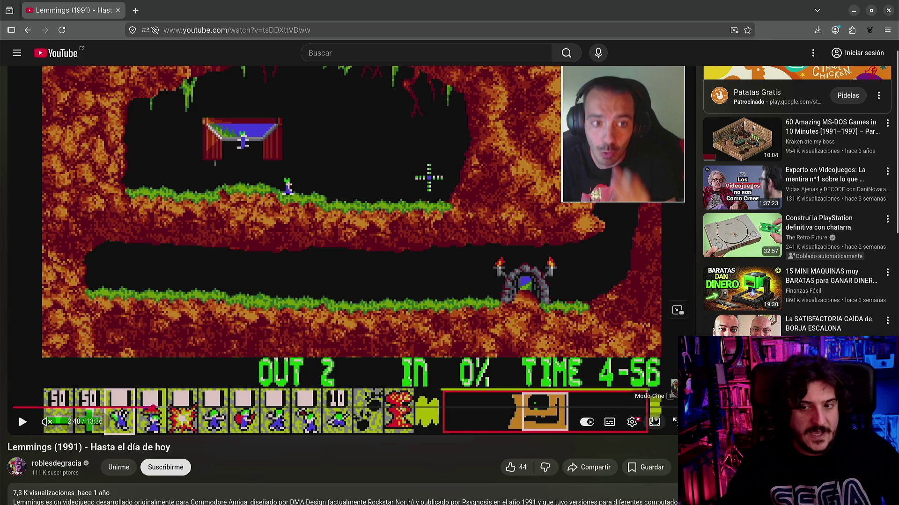
{"action": "left_click", "coordinate": [674, 422]}
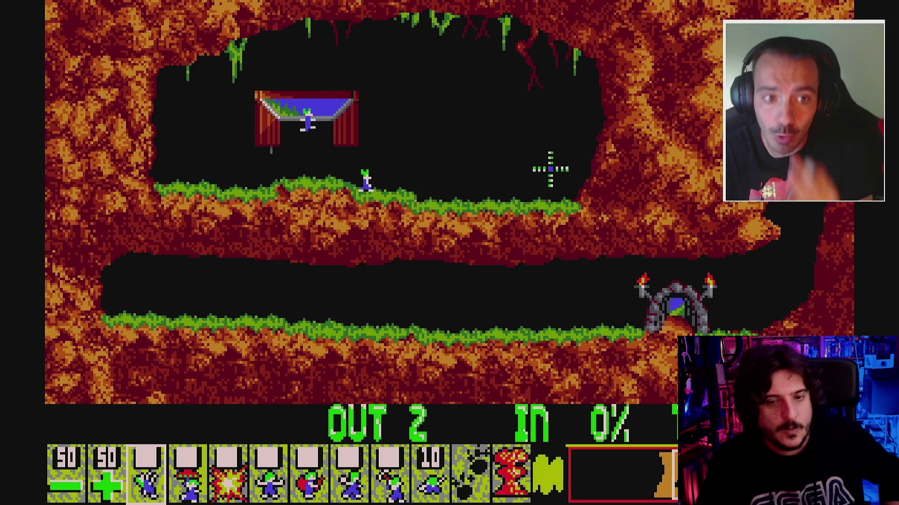
{"action": "mouse_move", "coordinate": [279, 443]}
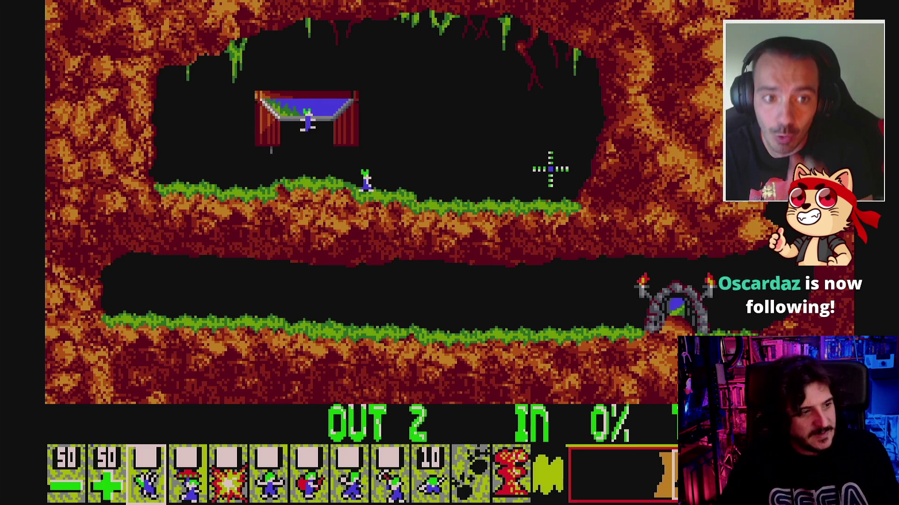
{"action": "mouse_move", "coordinate": [381, 362]}
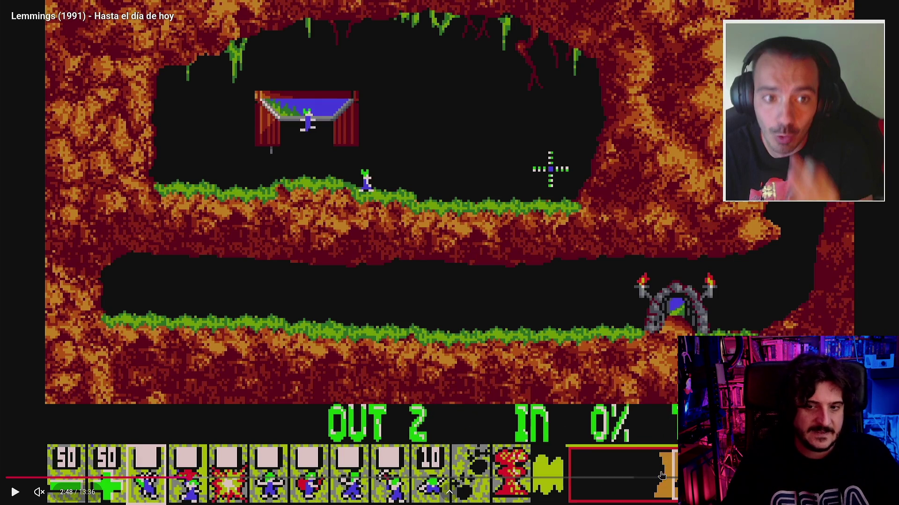
{"action": "key", "text": "Escape"}
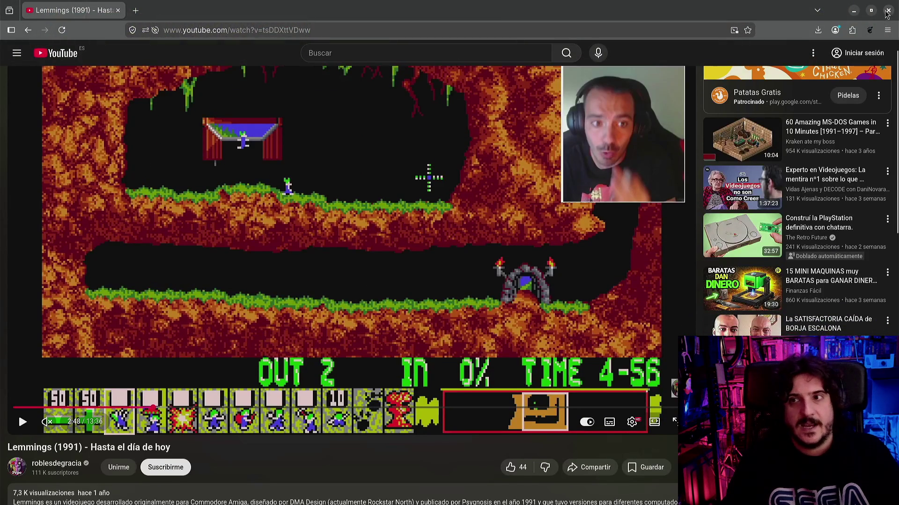
- Resume the Lemmings video, skip forward 15 seconds, then close the browser to return to Godot
{"action": "left_click", "coordinate": [319, 349]}
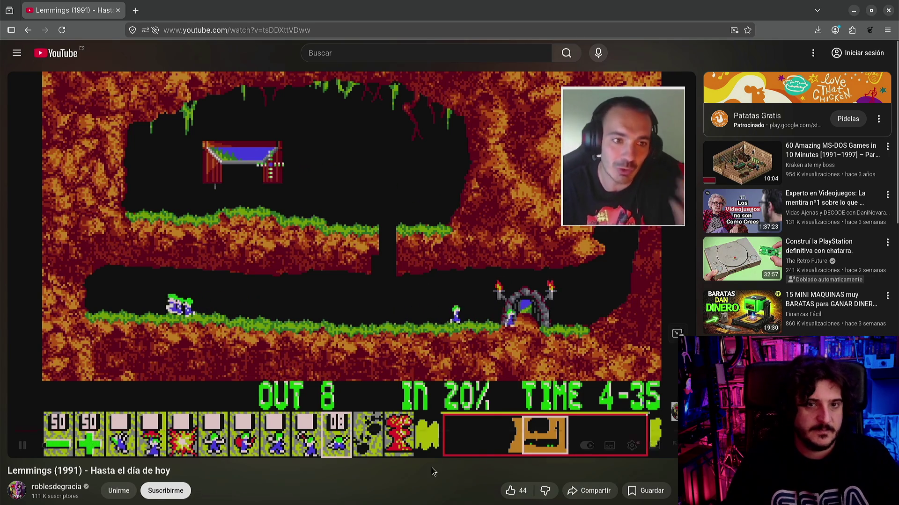
{"action": "mouse_move", "coordinate": [415, 456]}
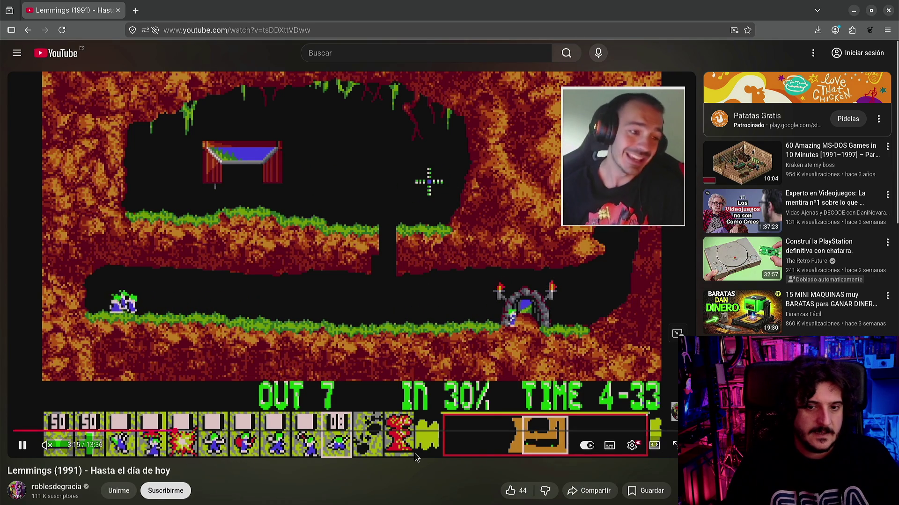
{"action": "key", "text": "Right"}
{"action": "key", "text": "Right"}
{"action": "key", "text": "Right"}
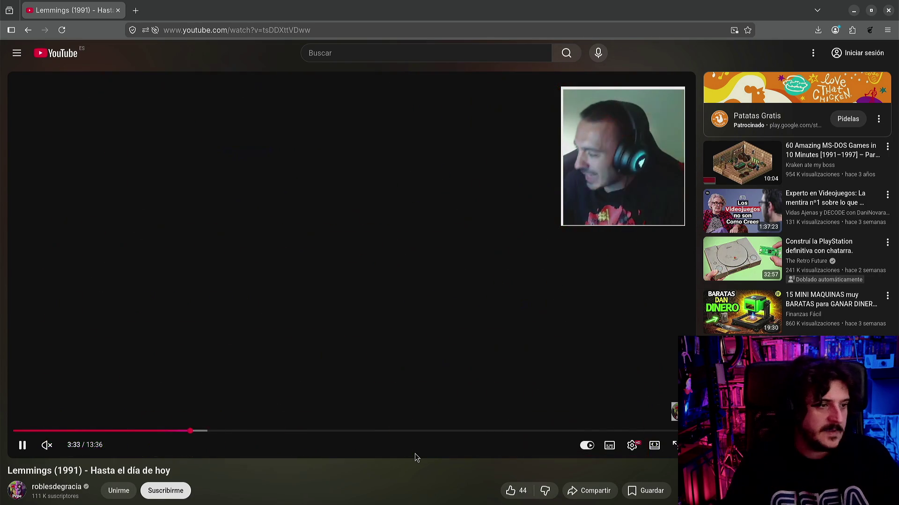
{"action": "left_click", "coordinate": [888, 10]}
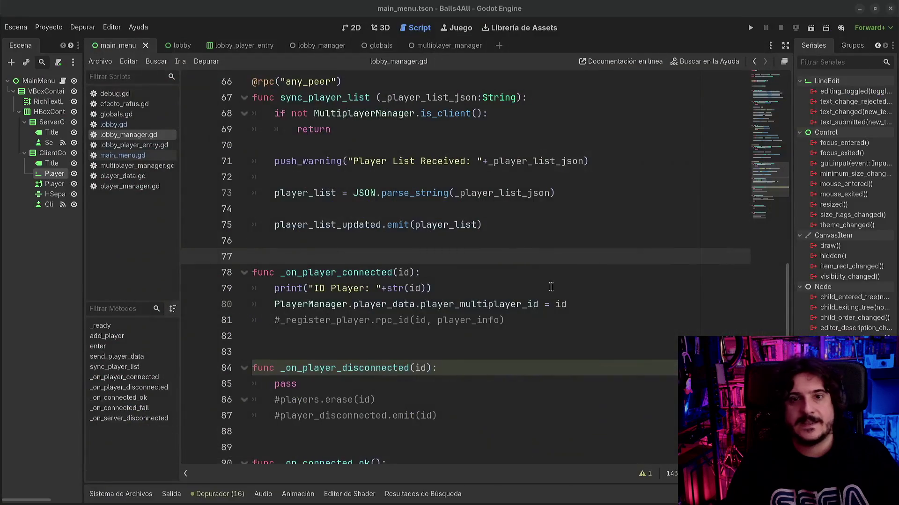
{"action": "left_click", "coordinate": [419, 368]}
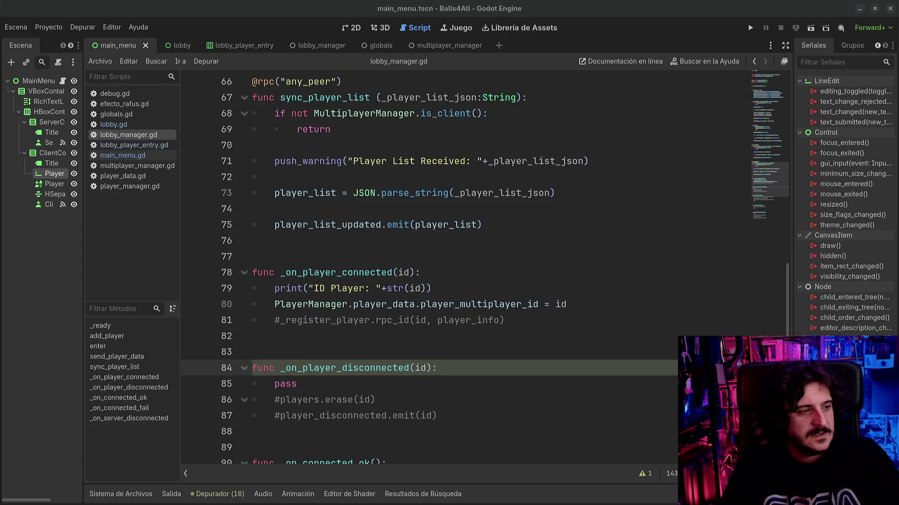
{"action": "left_click", "coordinate": [380, 209]}
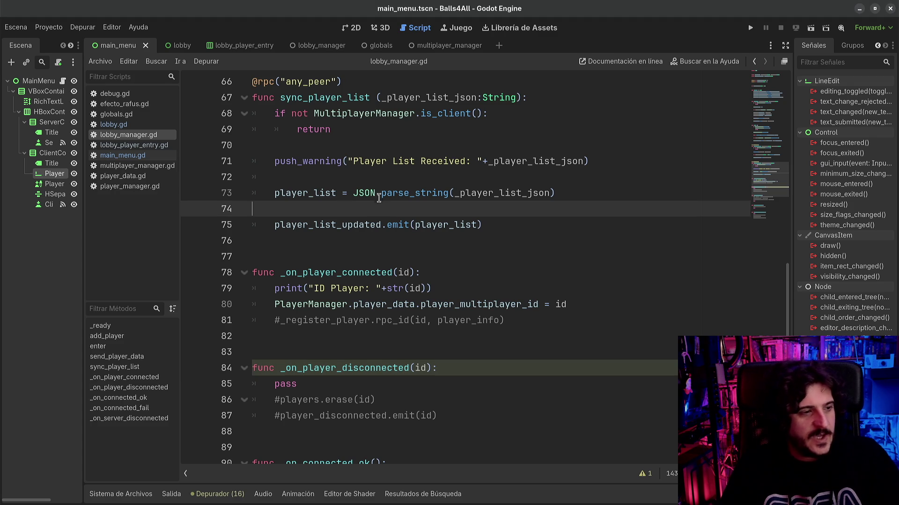
{"action": "left_click", "coordinate": [355, 242]}
{"action": "left_click", "coordinate": [347, 258]}
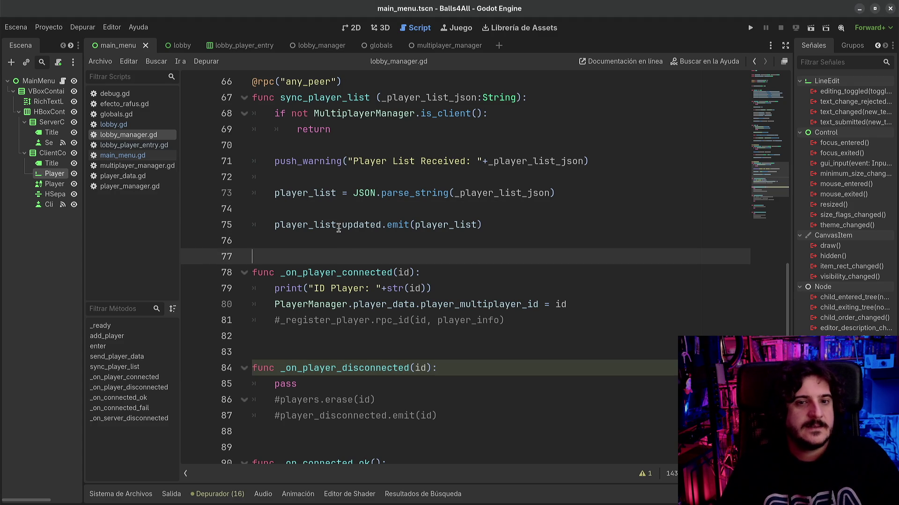
{"action": "scroll", "coordinate": [289, 224], "scroll_direction": "up", "scroll_amount": 2}
{"action": "scroll", "coordinate": [290, 224], "scroll_direction": "up", "scroll_amount": 2}
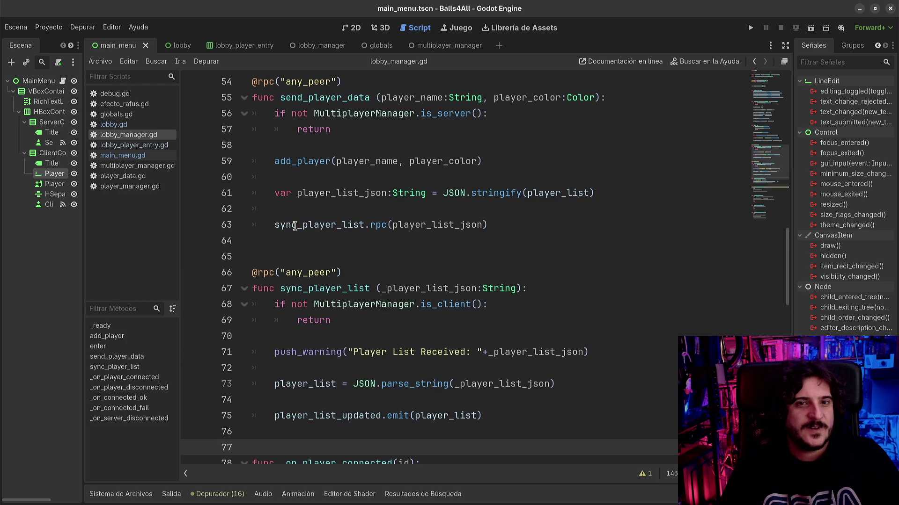
{"action": "left_click", "coordinate": [290, 255]}
{"action": "left_click", "coordinate": [290, 248]}
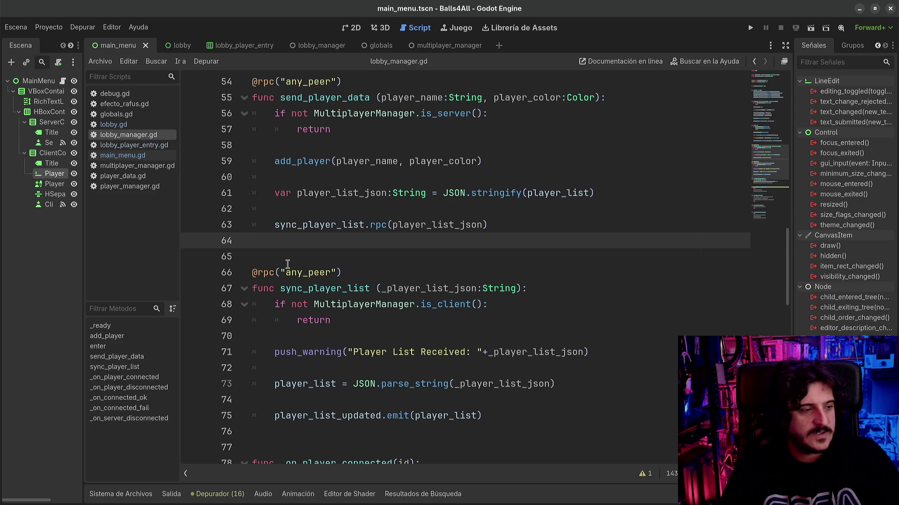
{"action": "left_click", "coordinate": [349, 284]}
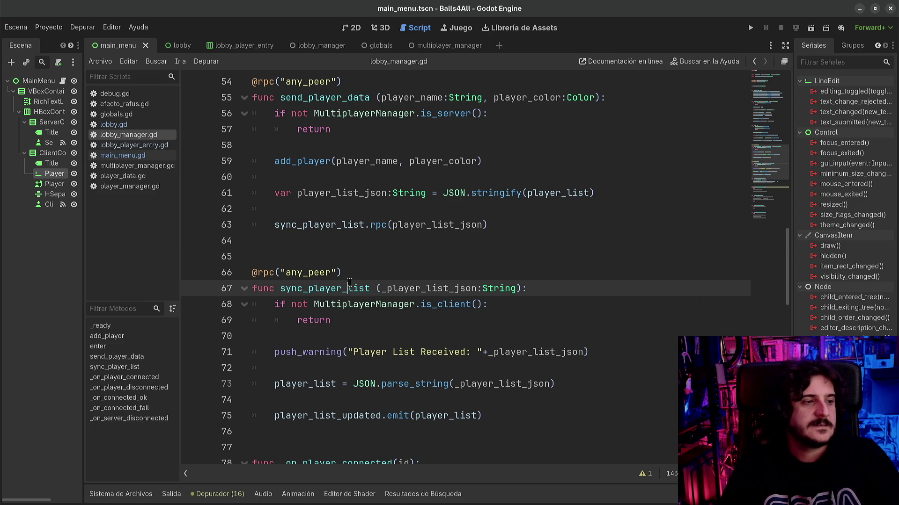
{"action": "scroll", "coordinate": [349, 283], "scroll_direction": "down", "scroll_amount": 1}
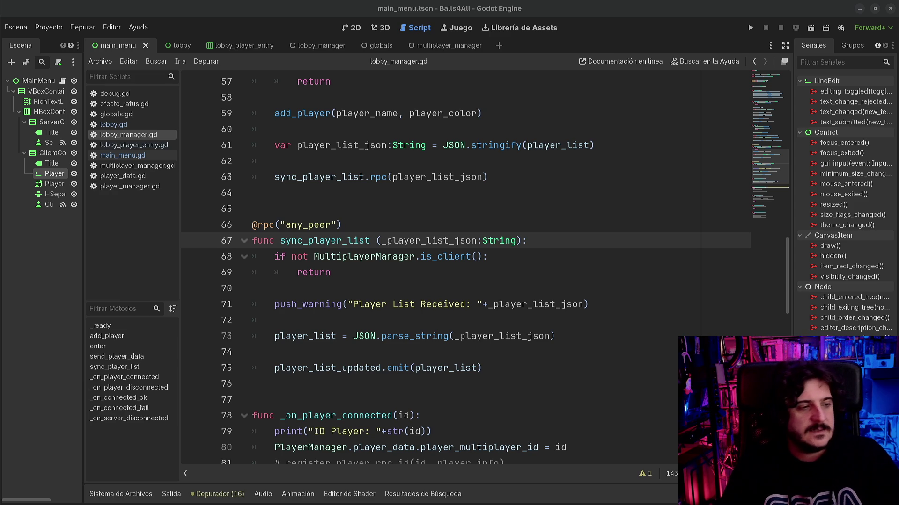
{"action": "left_click", "coordinate": [502, 278]}
{"action": "scroll", "coordinate": [487, 295], "scroll_direction": "down", "scroll_amount": 3}
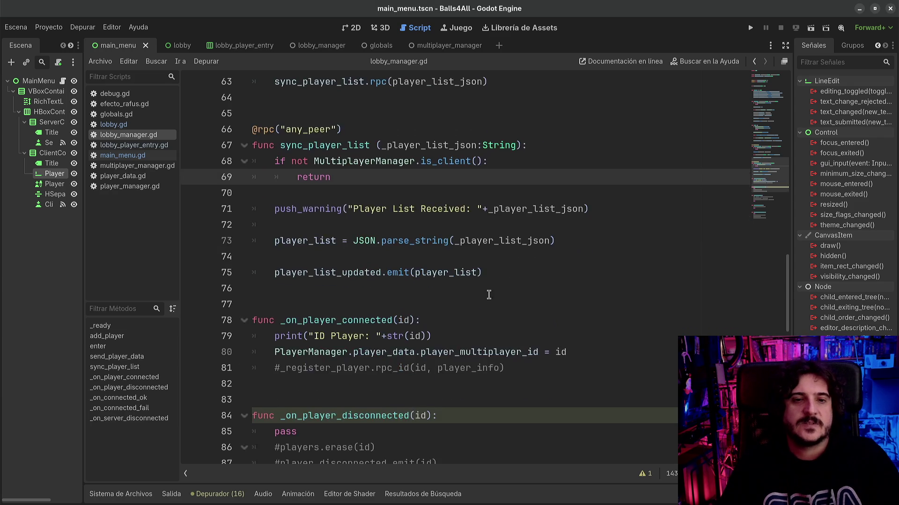
{"action": "left_click", "coordinate": [391, 241]}
{"action": "left_click", "coordinate": [386, 250]}
{"action": "scroll", "coordinate": [387, 250], "scroll_direction": "down", "scroll_amount": 4}
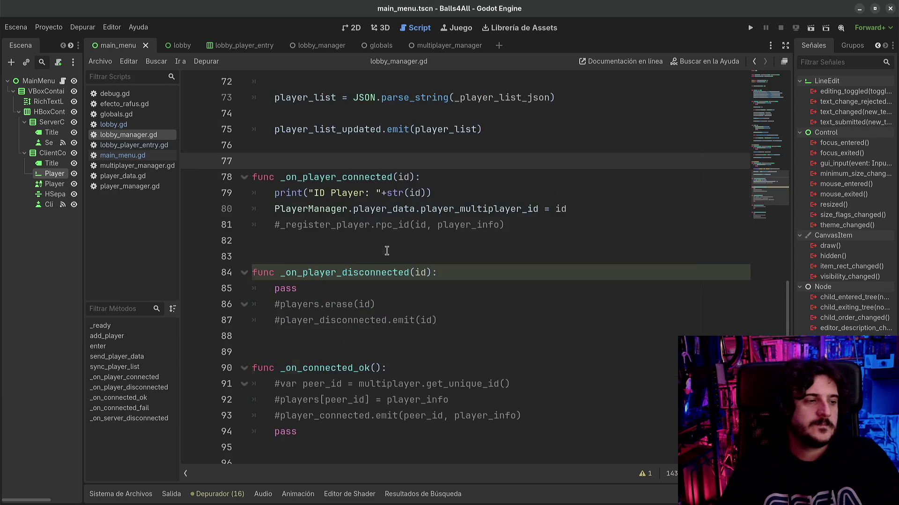
{"action": "scroll", "coordinate": [387, 250], "scroll_direction": "up", "scroll_amount": 6}
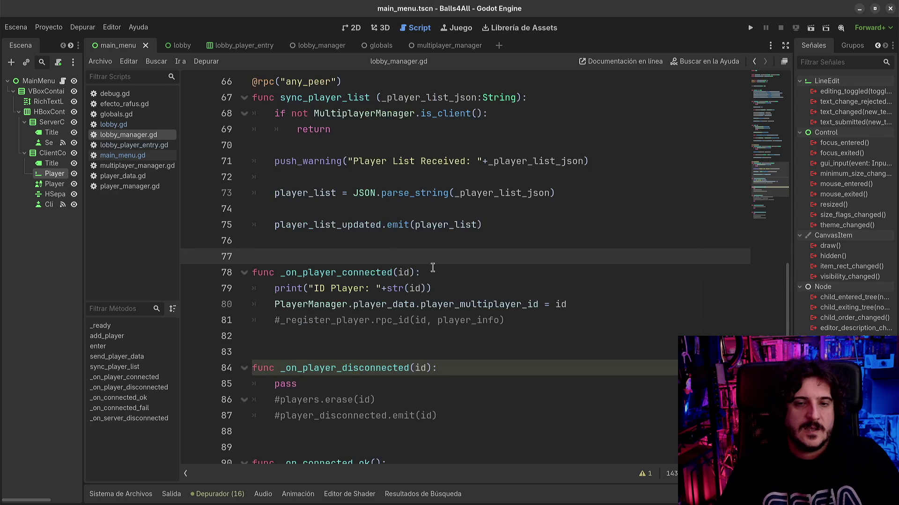
{"action": "scroll", "coordinate": [528, 372], "scroll_direction": "up", "scroll_amount": 2}
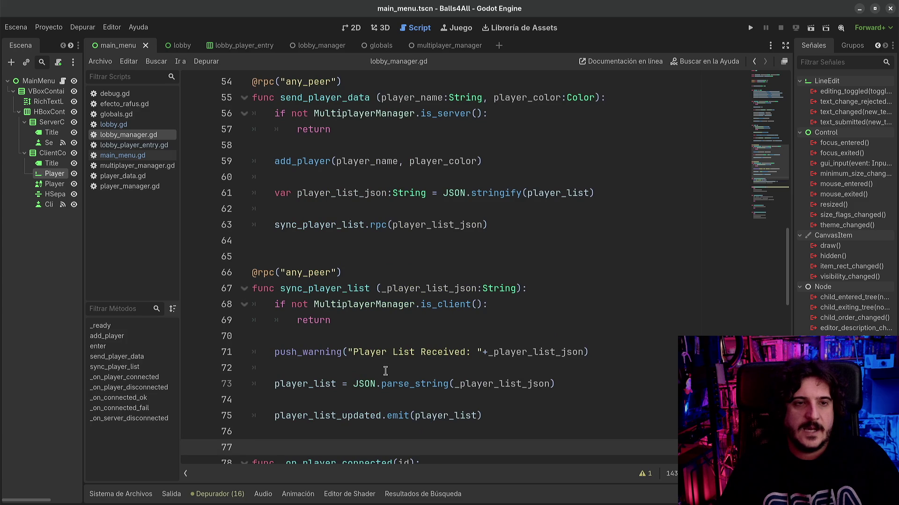
{"action": "scroll", "coordinate": [385, 372], "scroll_direction": "down", "scroll_amount": 2}
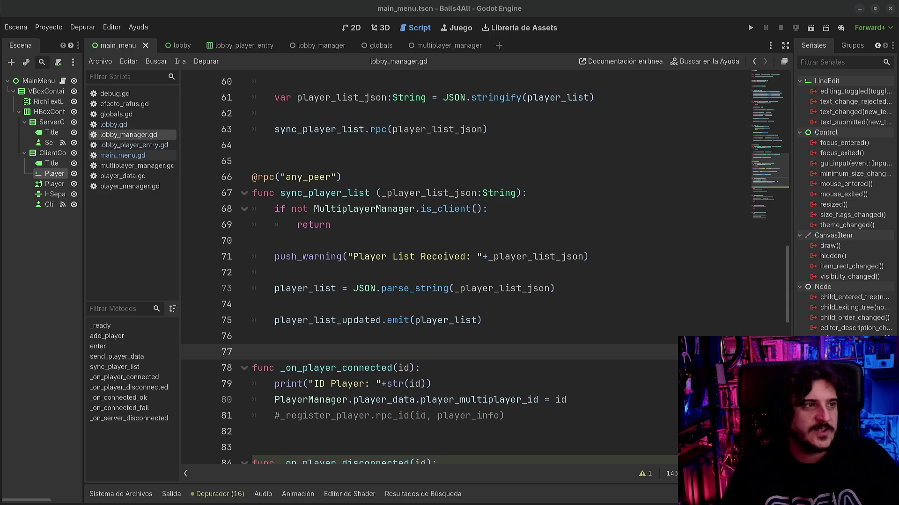
{"action": "key", "text": "alt+Tab"}
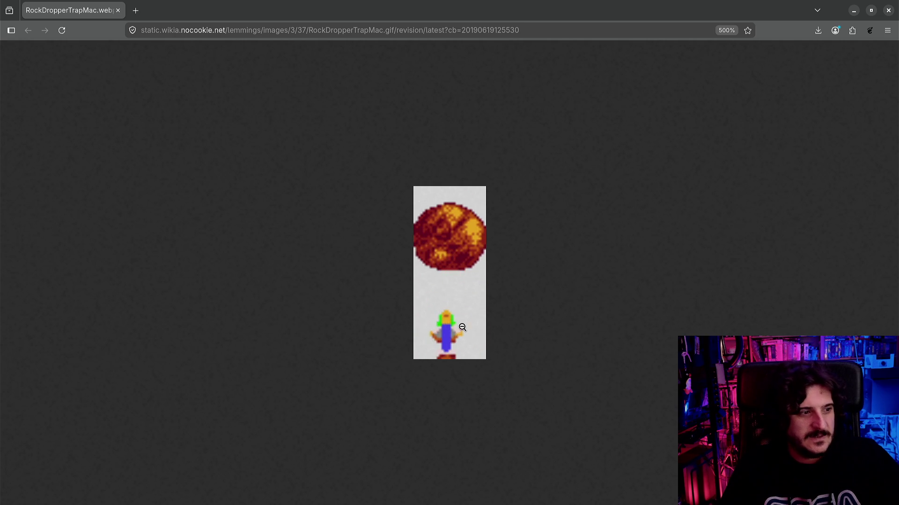
{"action": "left_click", "coordinate": [888, 6]}
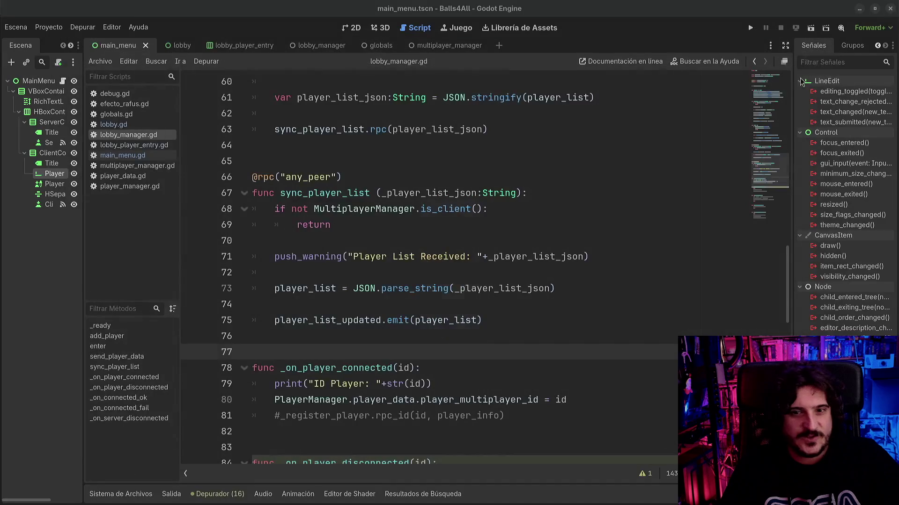
{"action": "left_click", "coordinate": [403, 287]}
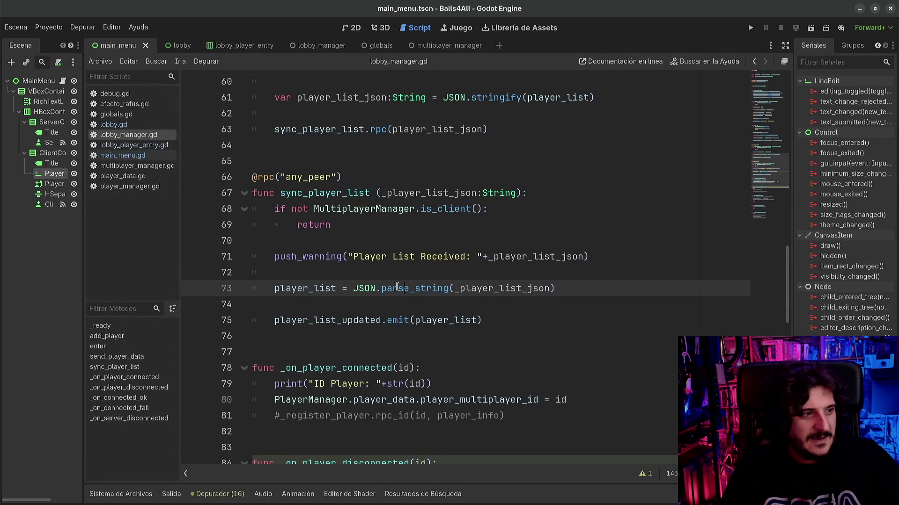
{"action": "mouse_move", "coordinate": [397, 286]}
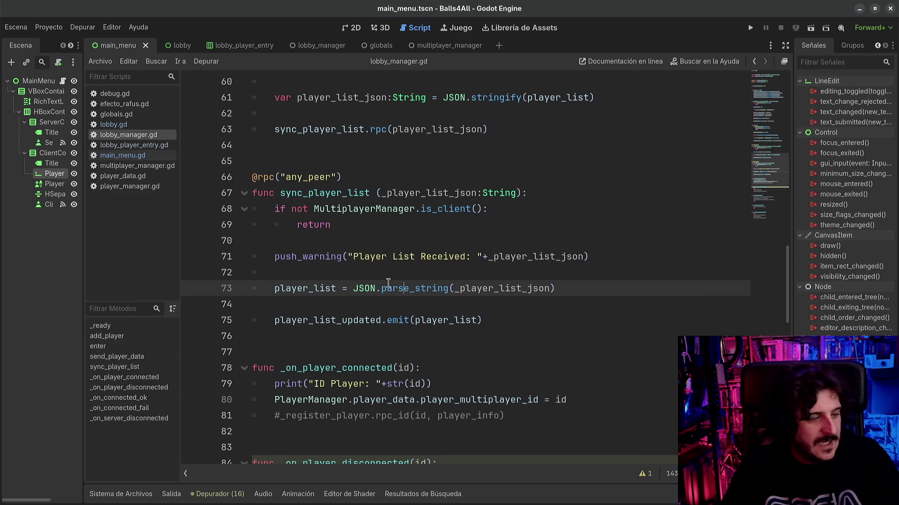
{"action": "left_click", "coordinate": [368, 322]}
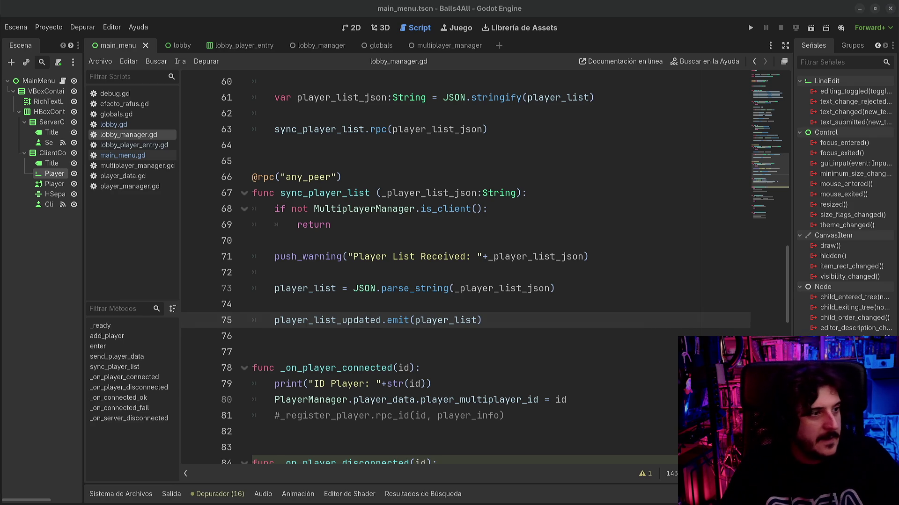
{"action": "key", "text": "alt+Tab"}
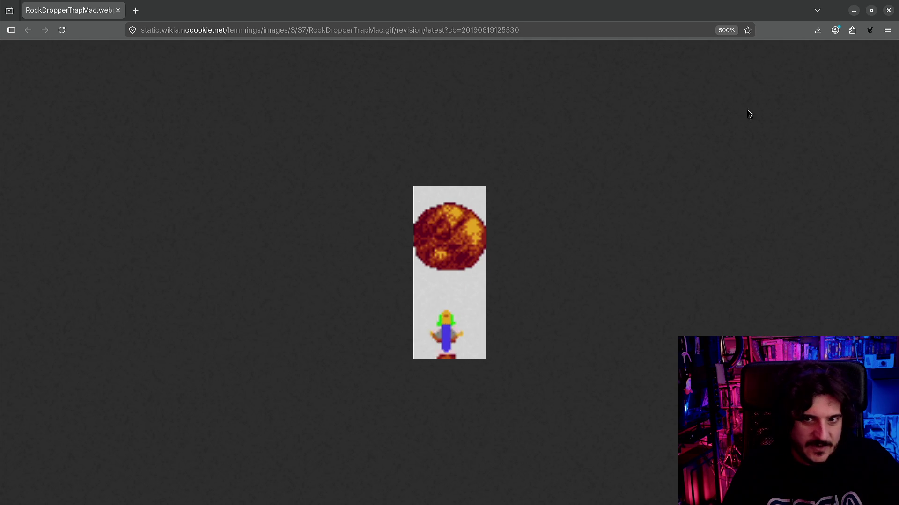
{"action": "left_click", "coordinate": [895, 10]}
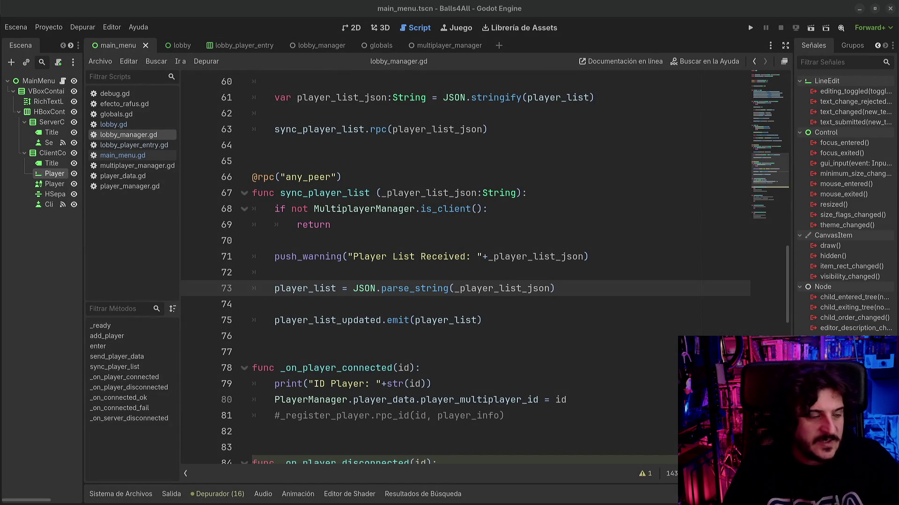
{"action": "left_click", "coordinate": [344, 271]}
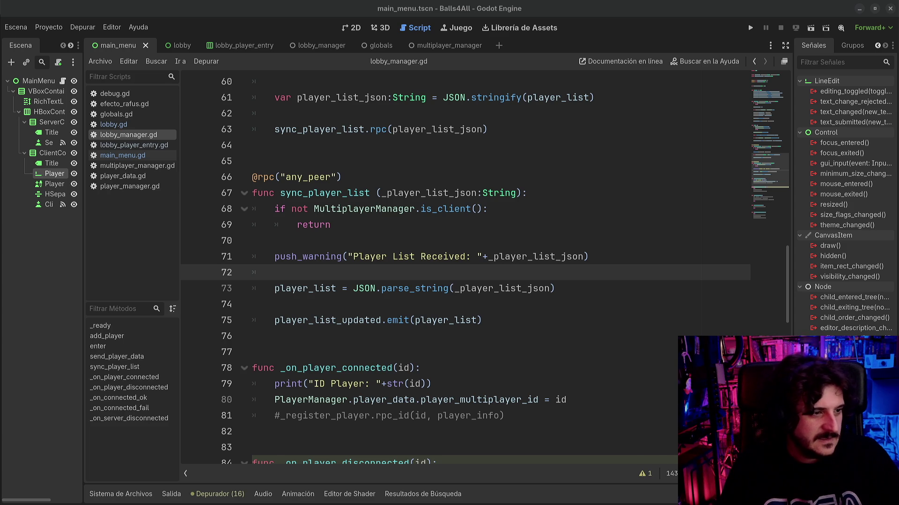
{"action": "left_click", "coordinate": [432, 306]}
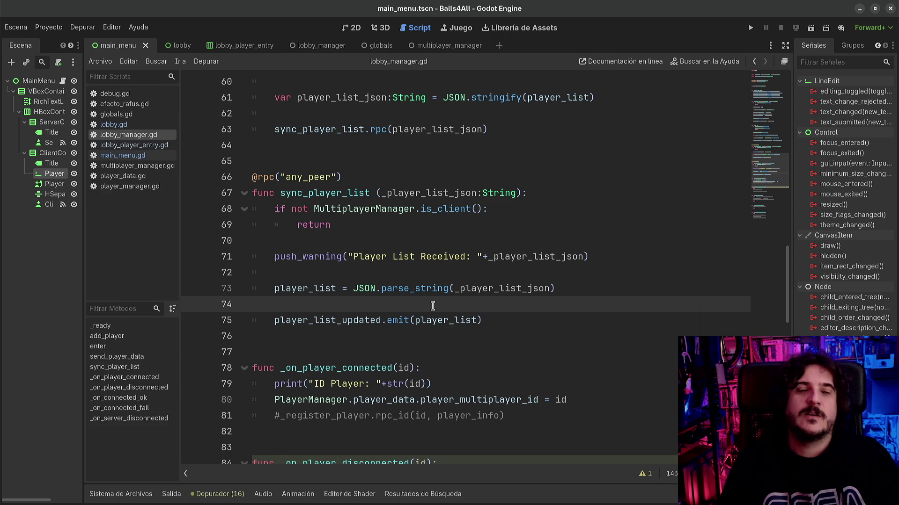
{"action": "left_click", "coordinate": [372, 336]}
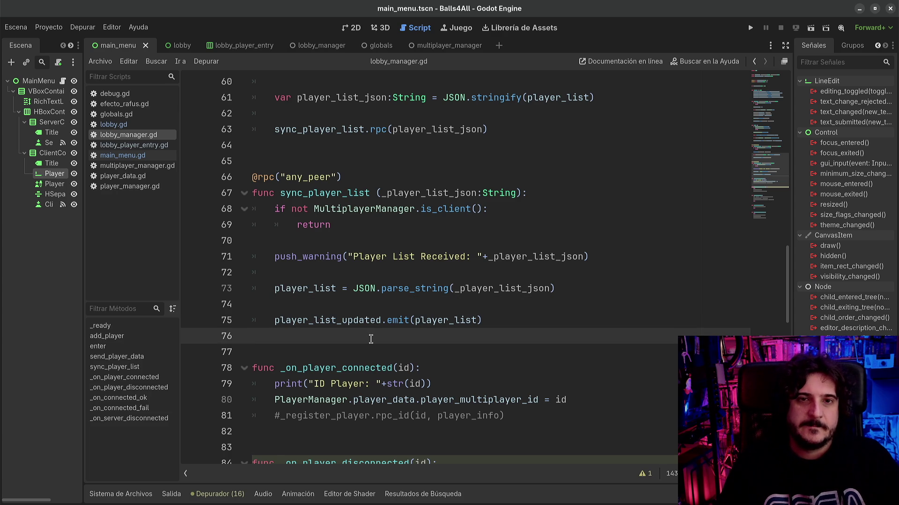
{"action": "left_click", "coordinate": [52, 29]}
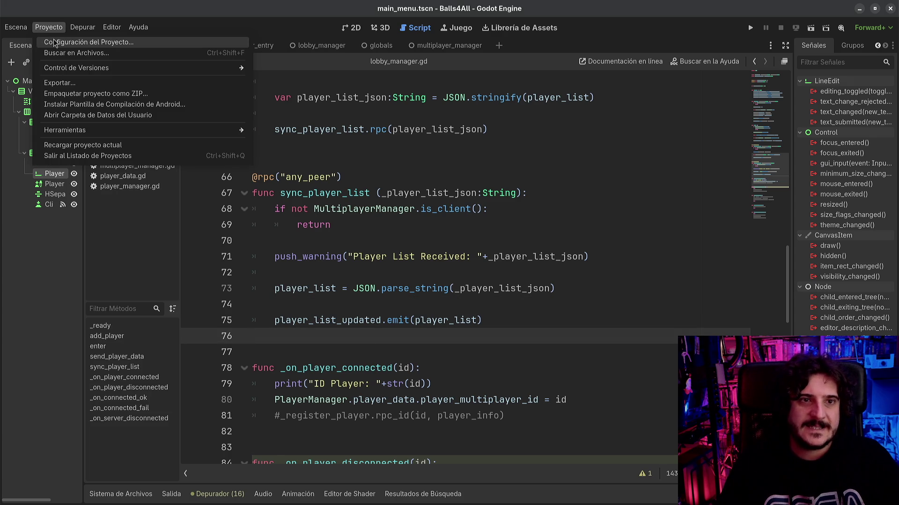
{"action": "left_click", "coordinate": [55, 43]}
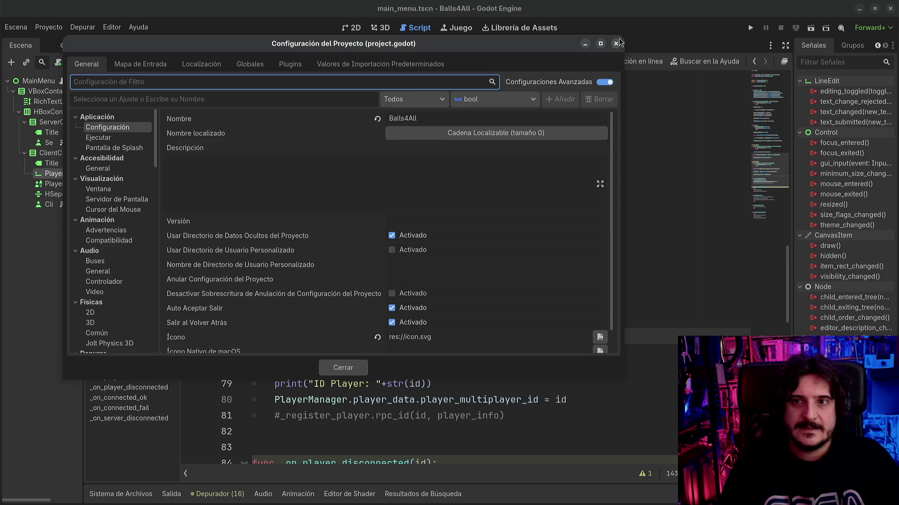
{"action": "left_click", "coordinate": [617, 43]}
{"action": "left_click", "coordinate": [426, 277]}
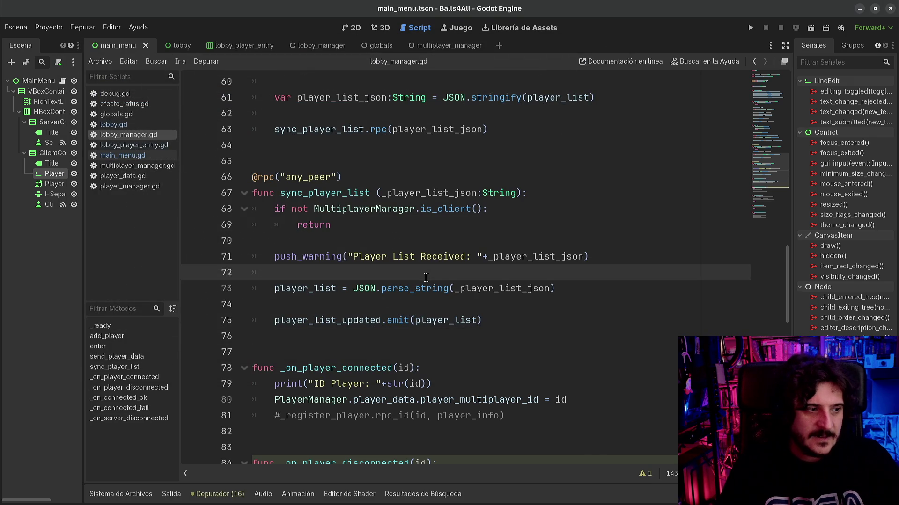
{"action": "left_click", "coordinate": [450, 305]}
{"action": "scroll", "coordinate": [456, 323], "scroll_direction": "down", "scroll_amount": 6}
{"action": "scroll", "coordinate": [459, 325], "scroll_direction": "down", "scroll_amount": 3}
{"action": "scroll", "coordinate": [458, 326], "scroll_direction": "up", "scroll_amount": 3}
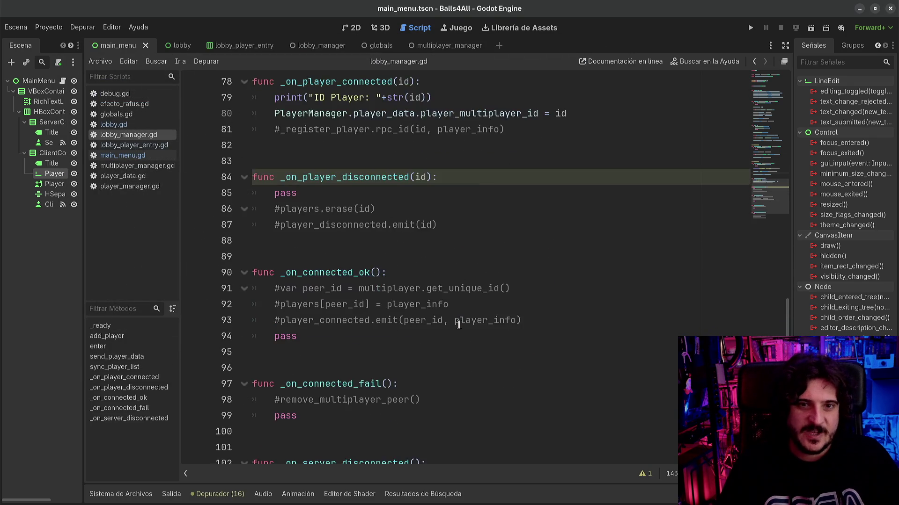
{"action": "scroll", "coordinate": [458, 324], "scroll_direction": "up", "scroll_amount": 3}
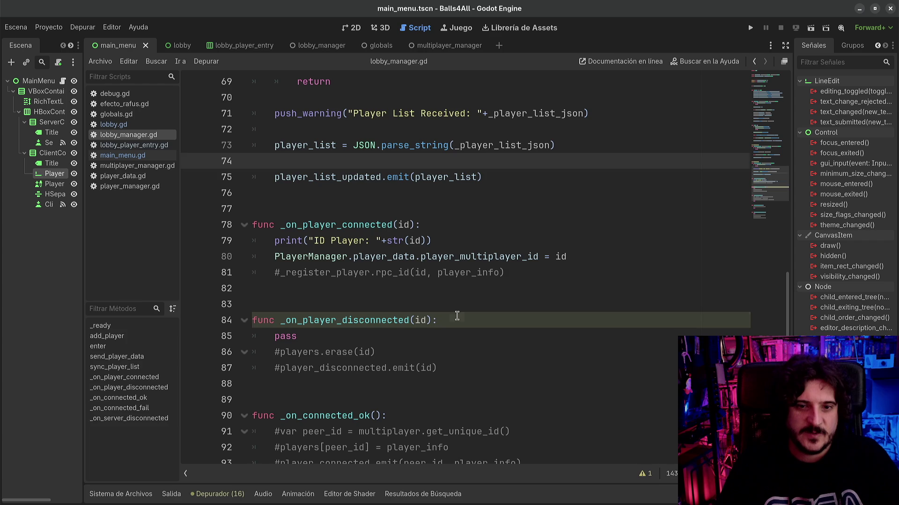
{"action": "left_click", "coordinate": [457, 316]}
{"action": "left_click", "coordinate": [459, 368]}
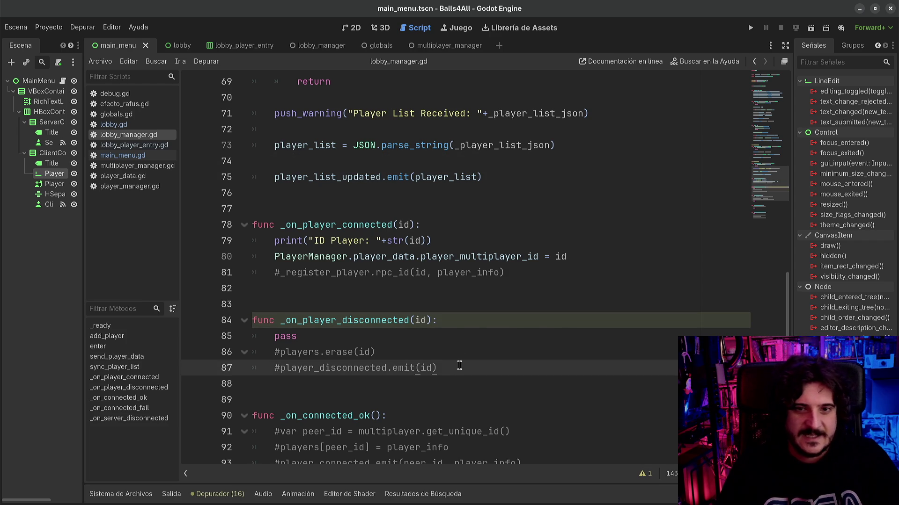
{"action": "scroll", "coordinate": [460, 366], "scroll_direction": "up", "scroll_amount": 1}
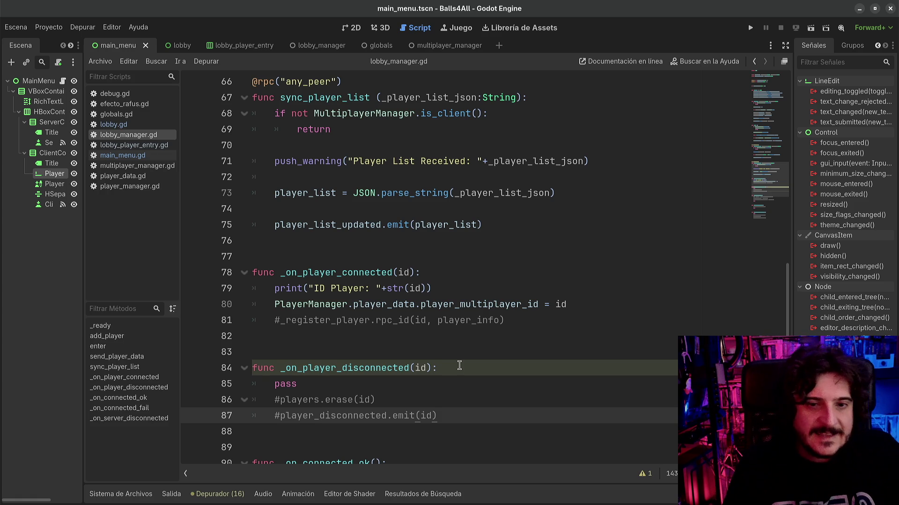
{"action": "left_click", "coordinate": [459, 366]}
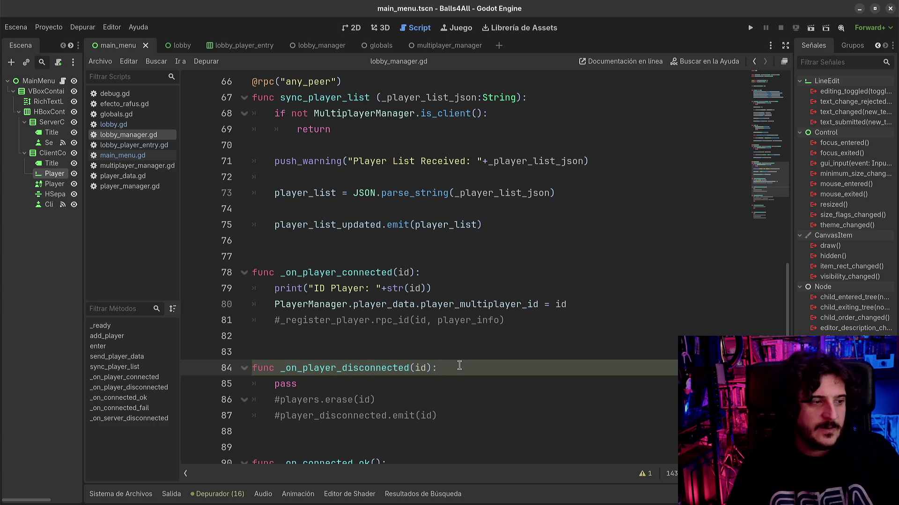
{"action": "left_click", "coordinate": [459, 348]}
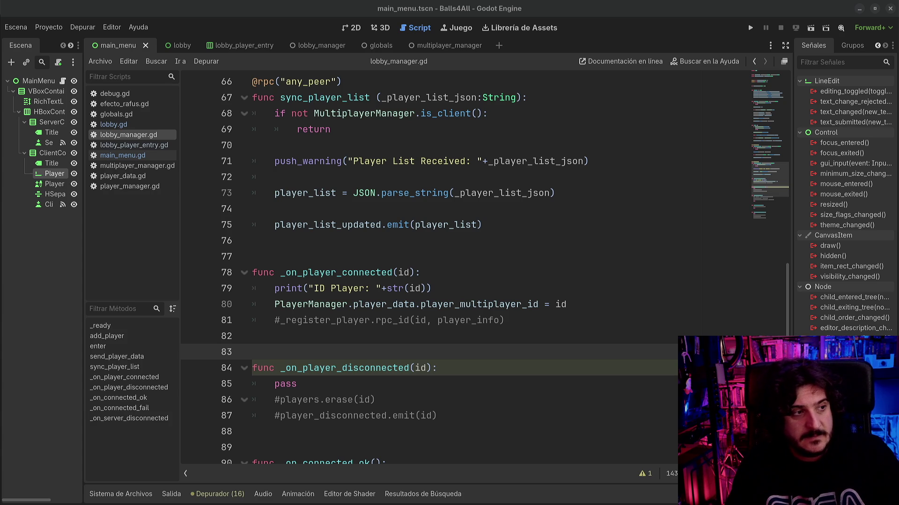
{"action": "key", "text": "alt+Tab"}
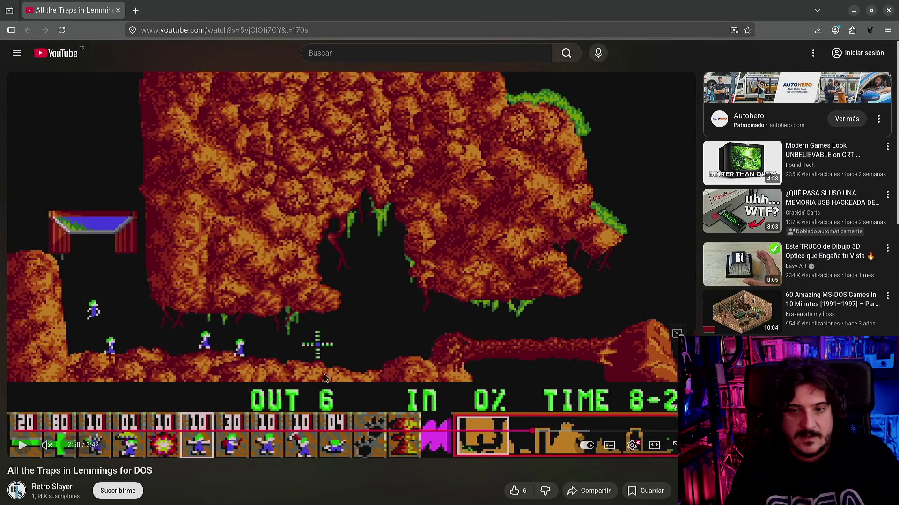
- Pause the All the Traps in Lemmings for DOS video at 2:50
{"action": "left_click", "coordinate": [324, 374]}
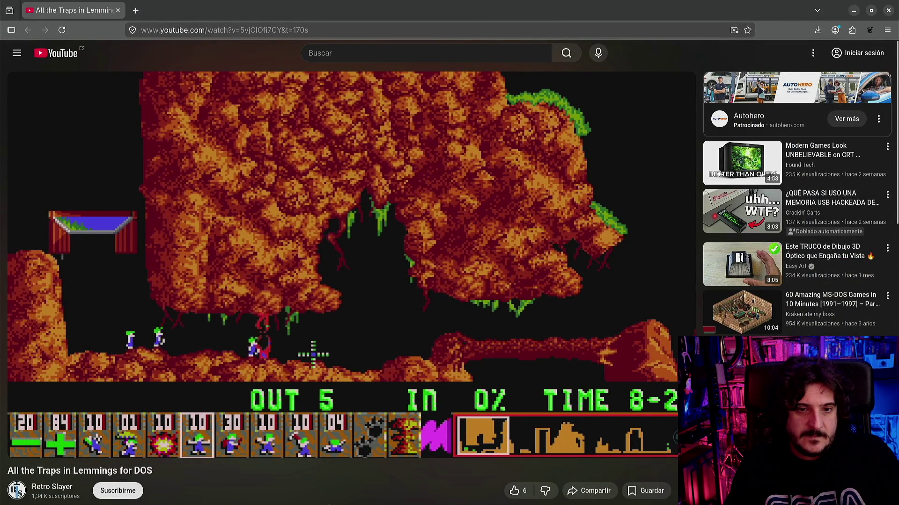